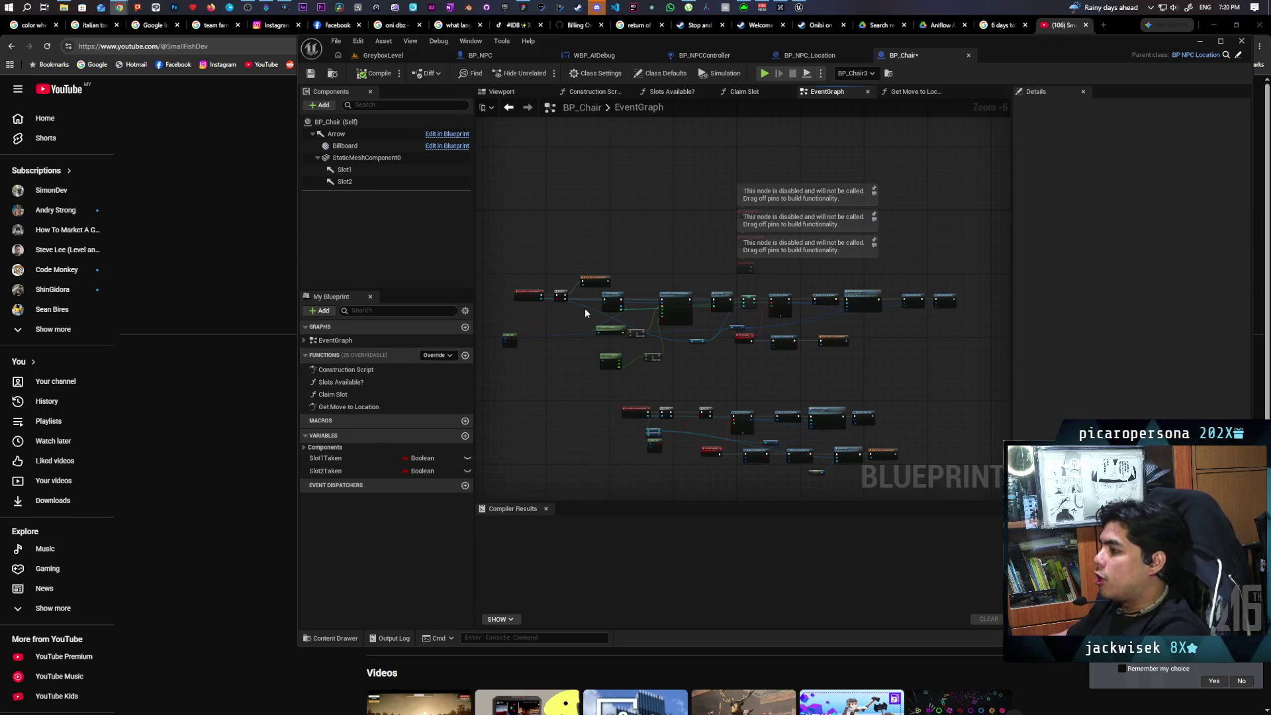
Box-select the upper cluster of nodes in the Unreal Engine graph.
scroll(584, 309, up, 2)
scroll(582, 309, down, 3)
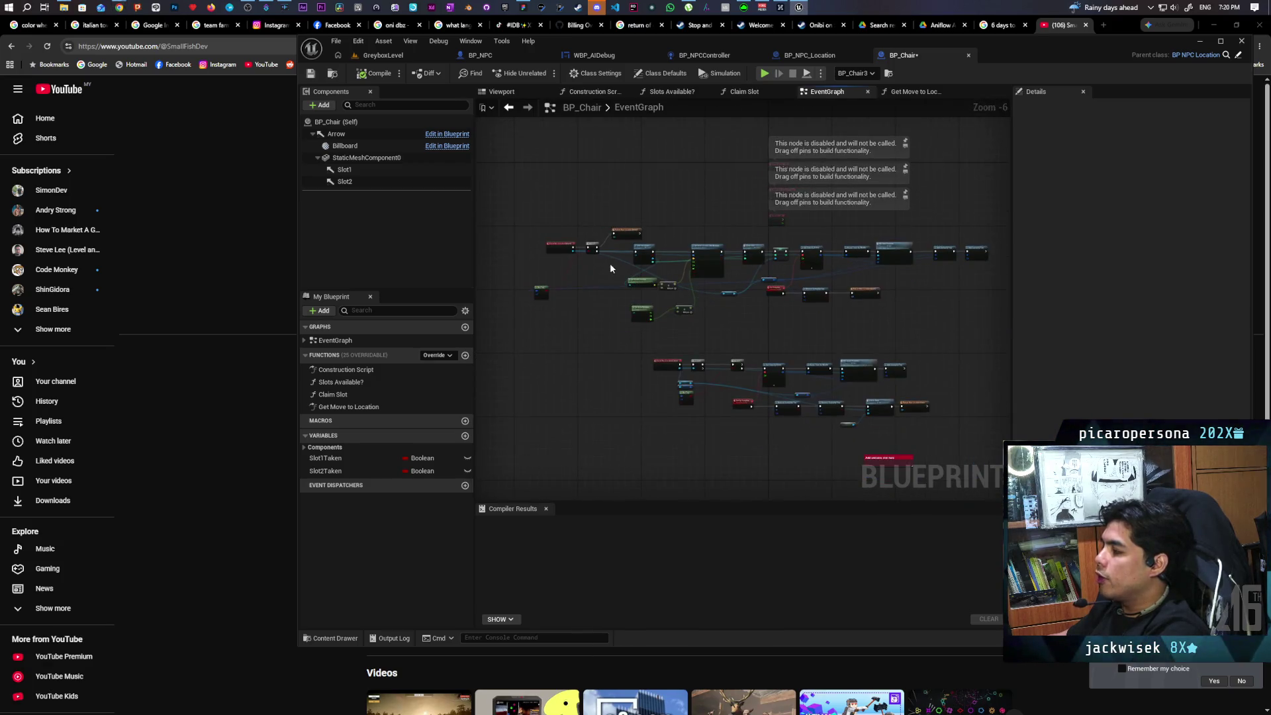
scroll(606, 266, up, 2)
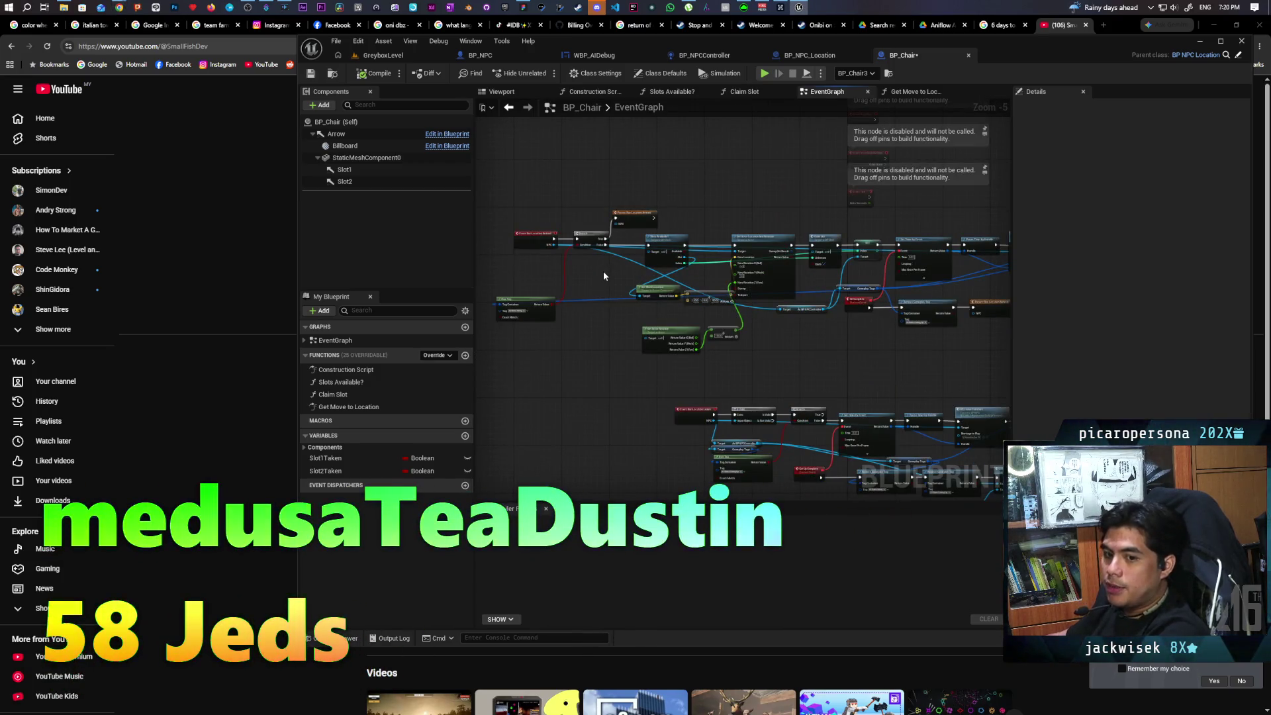
scroll(604, 275, down, 1)
mouse_move(506, 240)
mouse_down()
mouse_move(809, 320)
mouse_move(961, 324)
mouse_up()
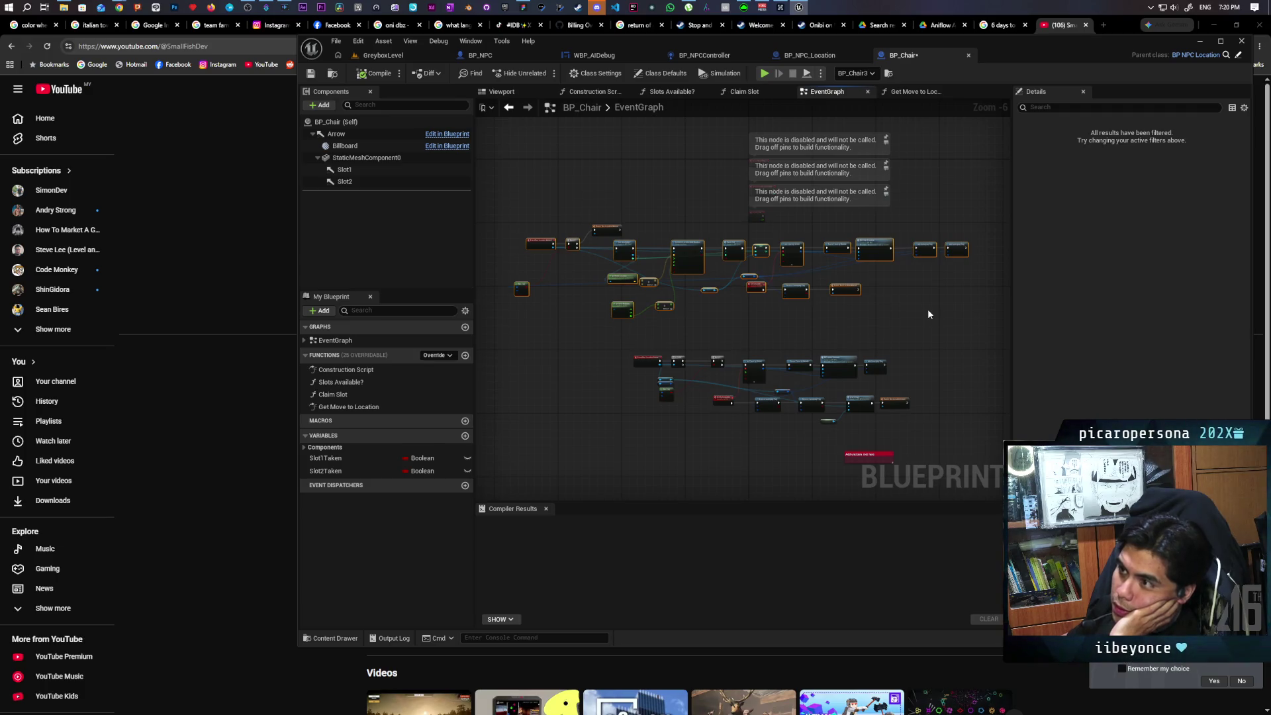
scroll(776, 293, up, 3)
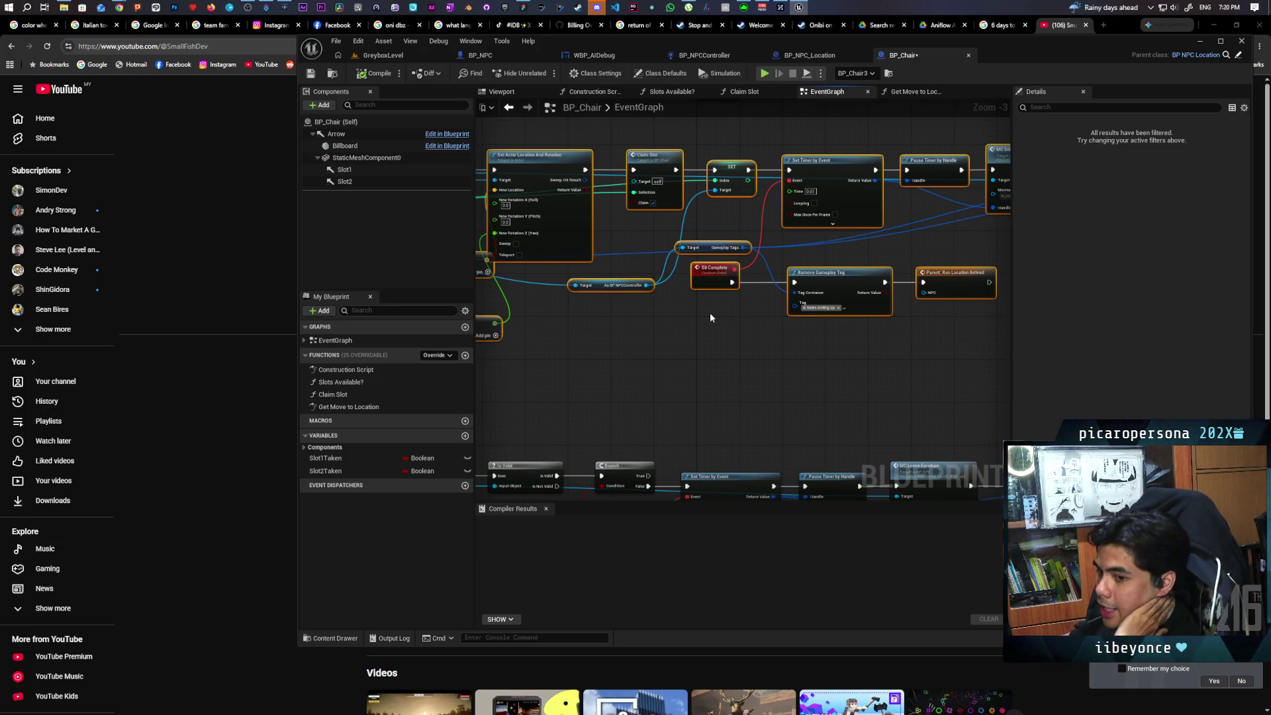
scroll(710, 313, down, 3)
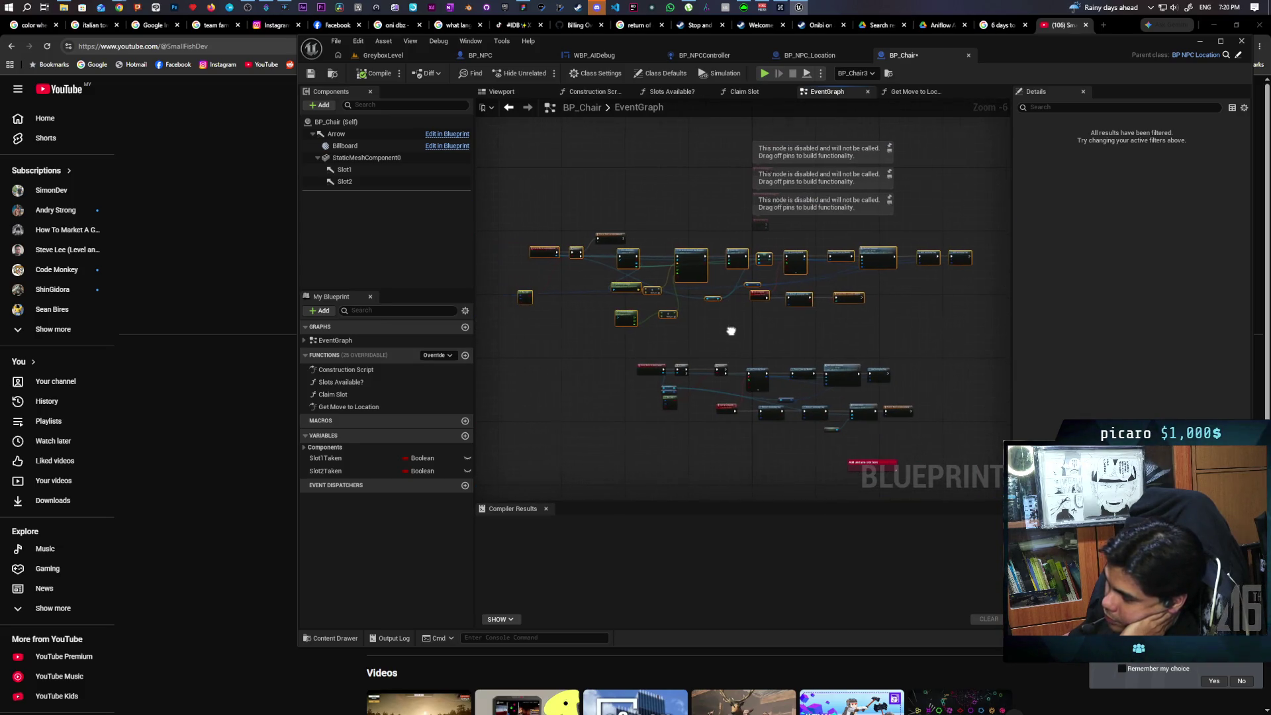
scroll(560, 329, up, 1)
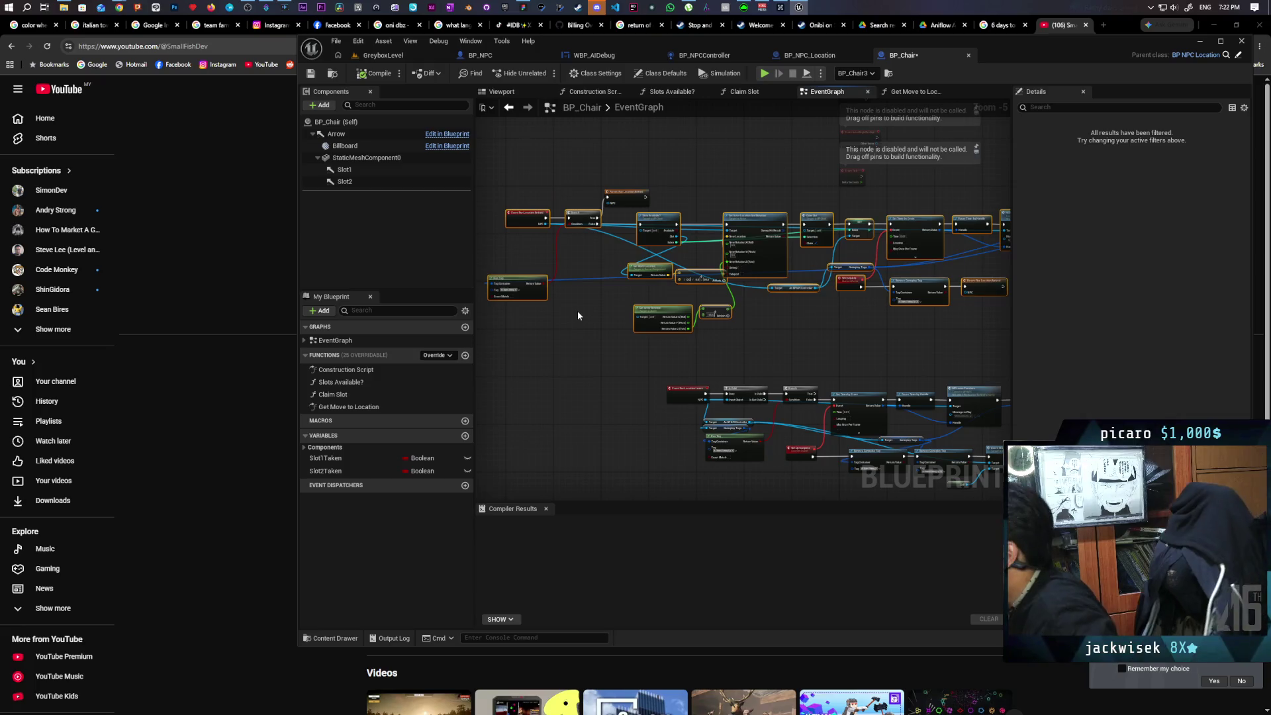
In FigJam, add a pink sticky note beside the to-do list headed BUG with a bullet.
click(523, 7)
scroll(686, 265, down, 5)
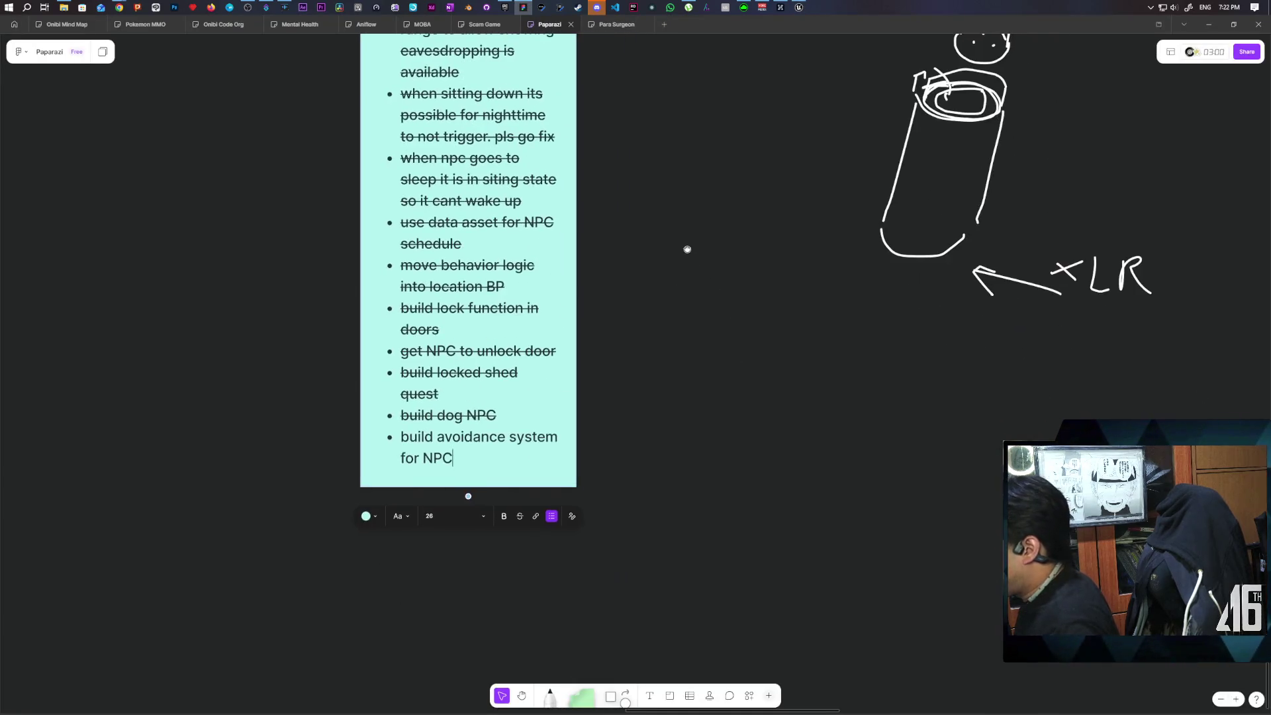
scroll(702, 291, down, 3)
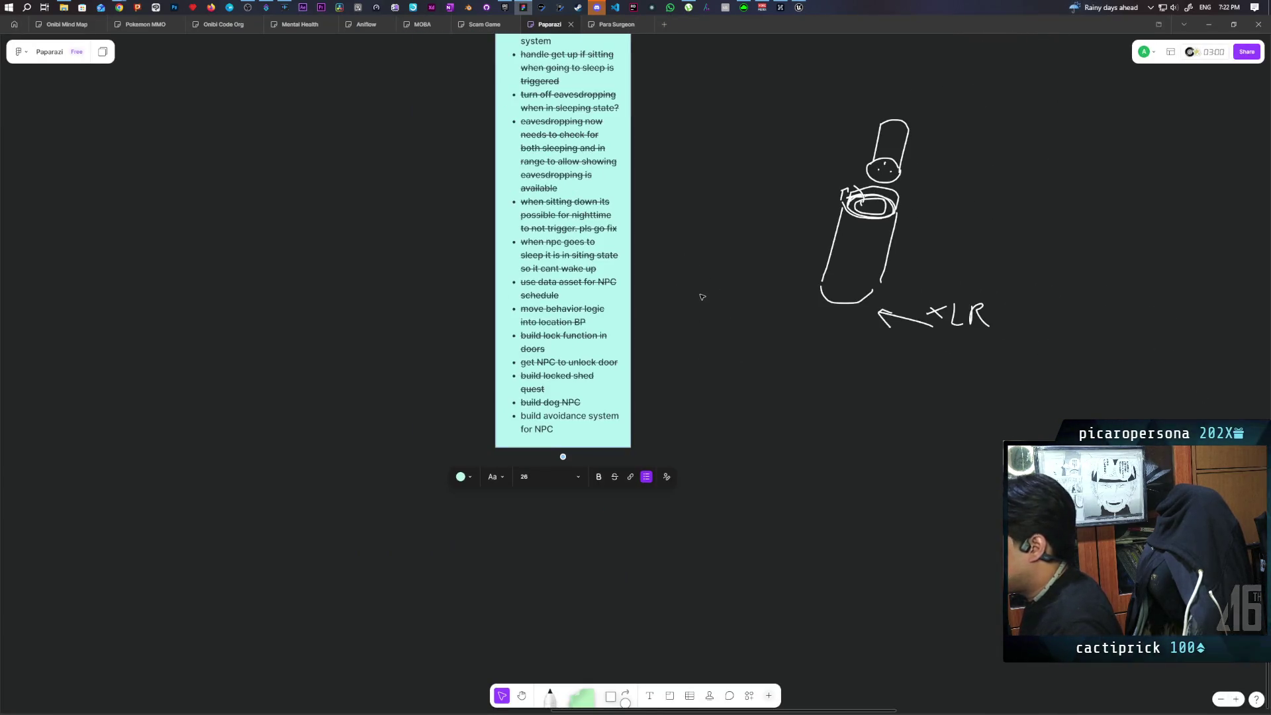
mouse_move(587, 707)
mouse_down()
mouse_move(718, 348)
mouse_move(726, 433)
mouse_move(728, 406)
mouse_up()
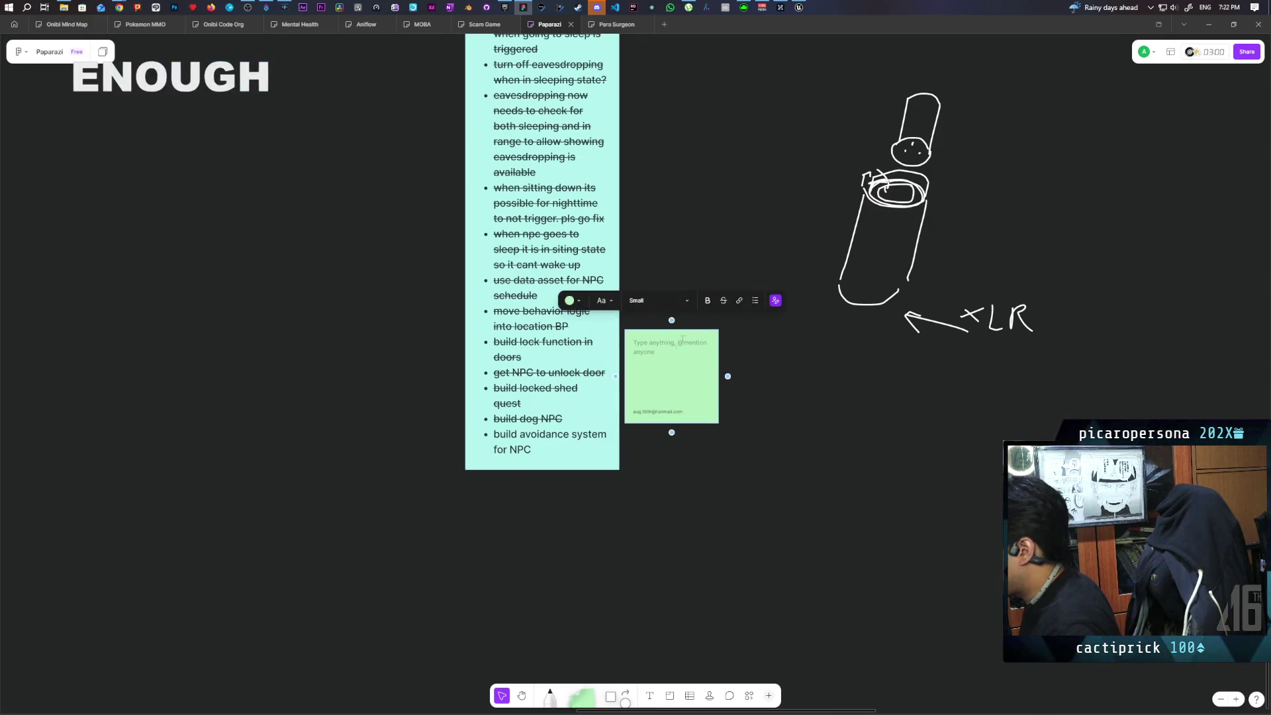
click(570, 301)
click(533, 276)
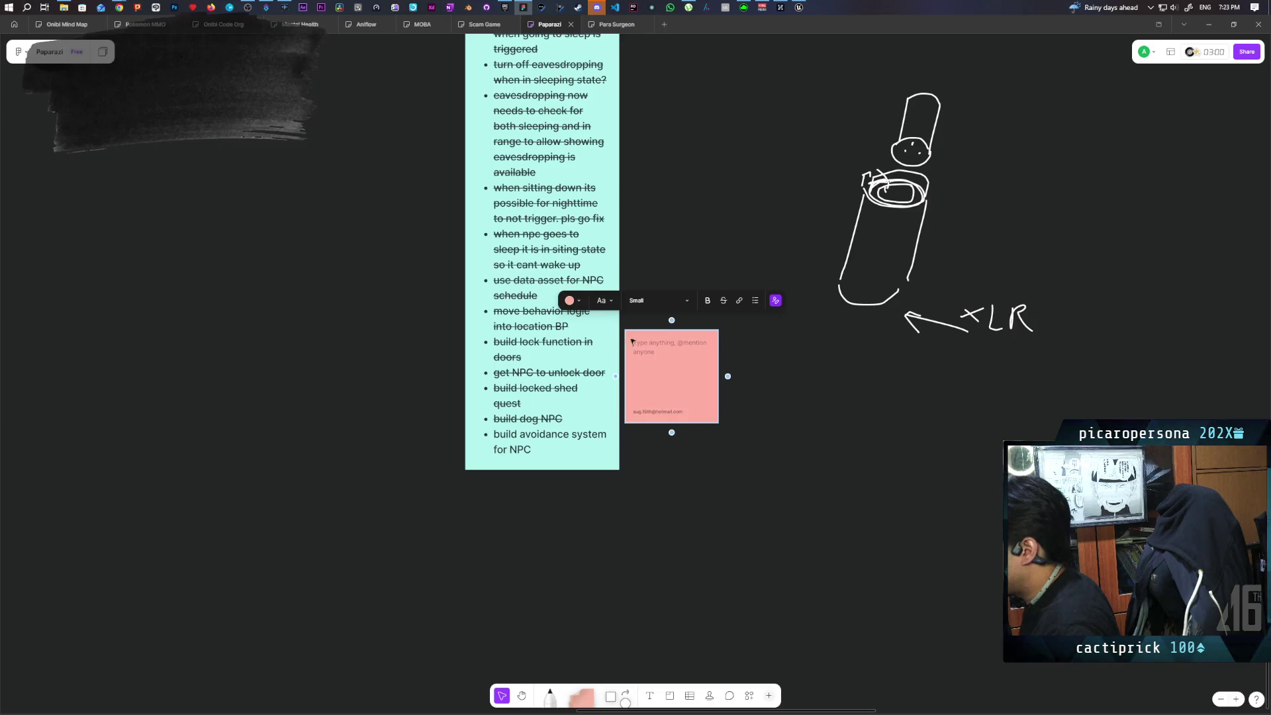
text(BUG)
key(Return)
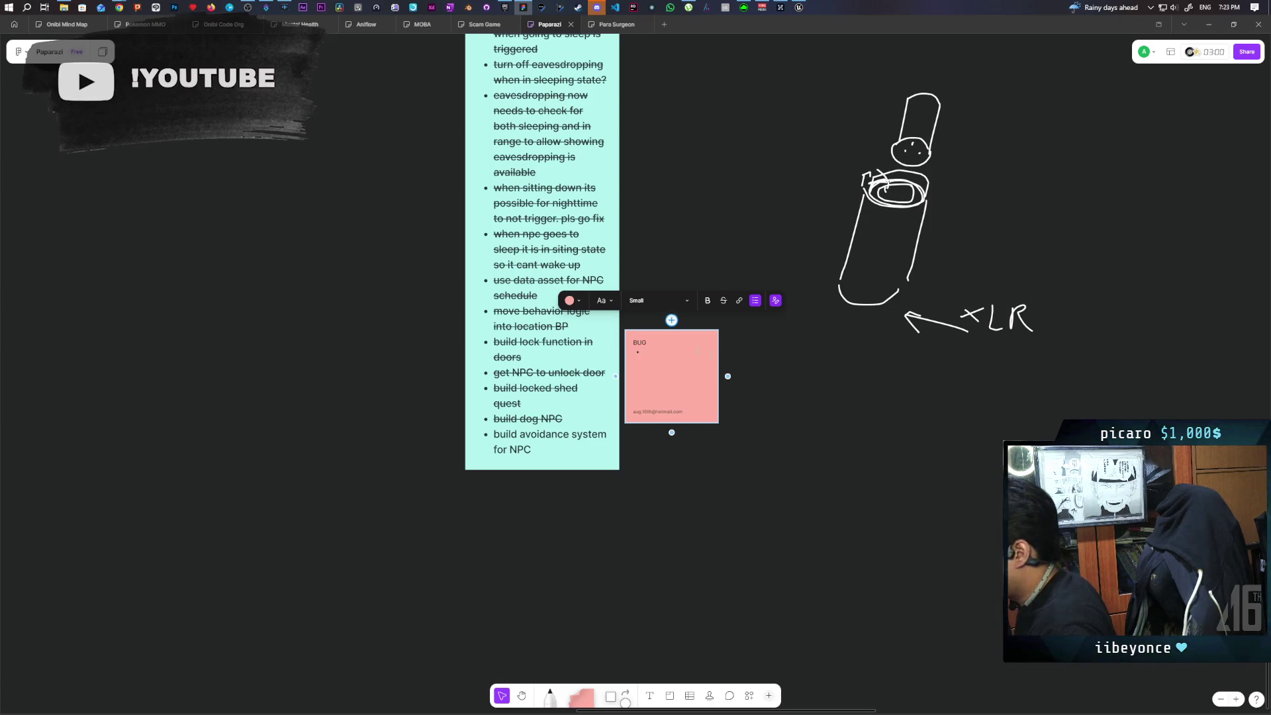
scroll(672, 385, up, 3)
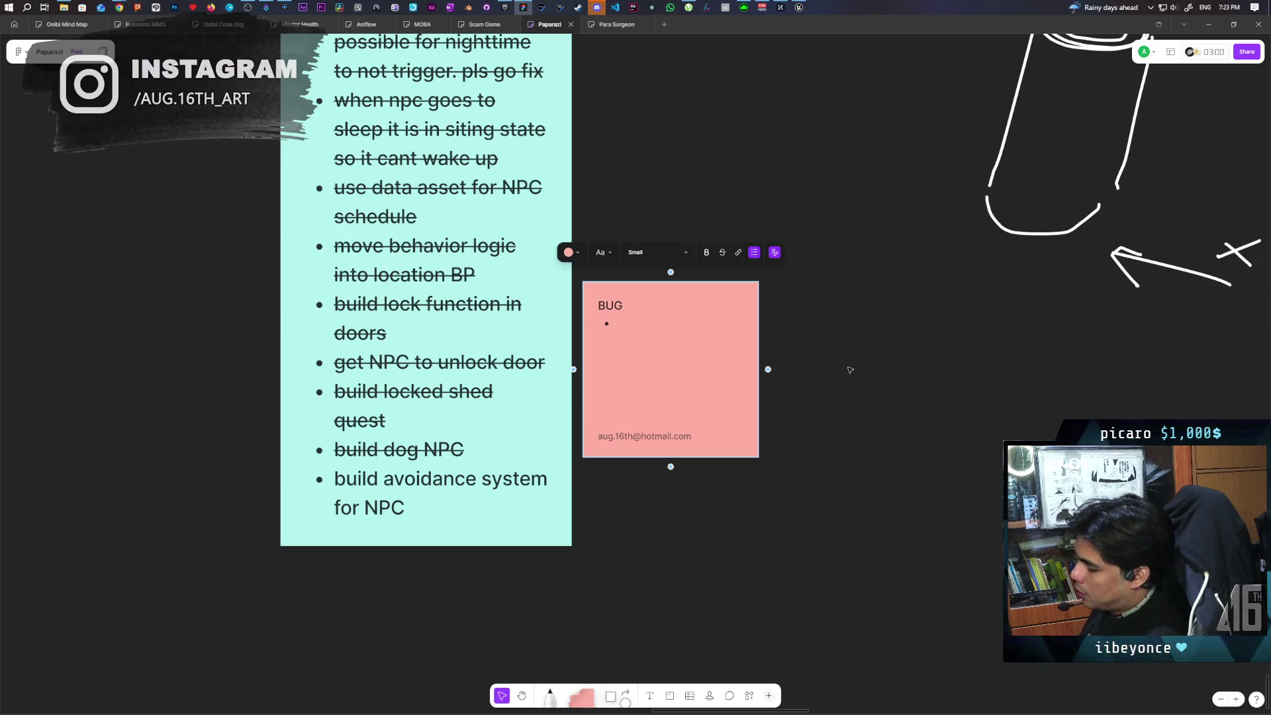
Type the bullet 'BP Location events interrupt when more than one npc fires the event at the same time'.
text(BP location)
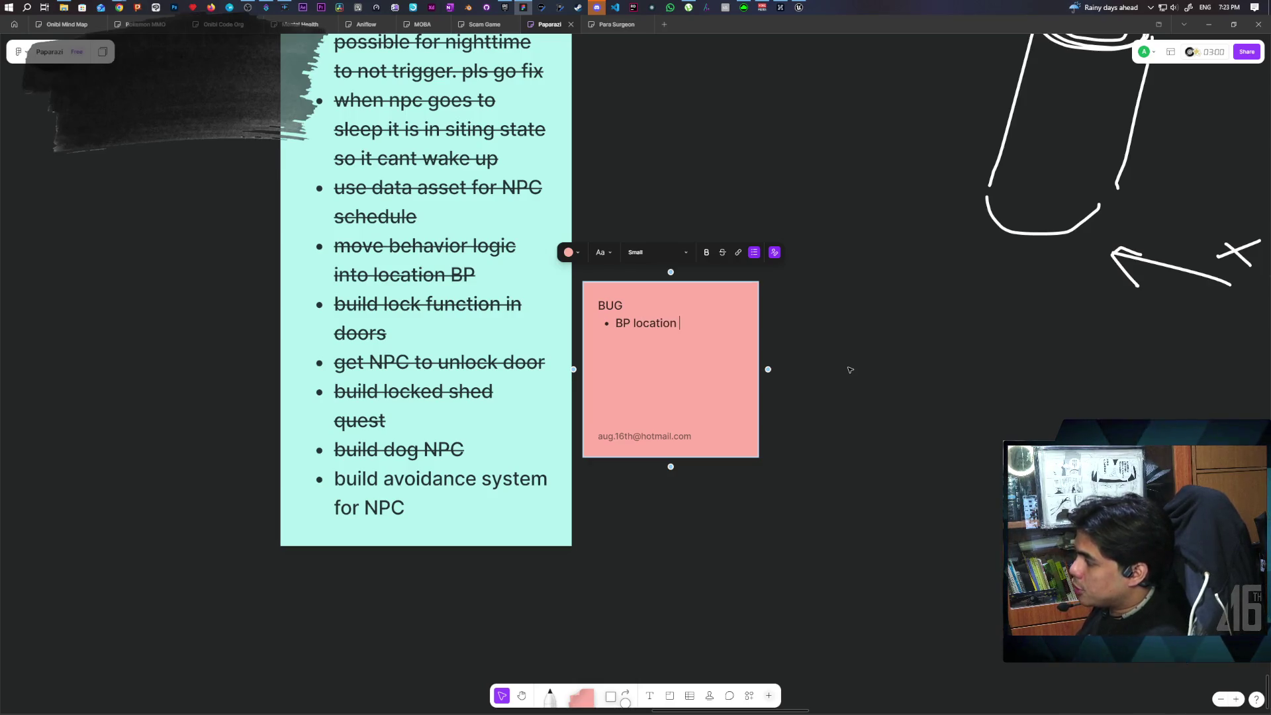
key(BackSpace)
key(BackSpace)
key(BackSpace)
text(L)
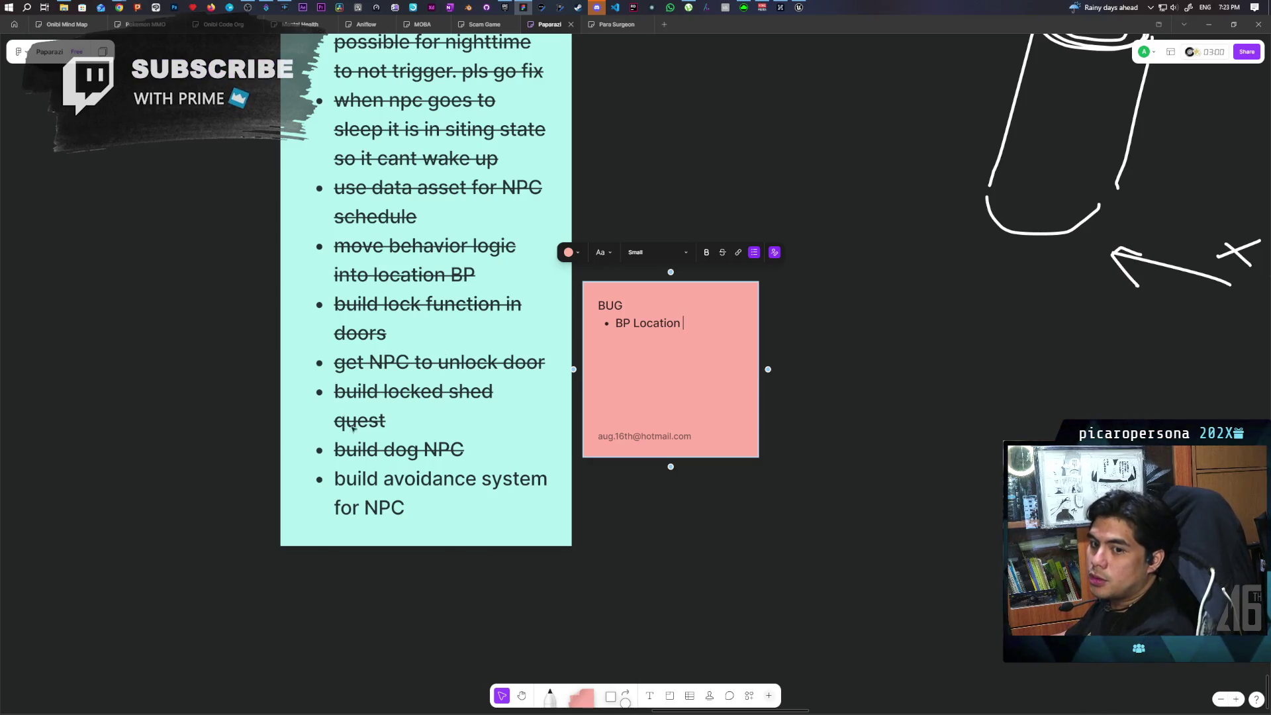
text(events inter)
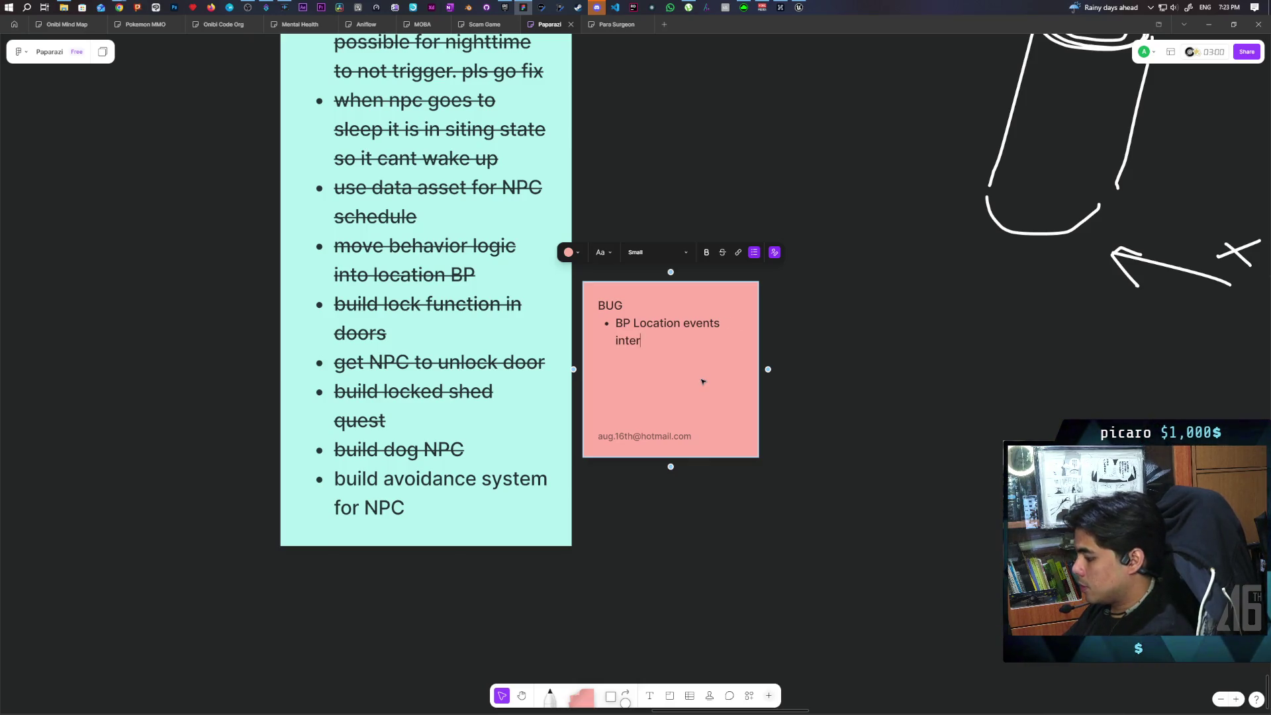
text(upt when mo)
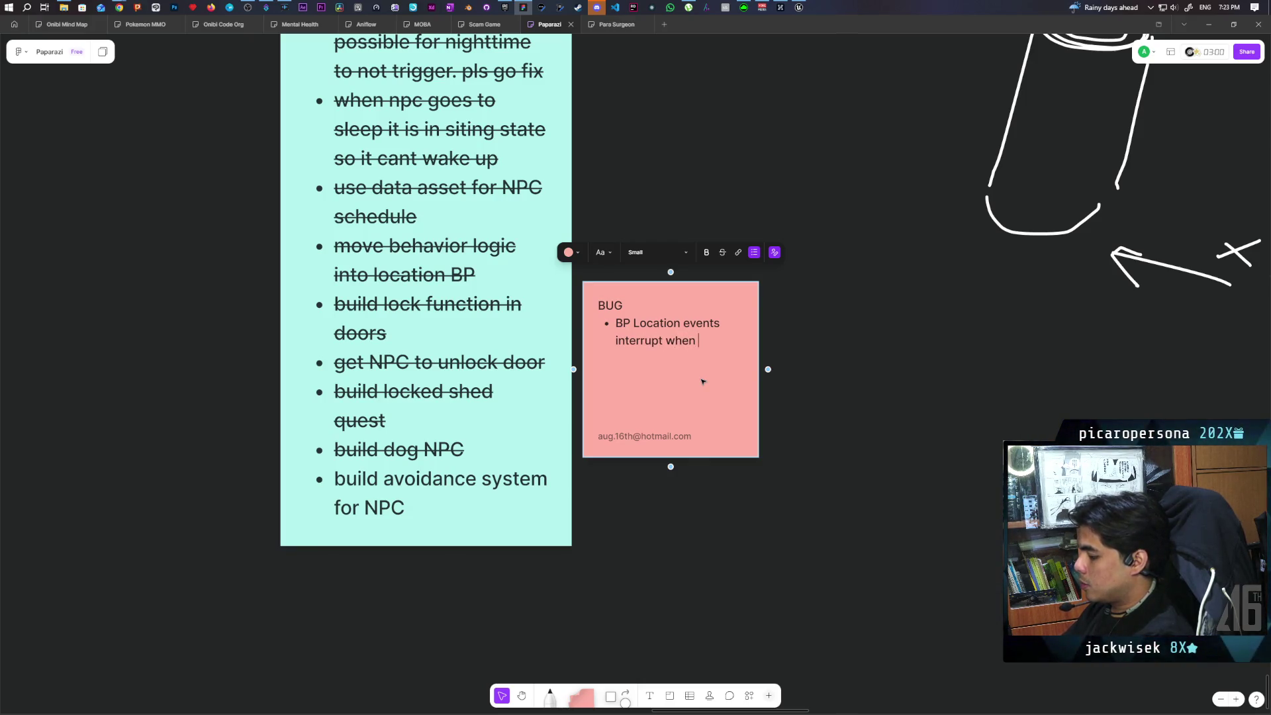
text(re )
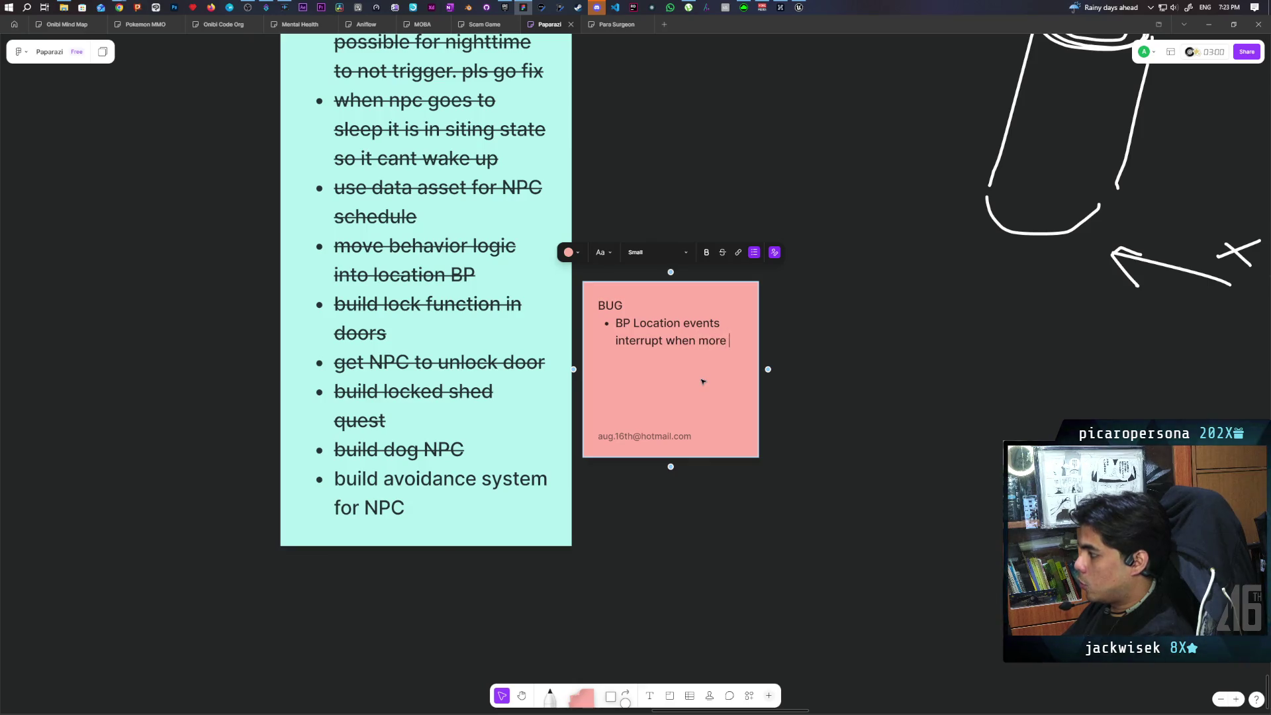
text(than one n)
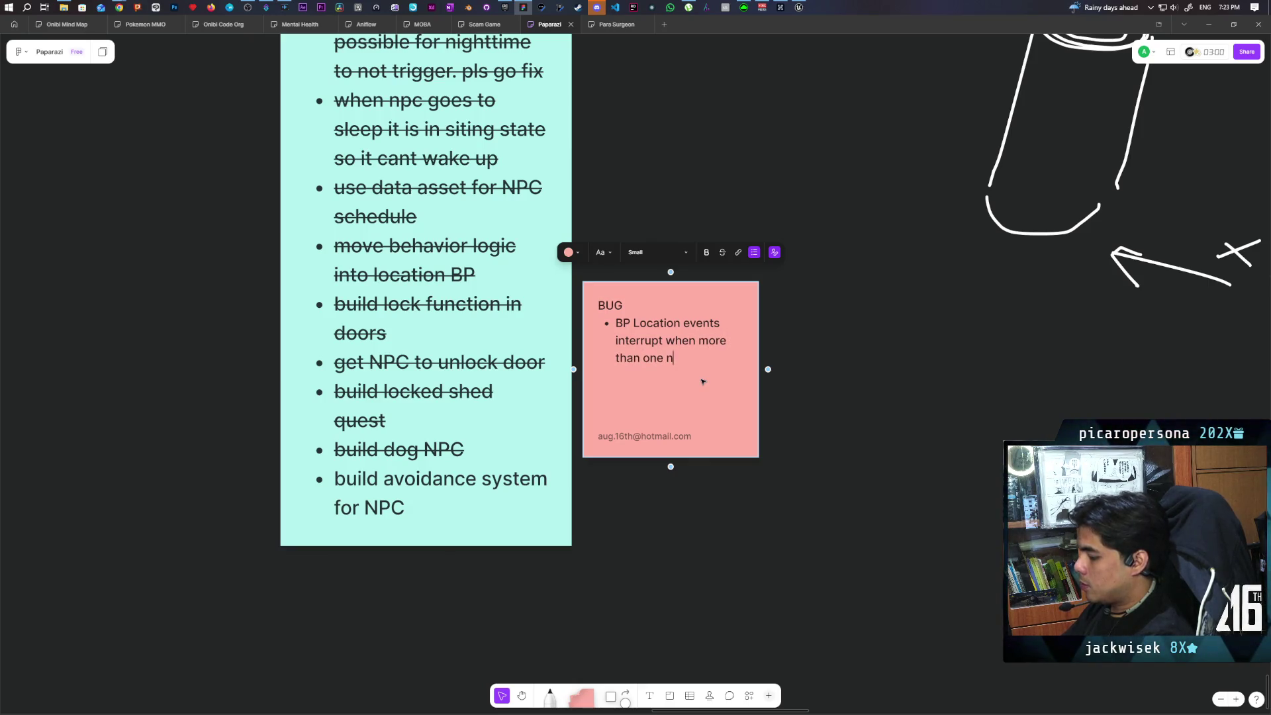
text(pc fires the )
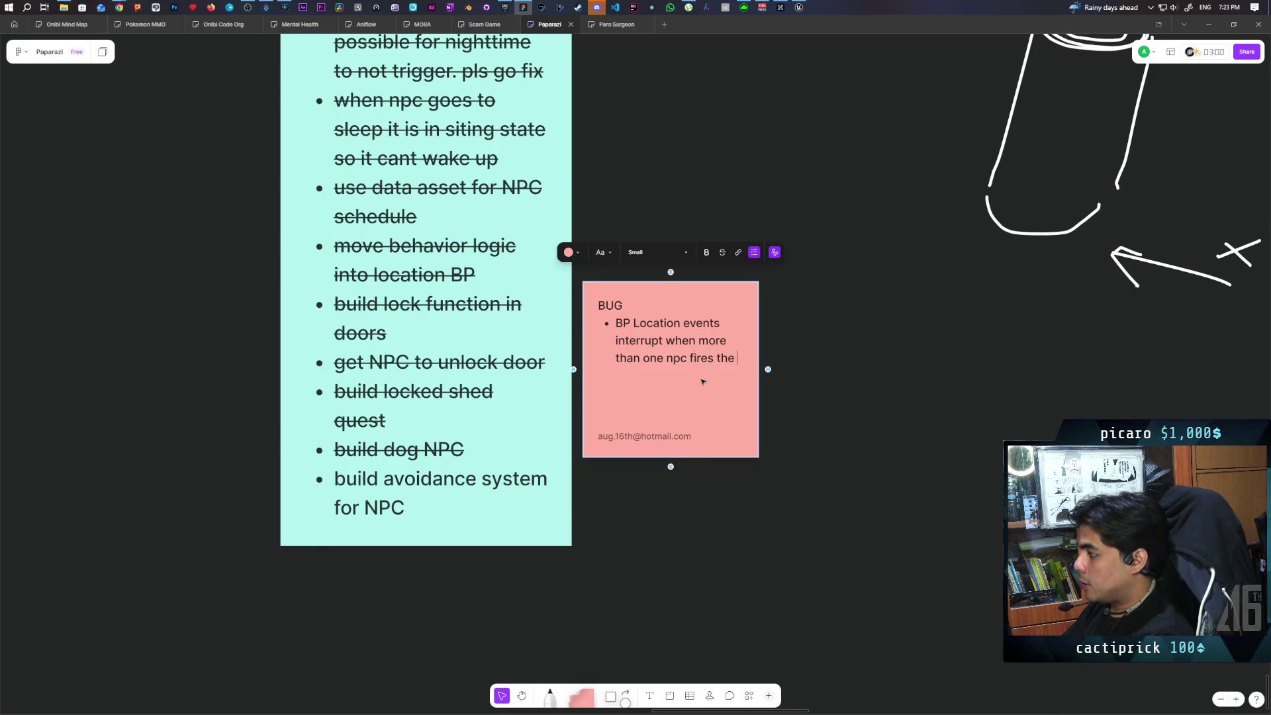
text(event)
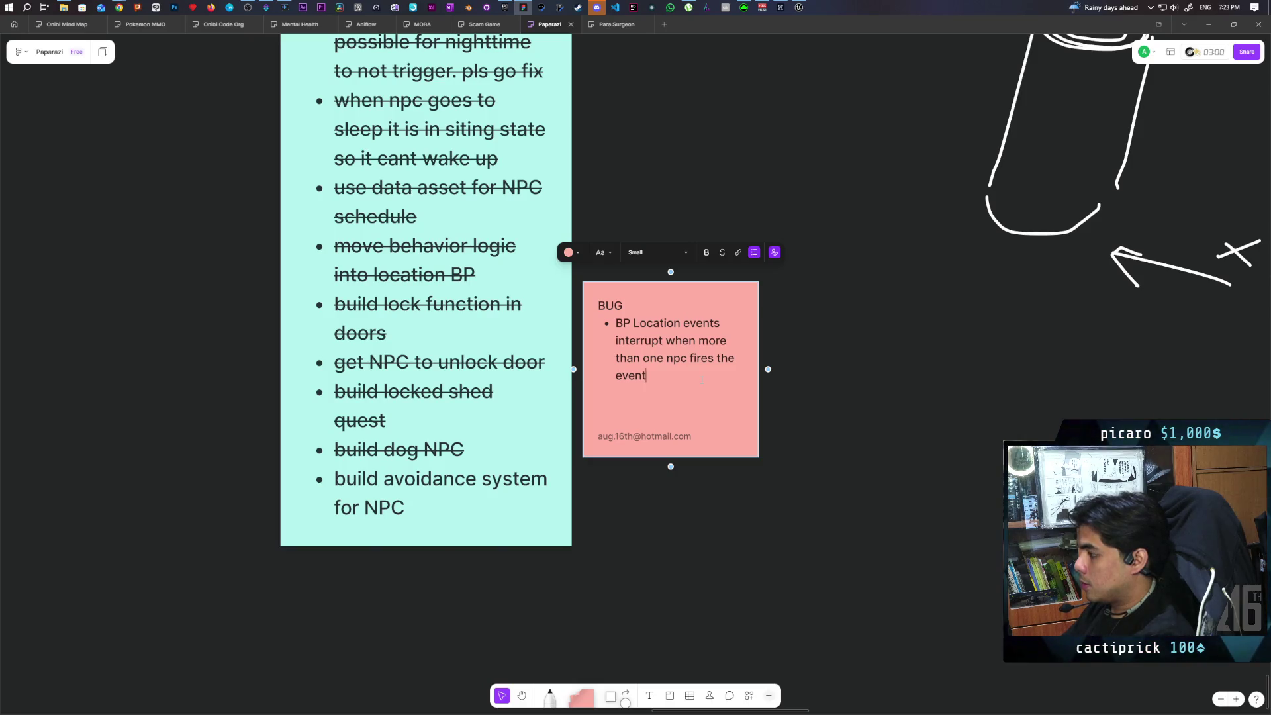
text( at the same )
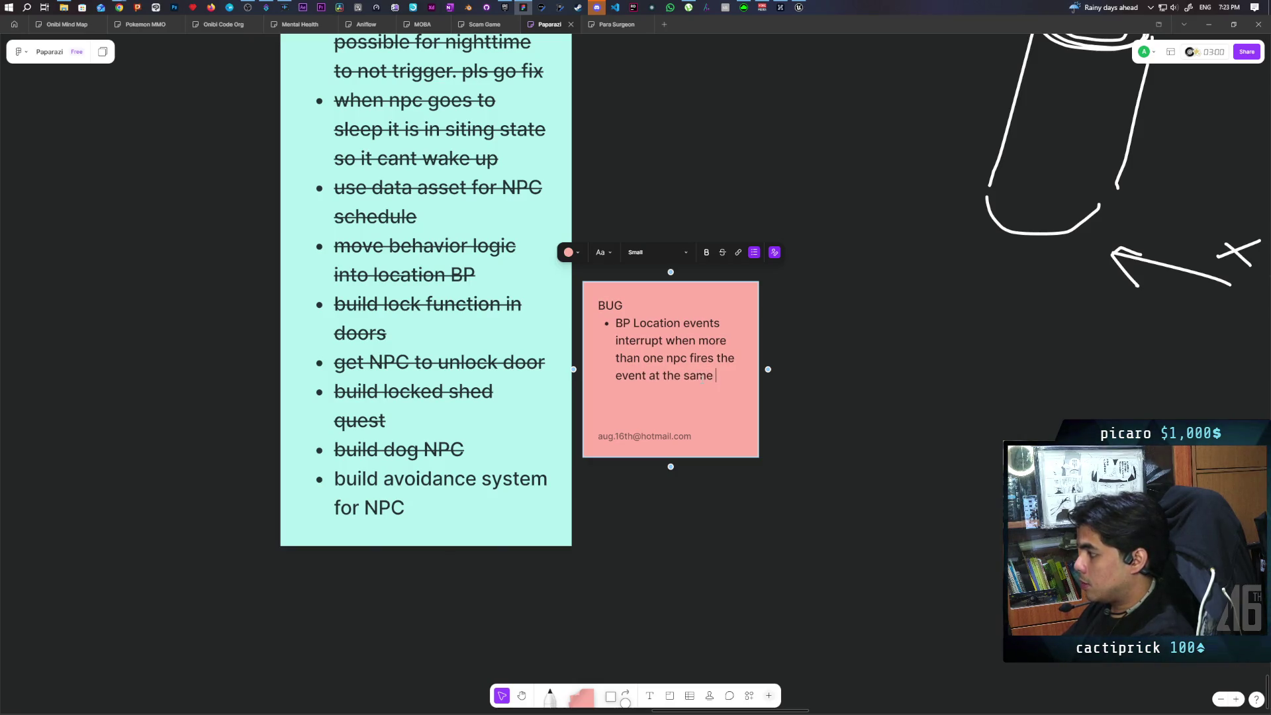
text(time)
key(Return)
Add a second bullet: move the event into a task class instantiated per NPC so there's no overlap.
text(might b)
key(BackSpace)
text(ne)
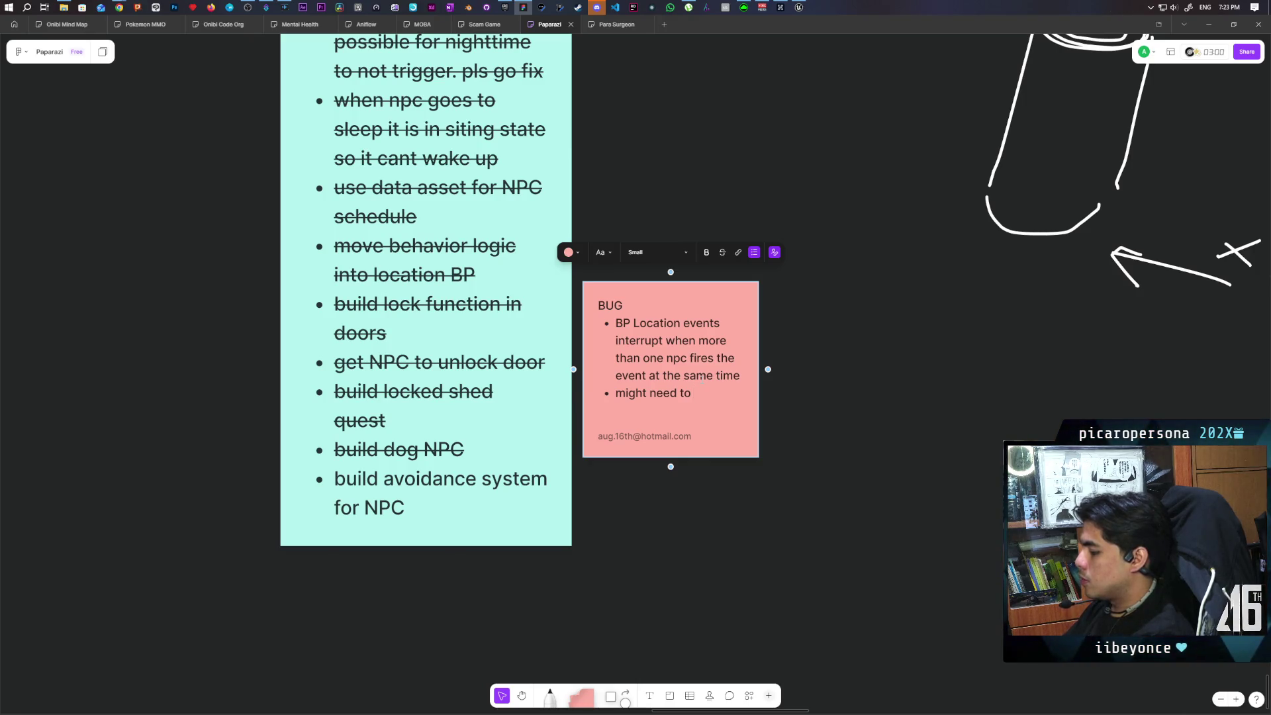
text(move the event into a class)
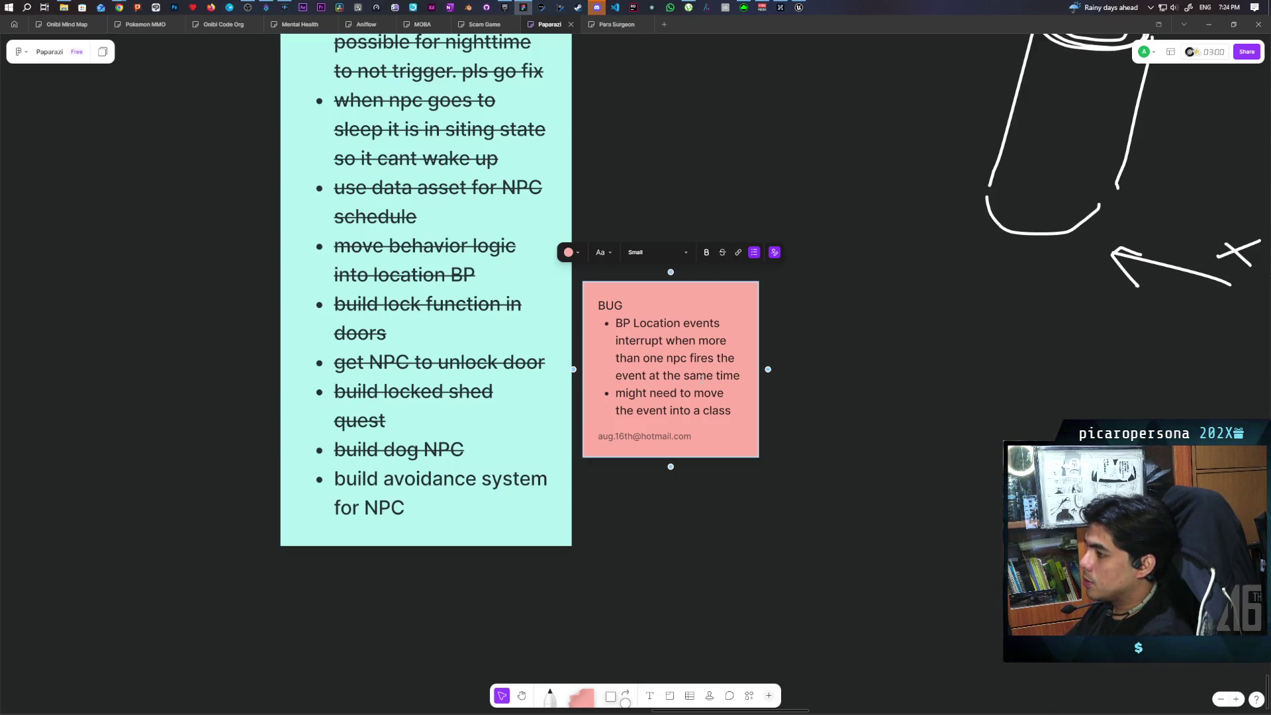
key(BackSpace)
key(BackSpace)
key(BackSpace)
key(BackSpace)
key(BackSpace)
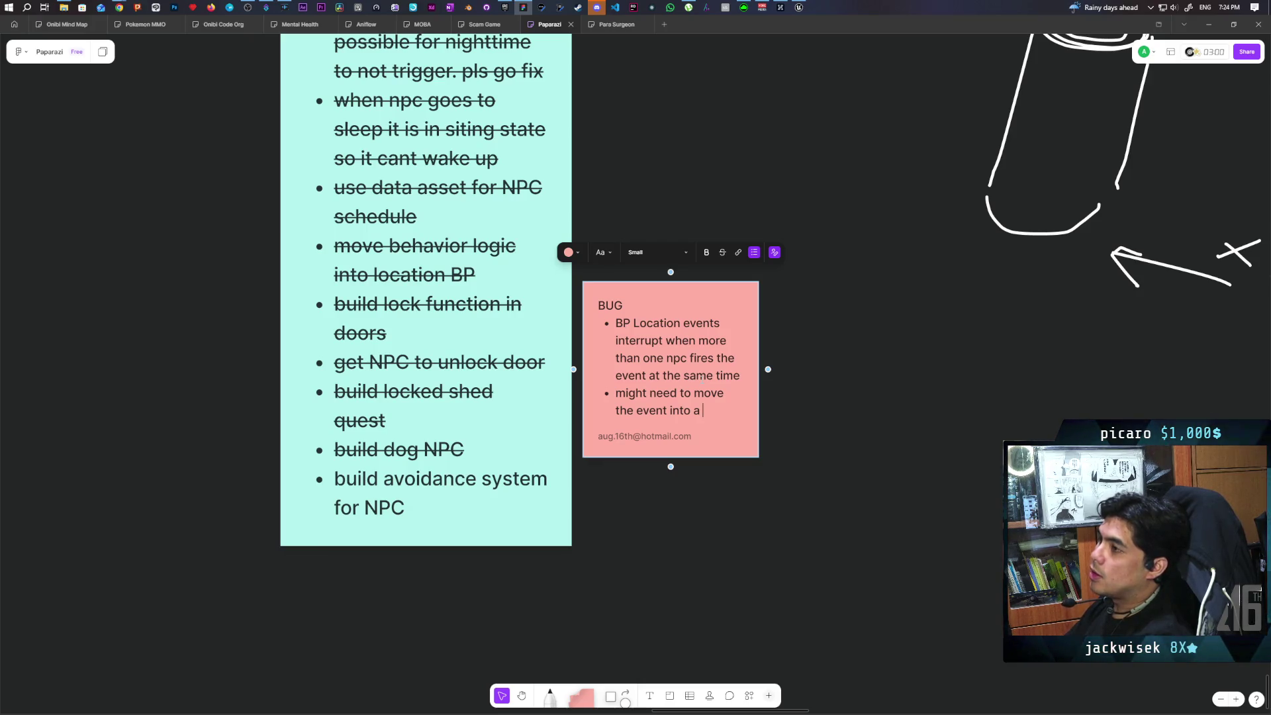
text(task)
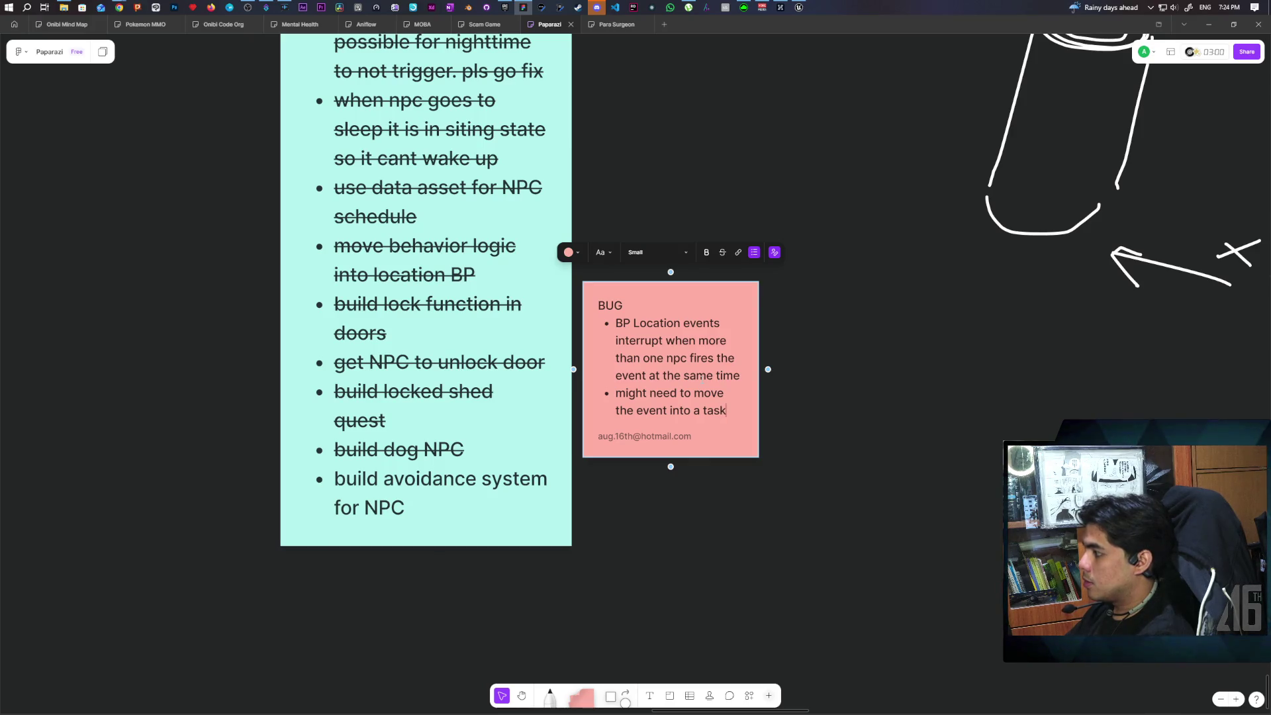
text( class)
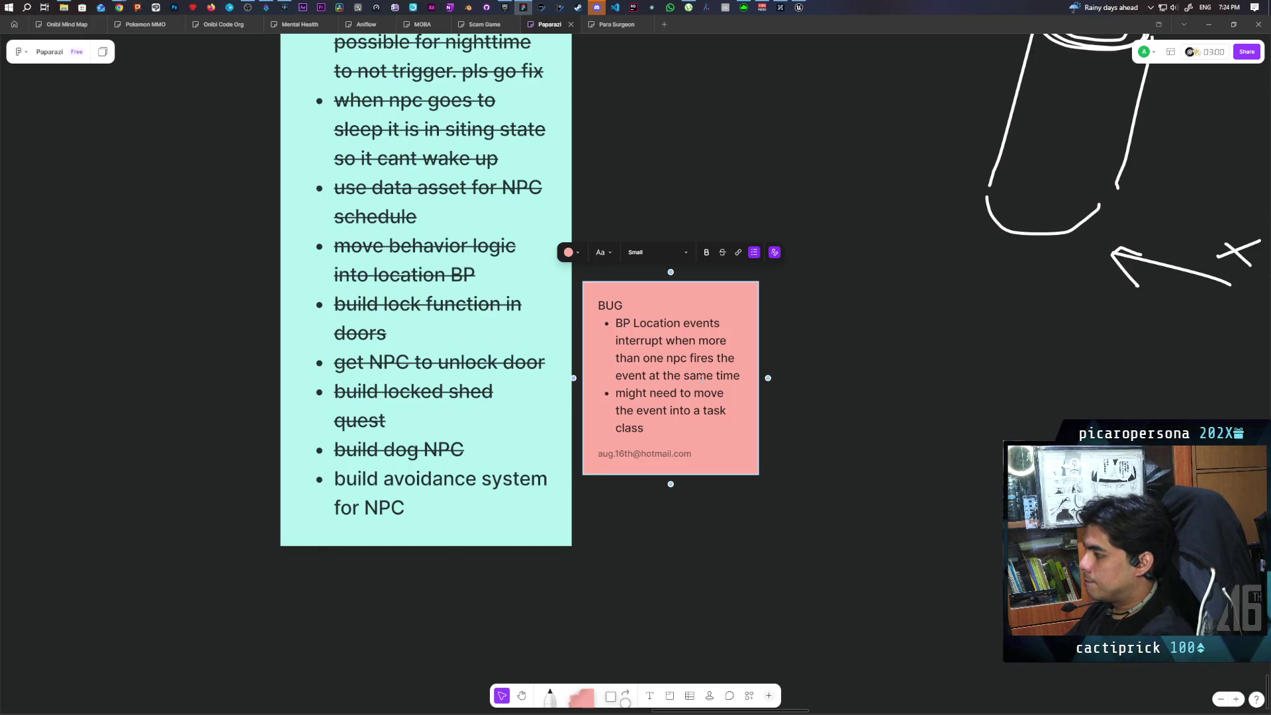
text( and instant)
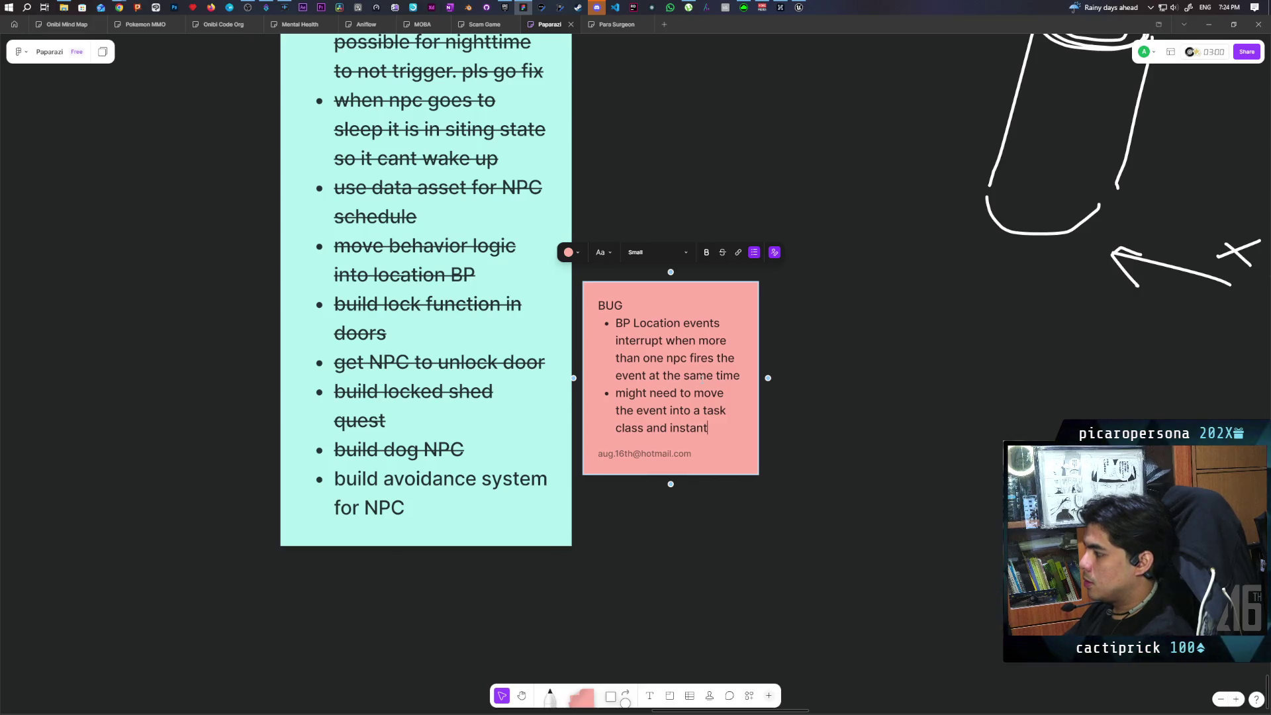
text(iate )
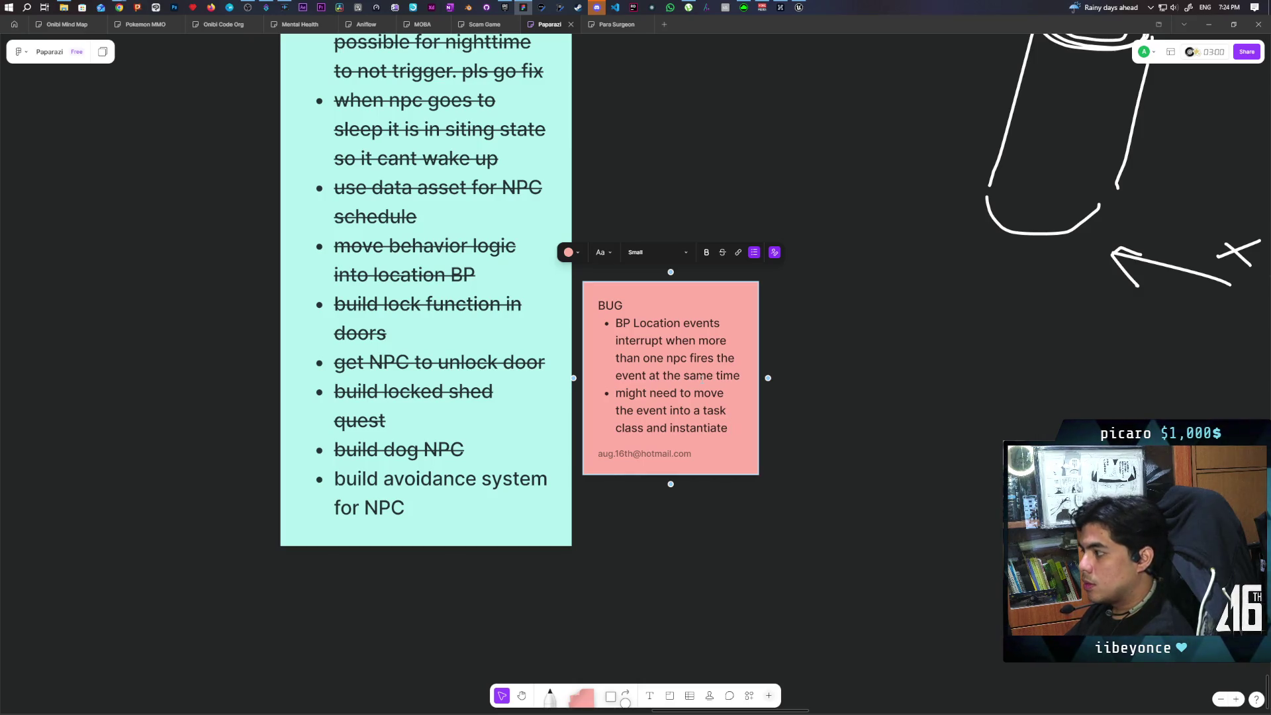
text(for eac)
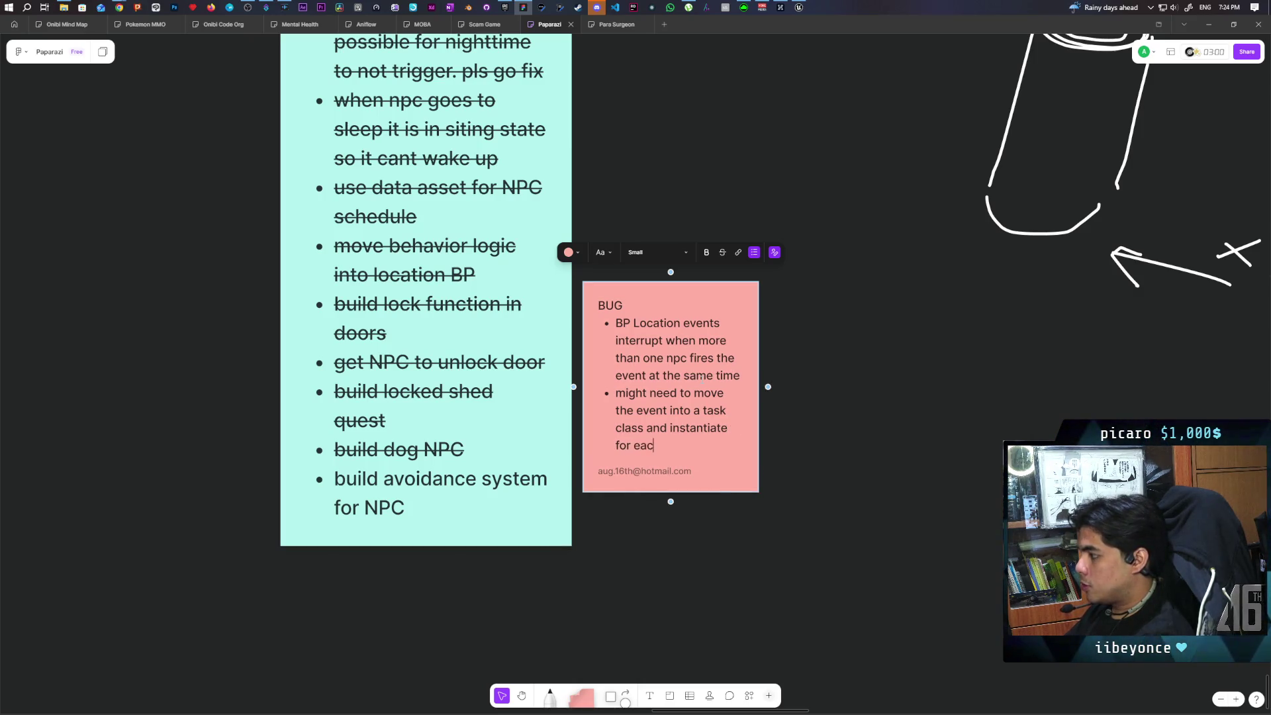
text(h npc so theres no overlap)
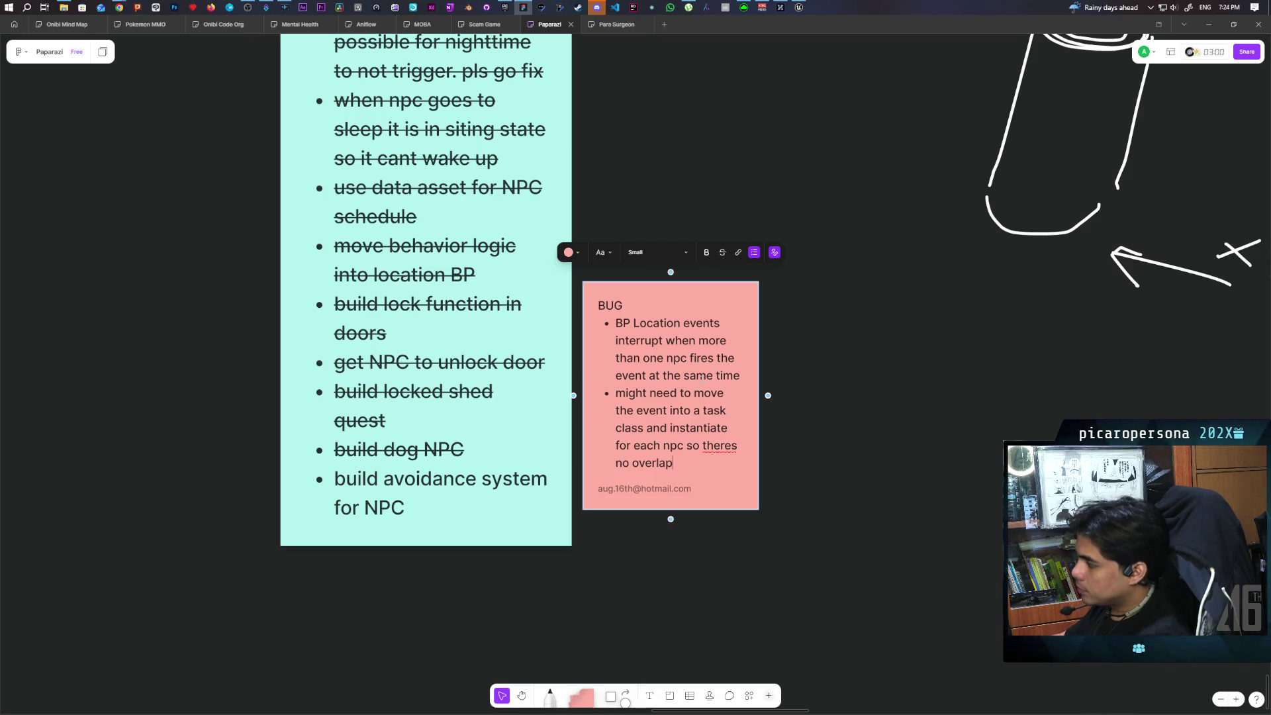
click(578, 405)
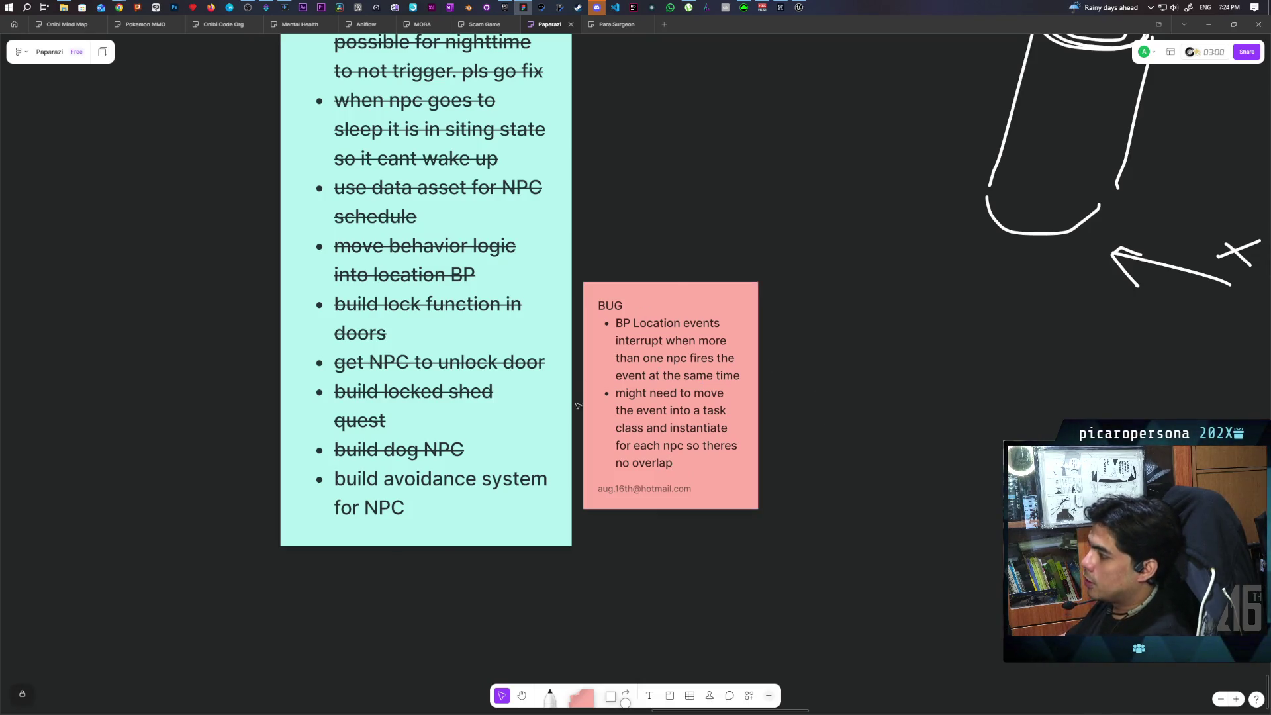
click(798, 8)
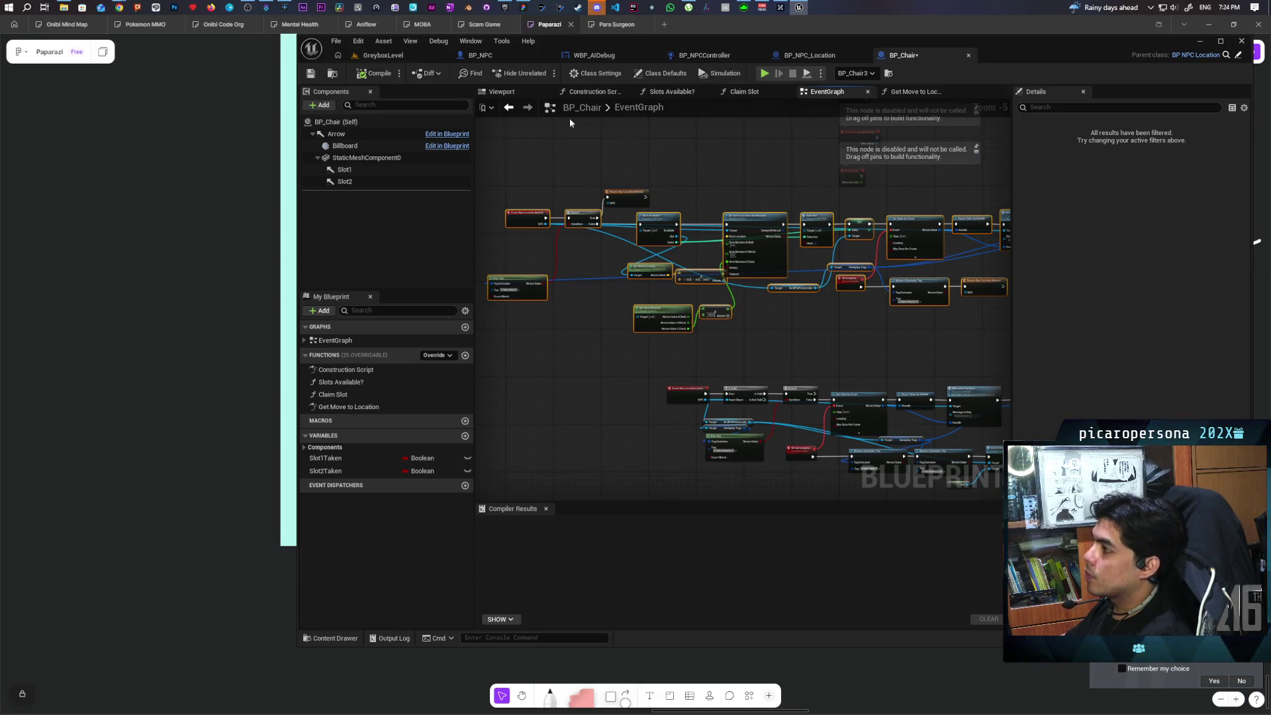
In GreyboxLevel, Alt-drag BP_NPC_Location15 to create a copy and filter its Details by 'tag'.
click(382, 55)
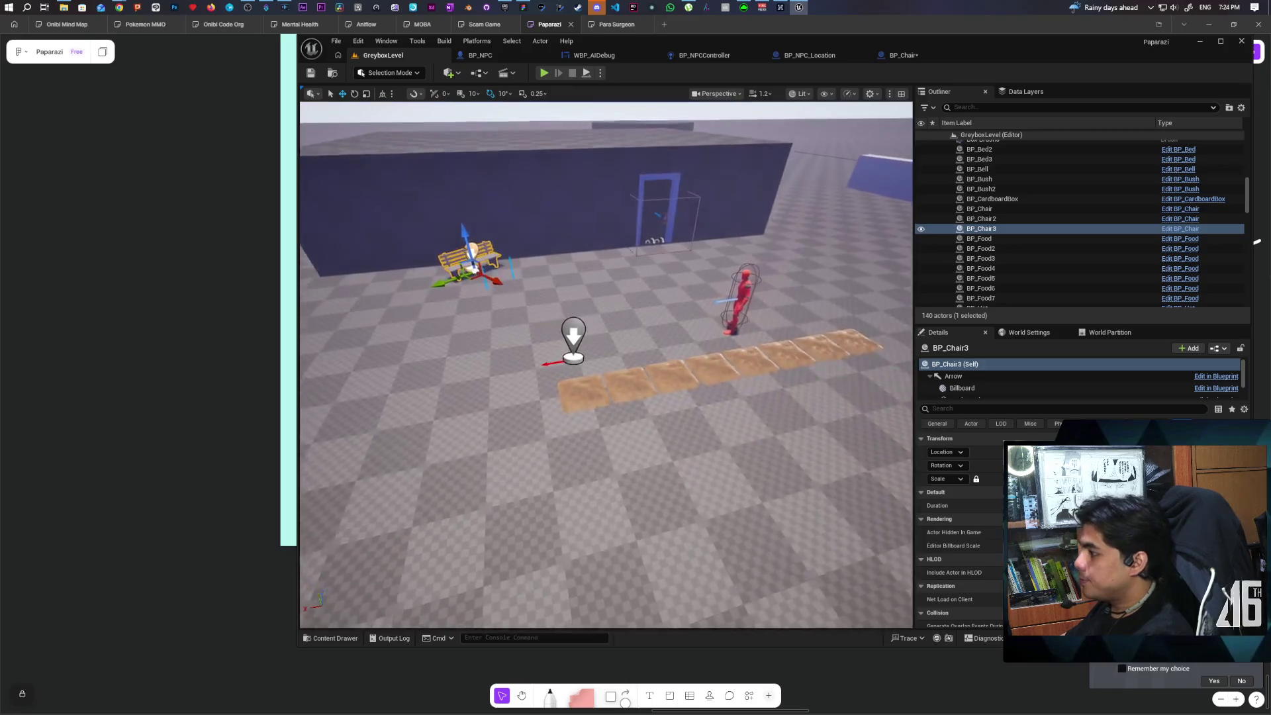
click(558, 349)
drag(558, 349, 636, 342)
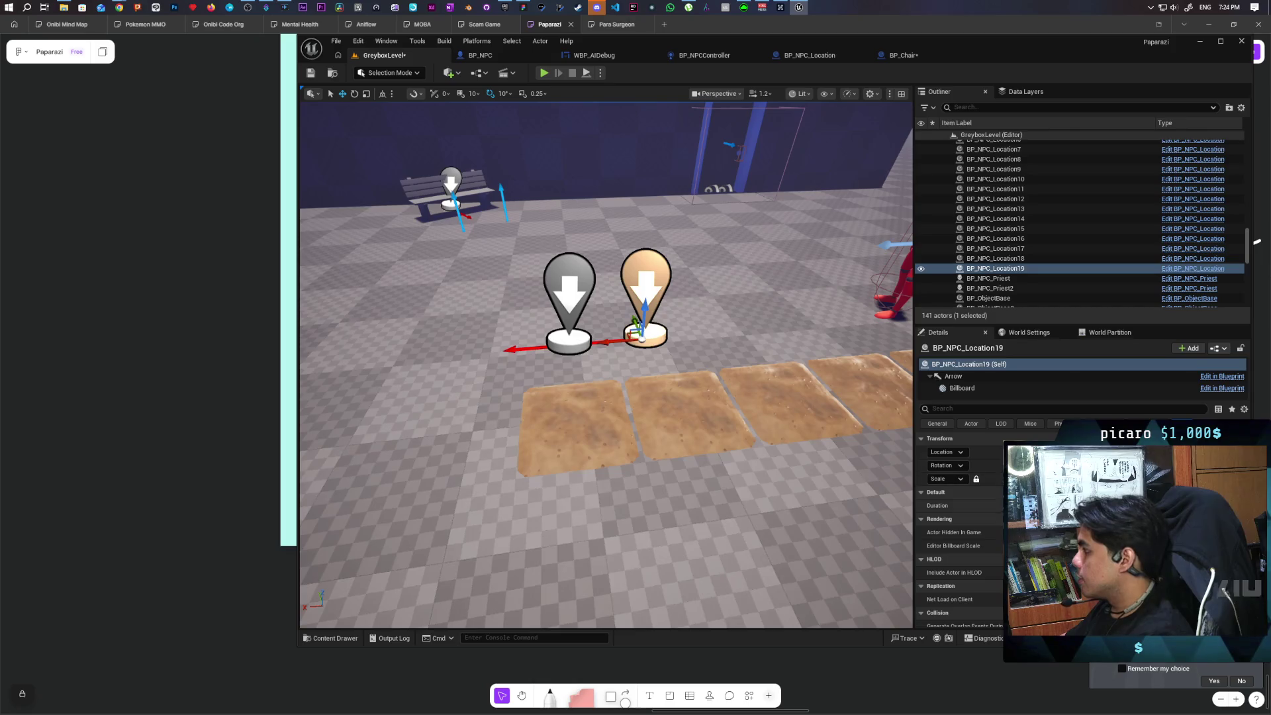
scroll(959, 529, down, 10)
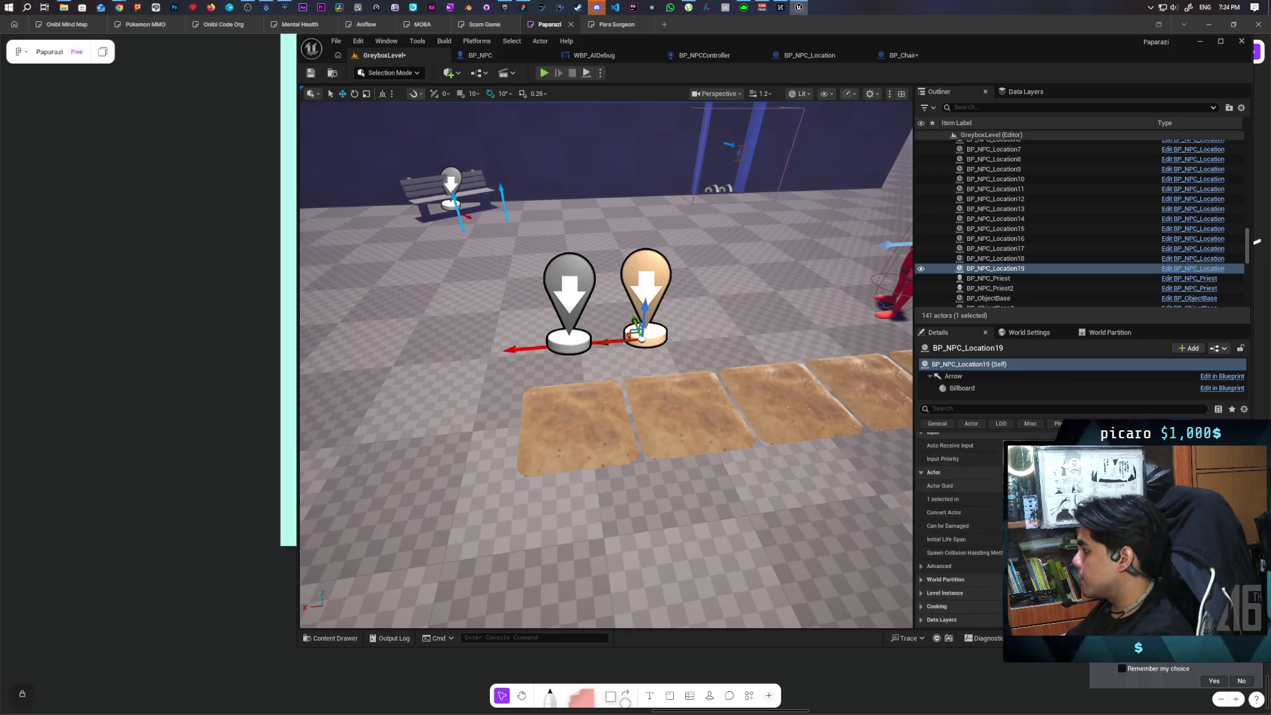
click(993, 411)
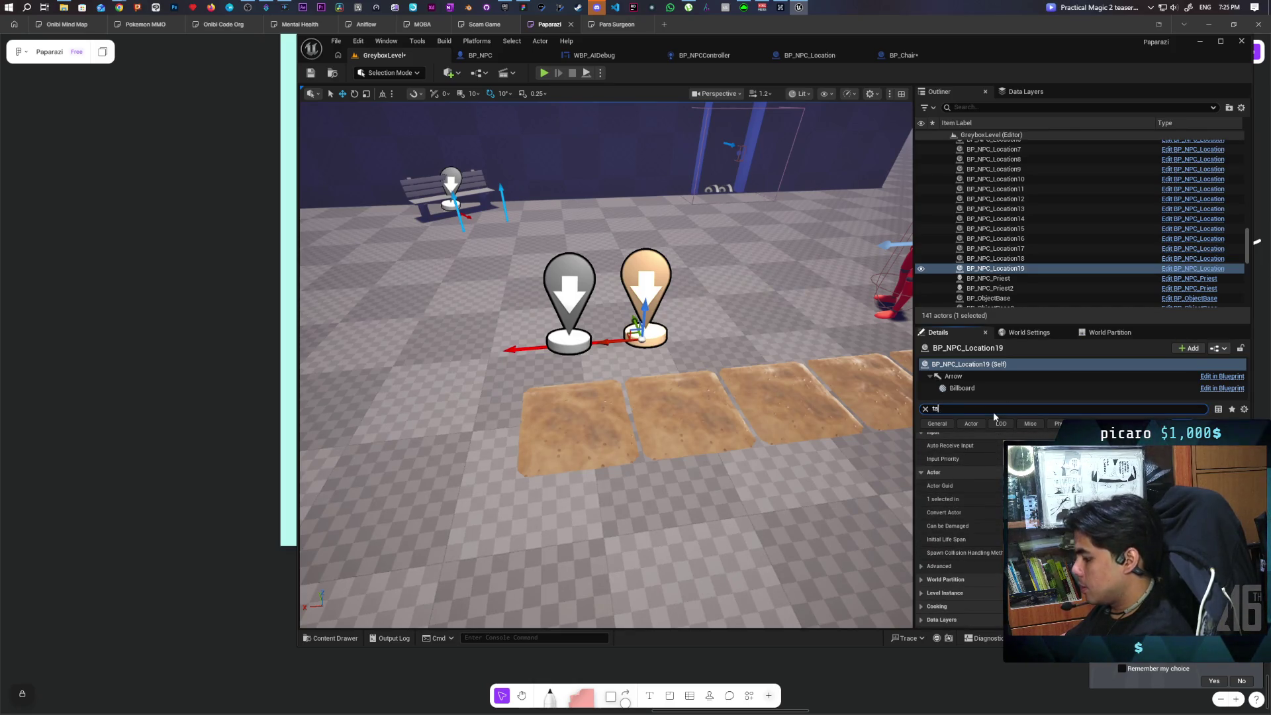
text(tag)
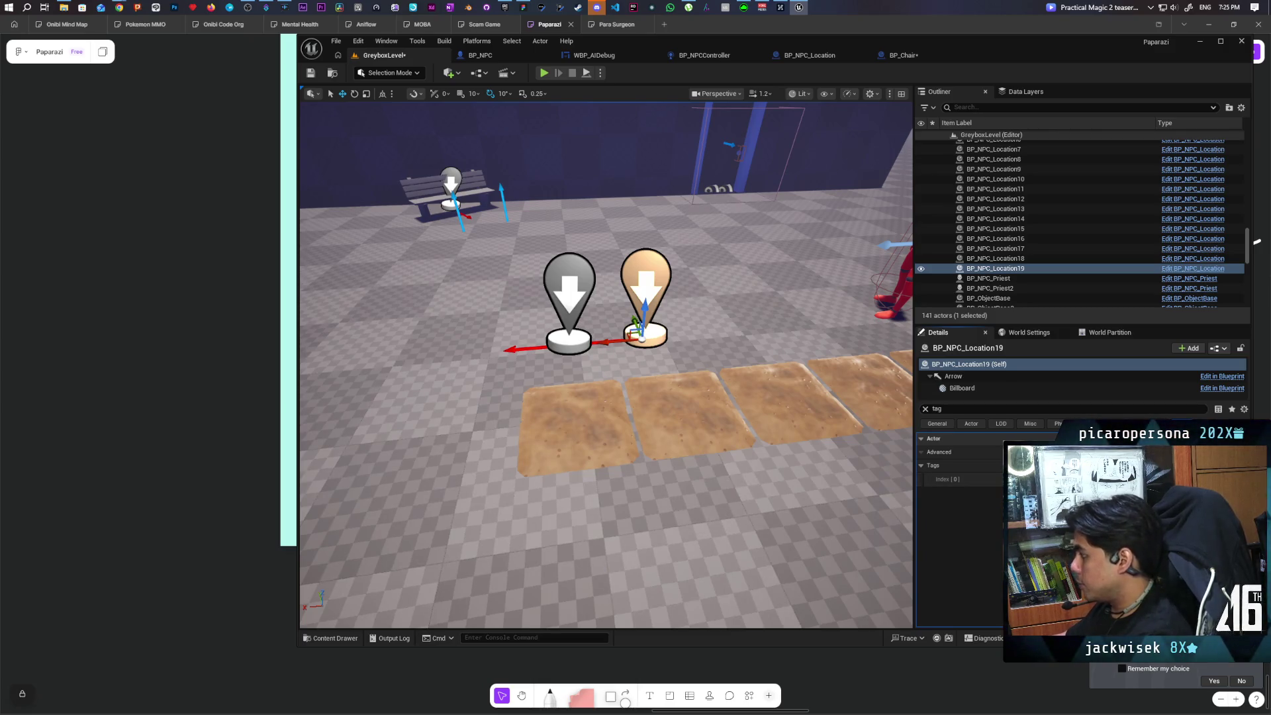
Duplicate BP_NPC_Location18 into a second new marker and save the level.
mouse_move(583, 404)
mouse_down()
mouse_move(583, 371)
mouse_move(582, 424)
mouse_move(549, 404)
mouse_move(556, 384)
mouse_up()
key(f)
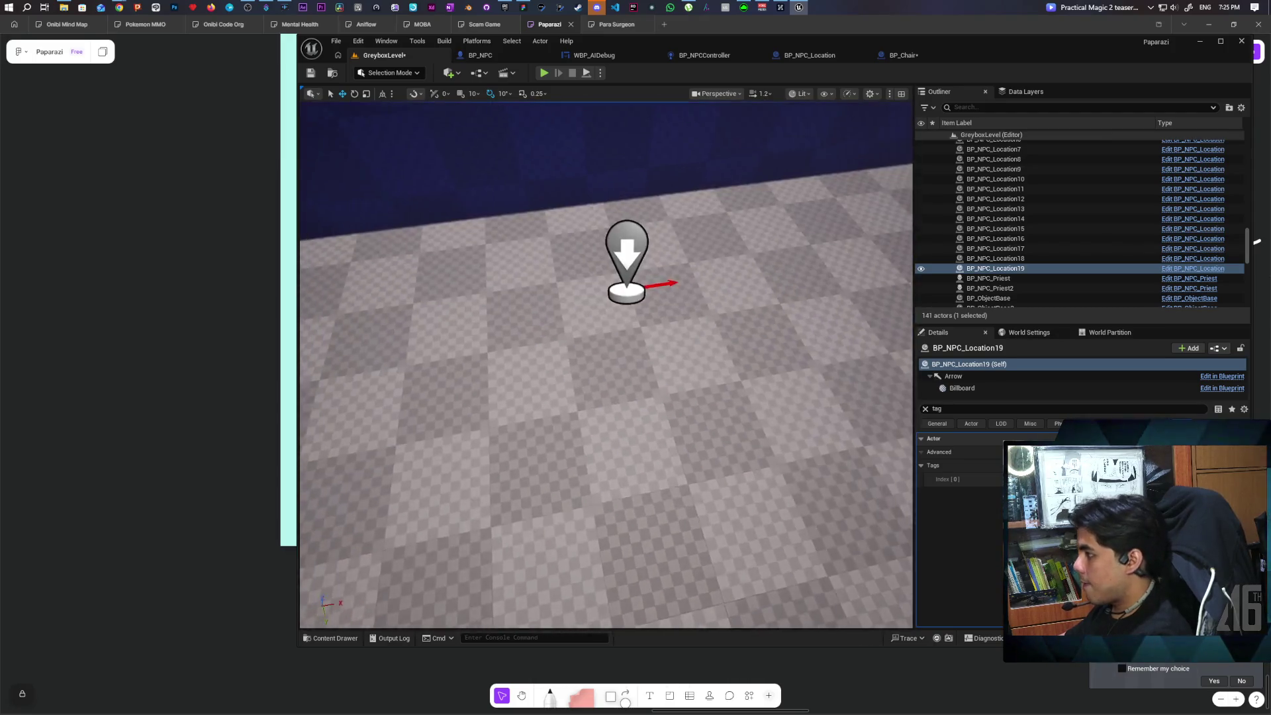
click(550, 358)
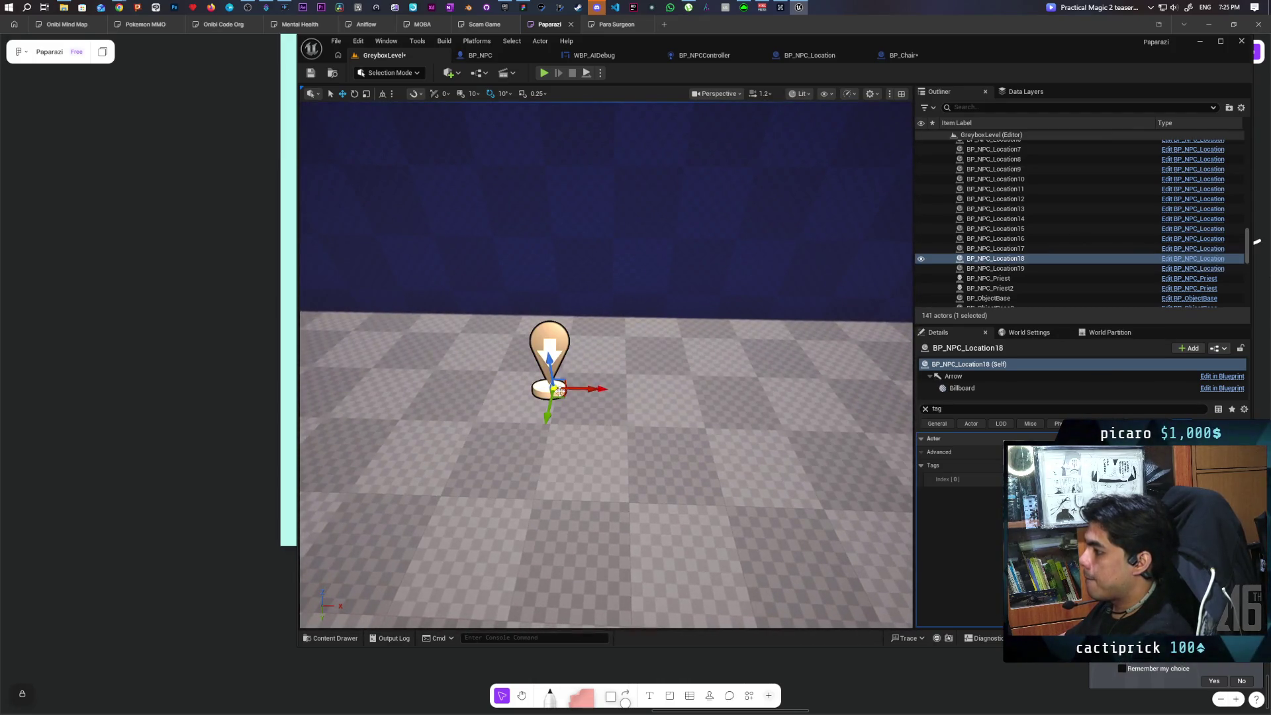
alt+drag(592, 388, 585, 423)
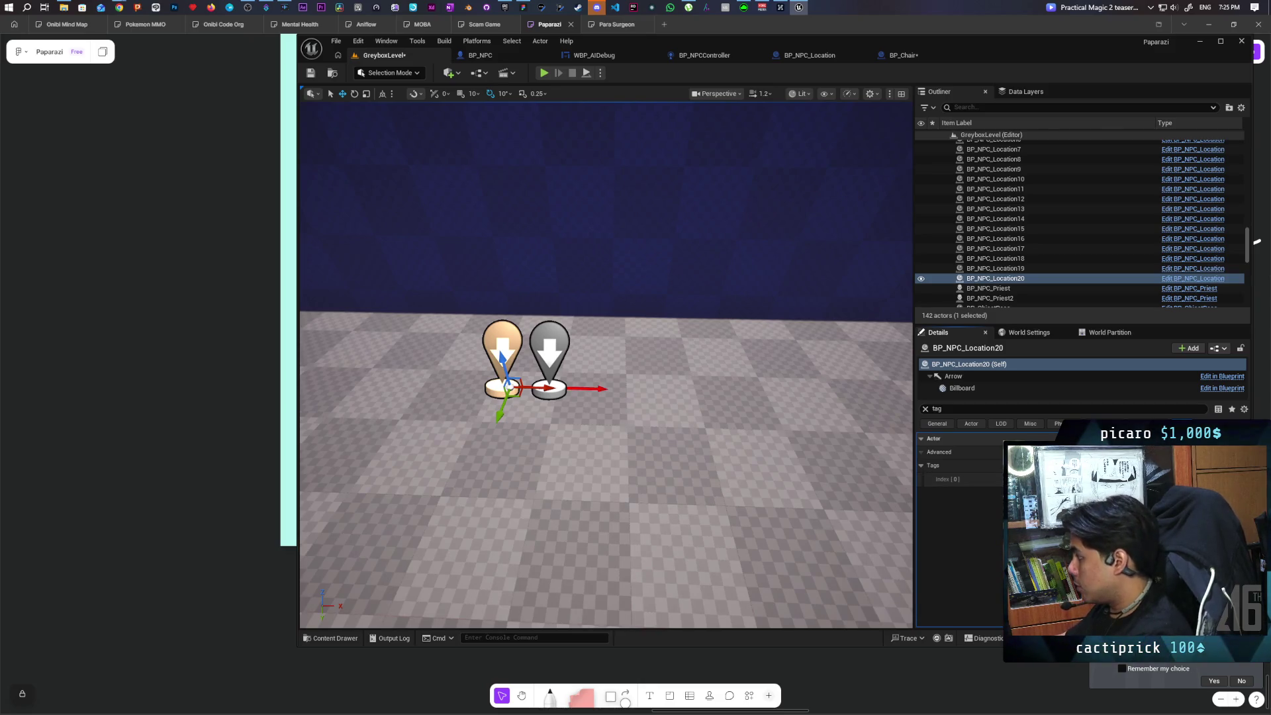
click(312, 74)
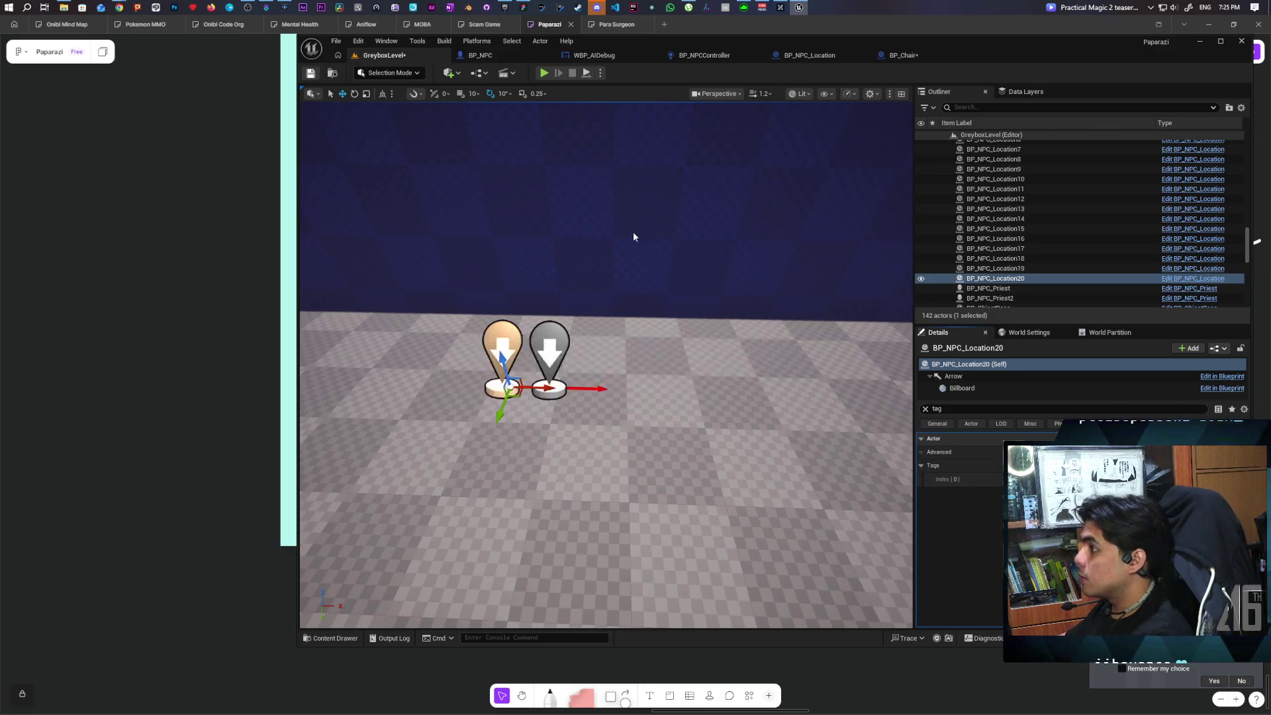
Select the dog NPC, clear the tag filter, and open its DA_Dog schedule asset.
drag(510, 527, 493, 570)
drag(680, 551, 679, 551)
click(685, 430)
drag(685, 431, 579, 491)
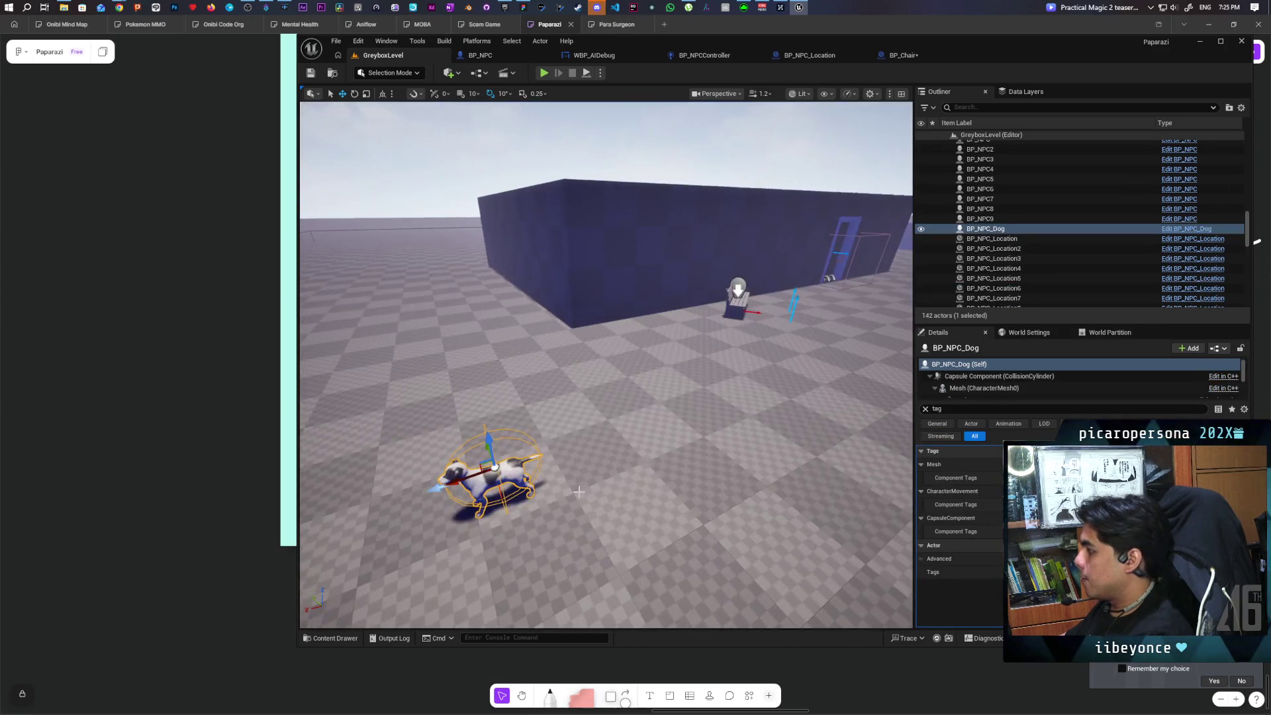
click(926, 408)
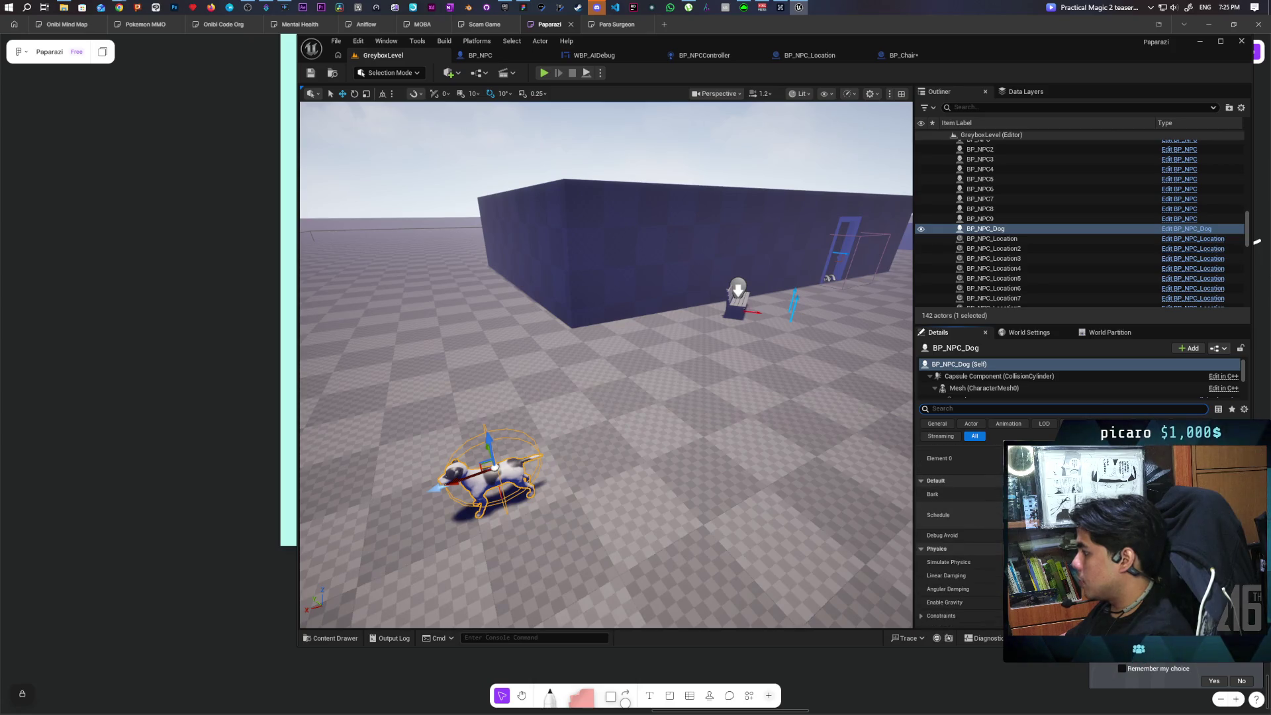
double_click(1020, 579)
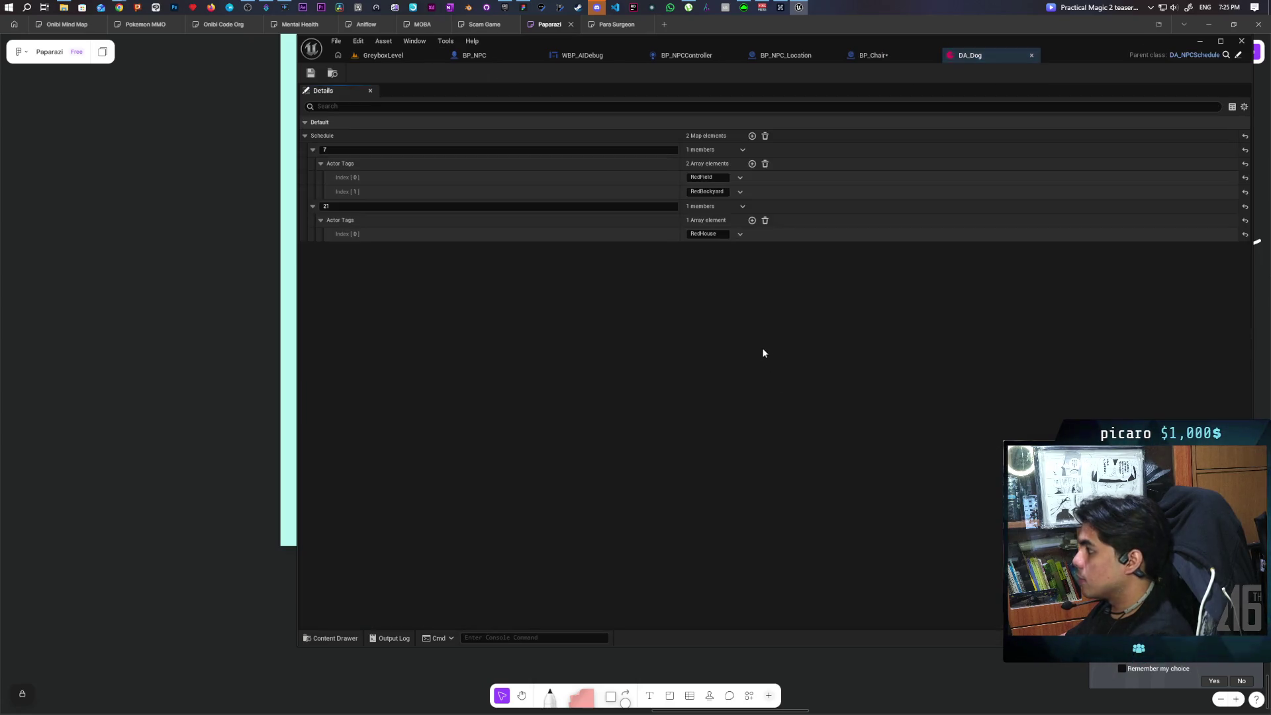
Rename DA_Dog's hour-7 tags to DogRedField and DogRedBackyard and save the asset.
click(689, 179)
text(Dog)
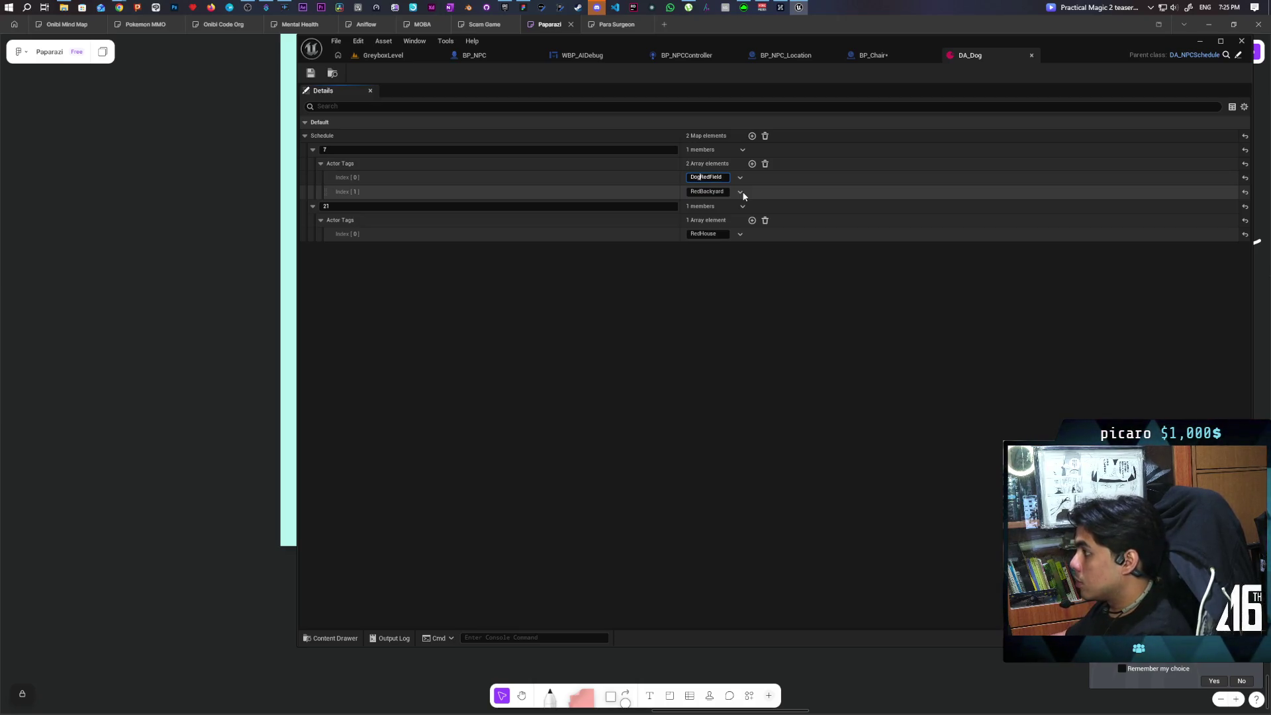
click(696, 192)
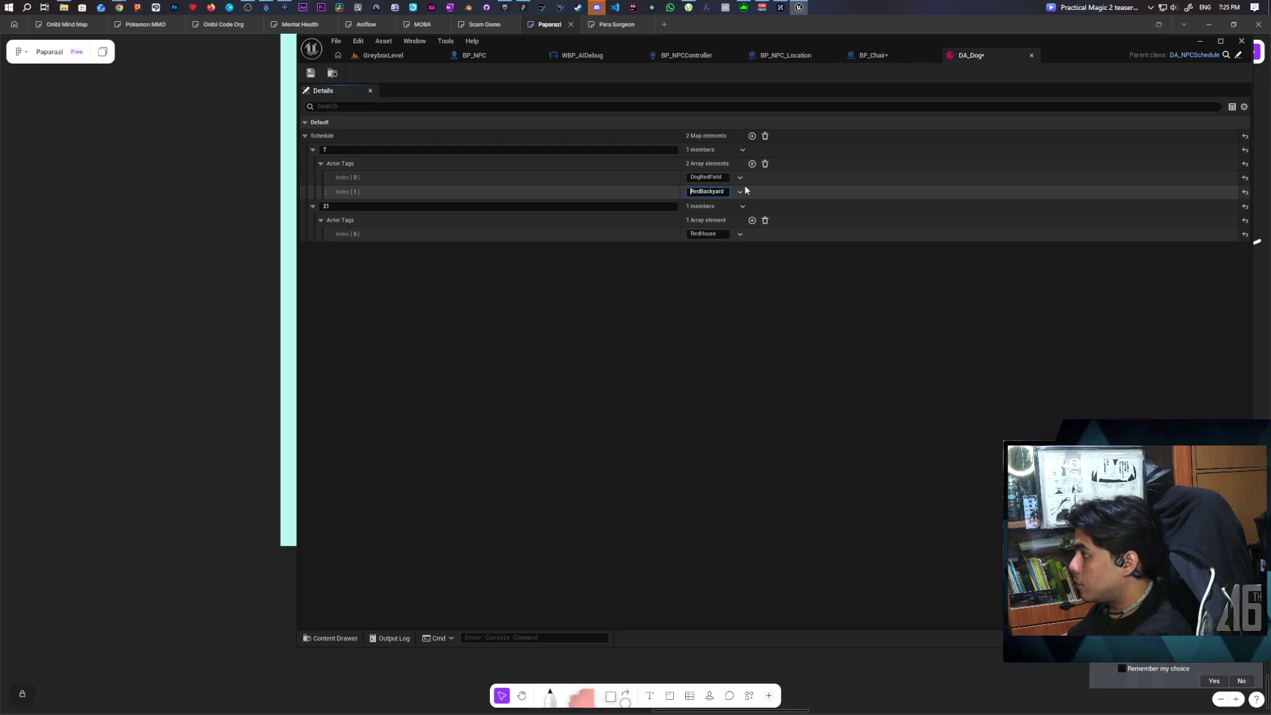
text(Dog)
key(Return)
key(ctrl+s)
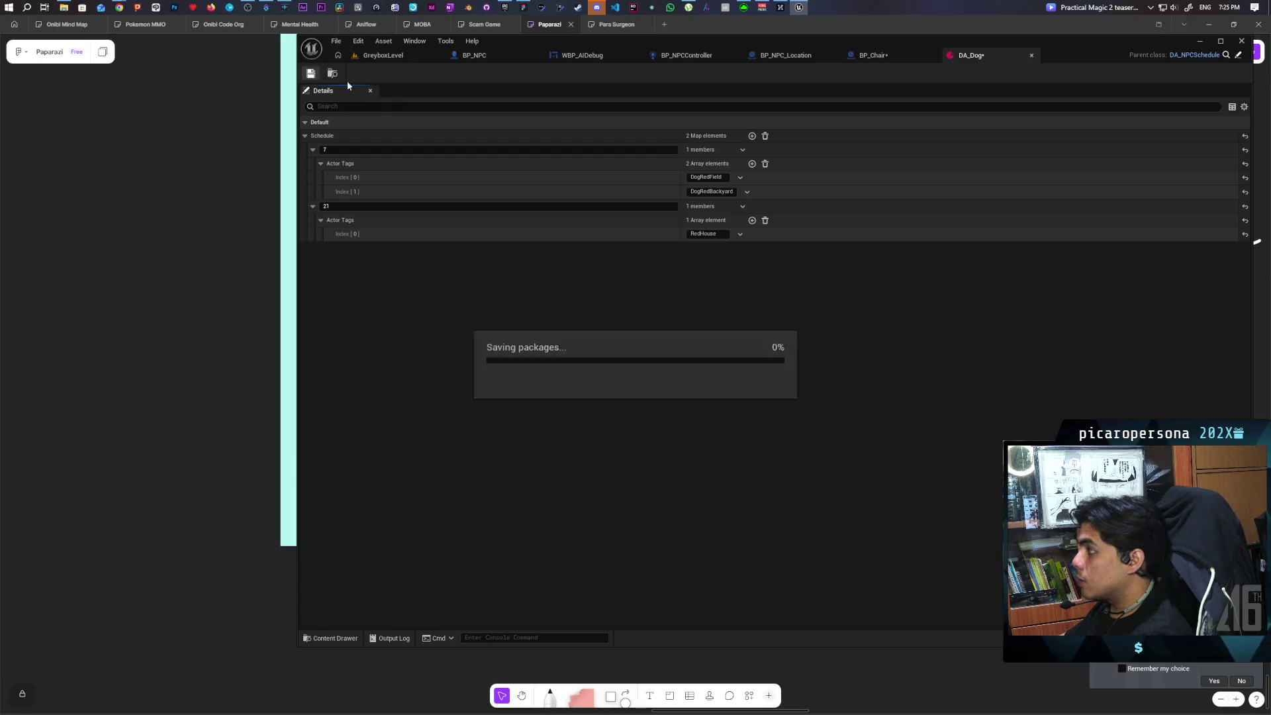
click(397, 55)
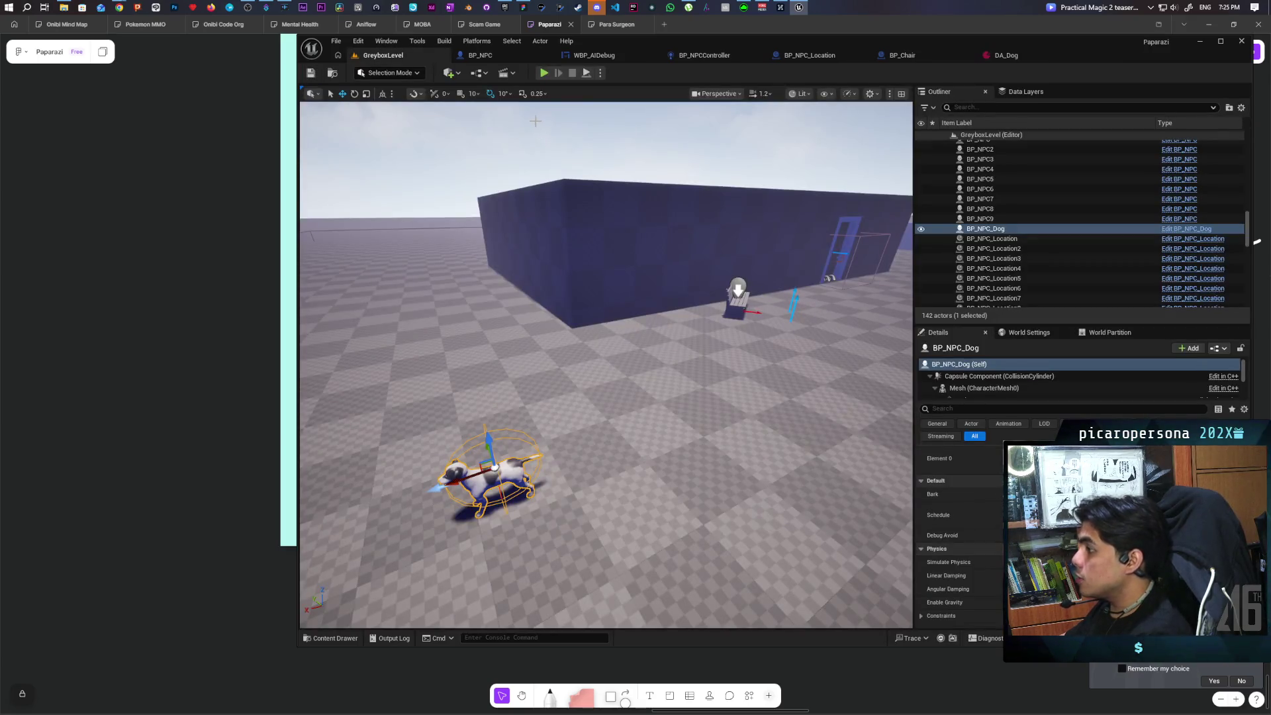
Run a brief play test, then wire Print AI Debug directly to On Location Arrived.
click(544, 74)
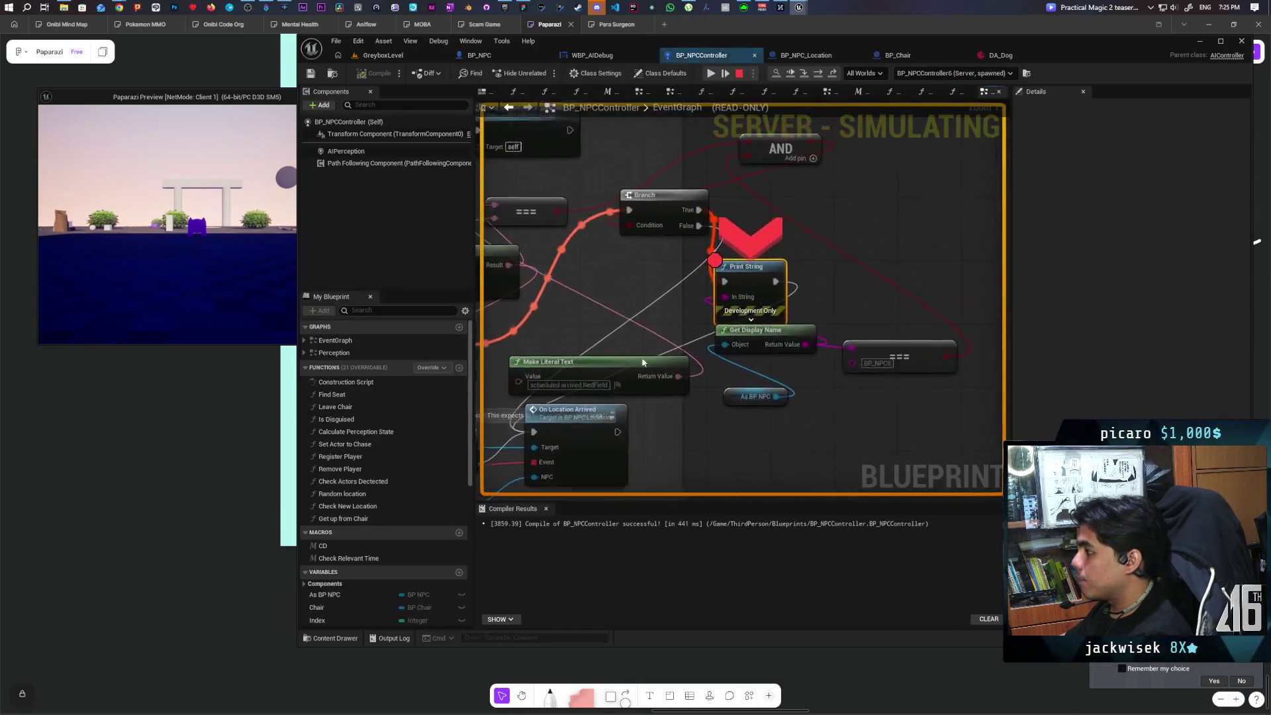
scroll(745, 276, down, 1)
mouse_move(745, 275)
mouse_down()
mouse_move(797, 218)
mouse_move(785, 232)
mouse_up()
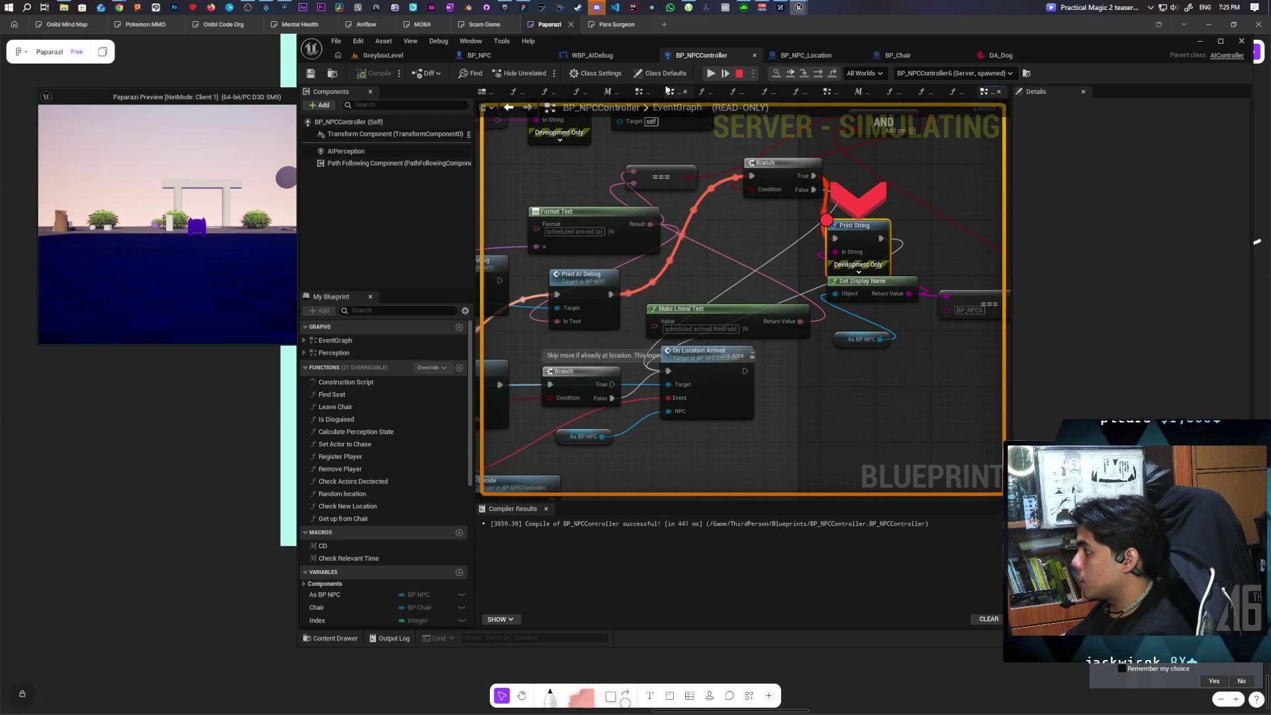
click(739, 74)
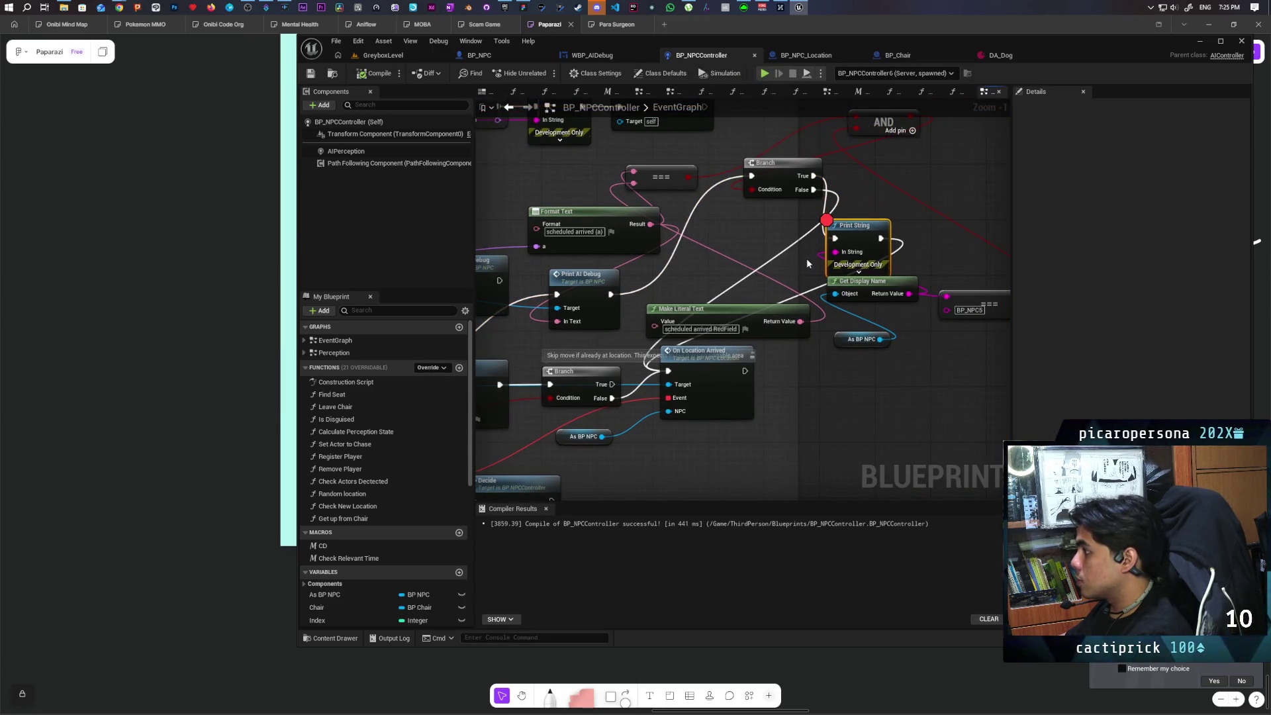
mouse_move(629, 255)
mouse_down()
mouse_move(667, 284)
mouse_move(686, 333)
mouse_move(594, 381)
mouse_up()
Delete the Branch, Print String, AND, ===, Get Display Name and As BP NPC nodes.
click(714, 182)
key(Delete)
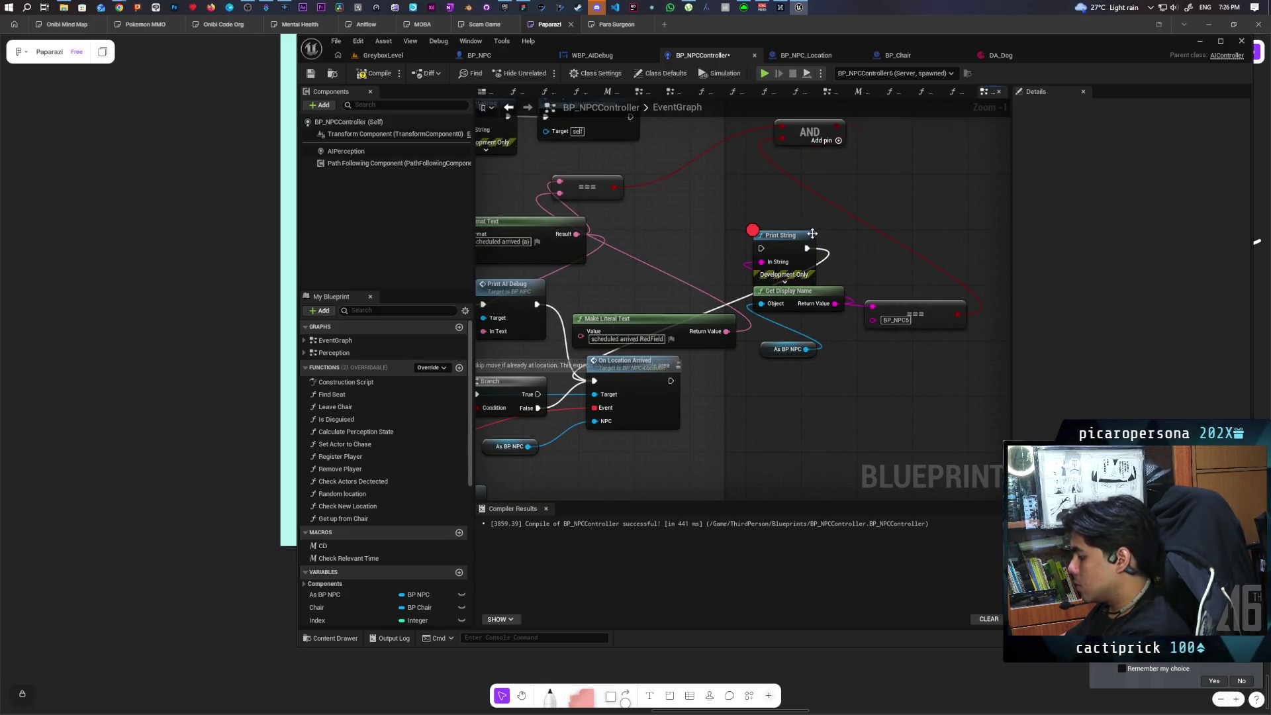
key(Delete)
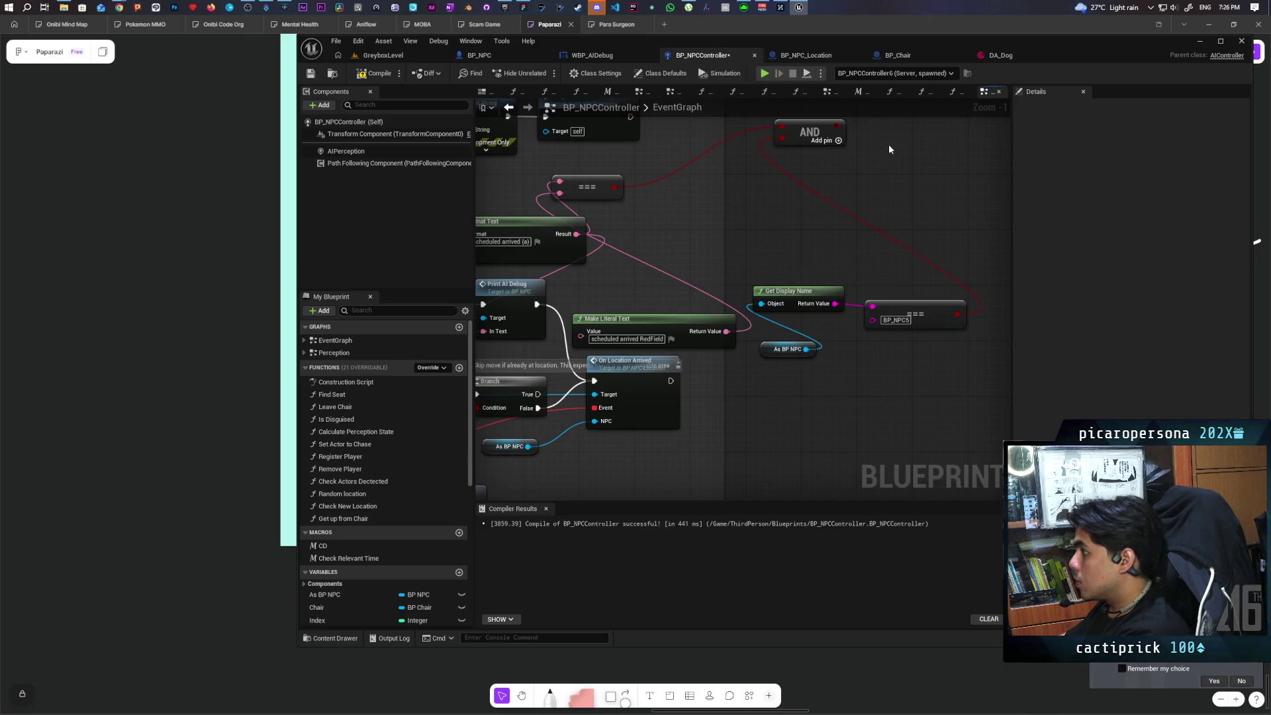
key(Delete)
click(608, 199)
key(Delete)
mouse_move(734, 210)
mouse_down()
mouse_move(905, 352)
mouse_move(879, 357)
mouse_up()
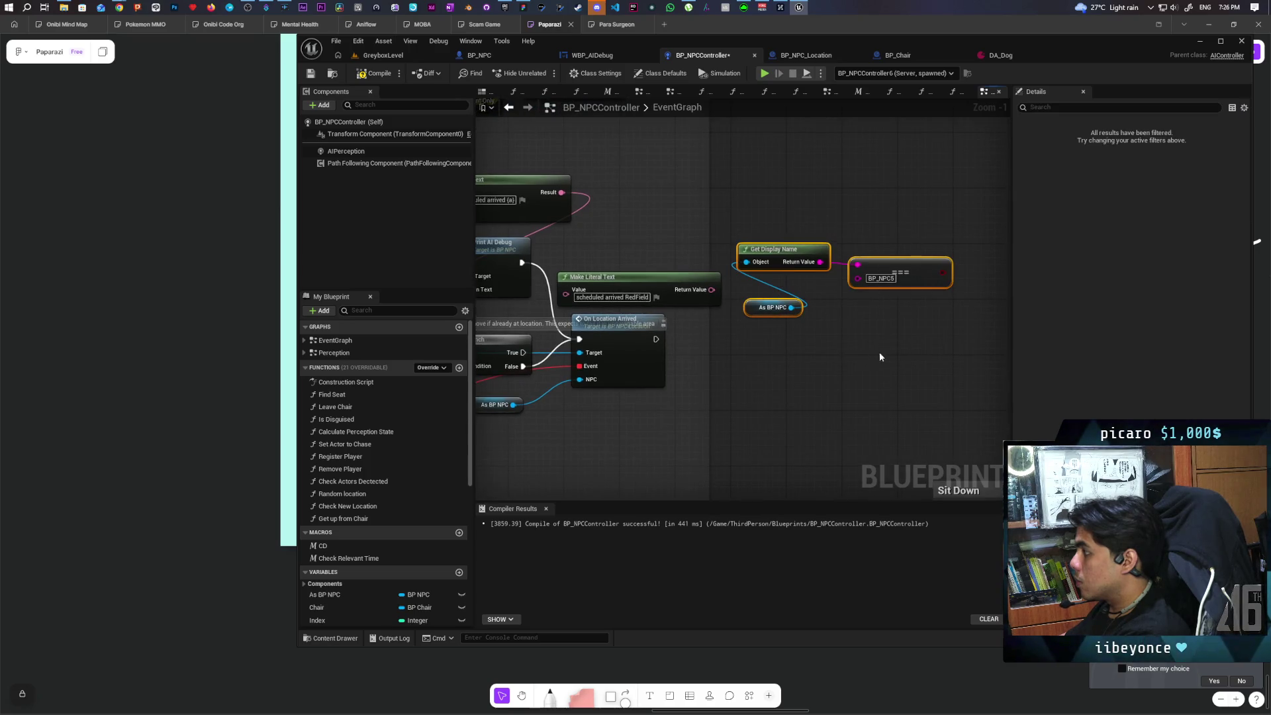
key(Delete)
Save the BP_NPCController blueprint and go back to GreyboxLevel.
drag(633, 245, 855, 235)
drag(773, 211, 898, 215)
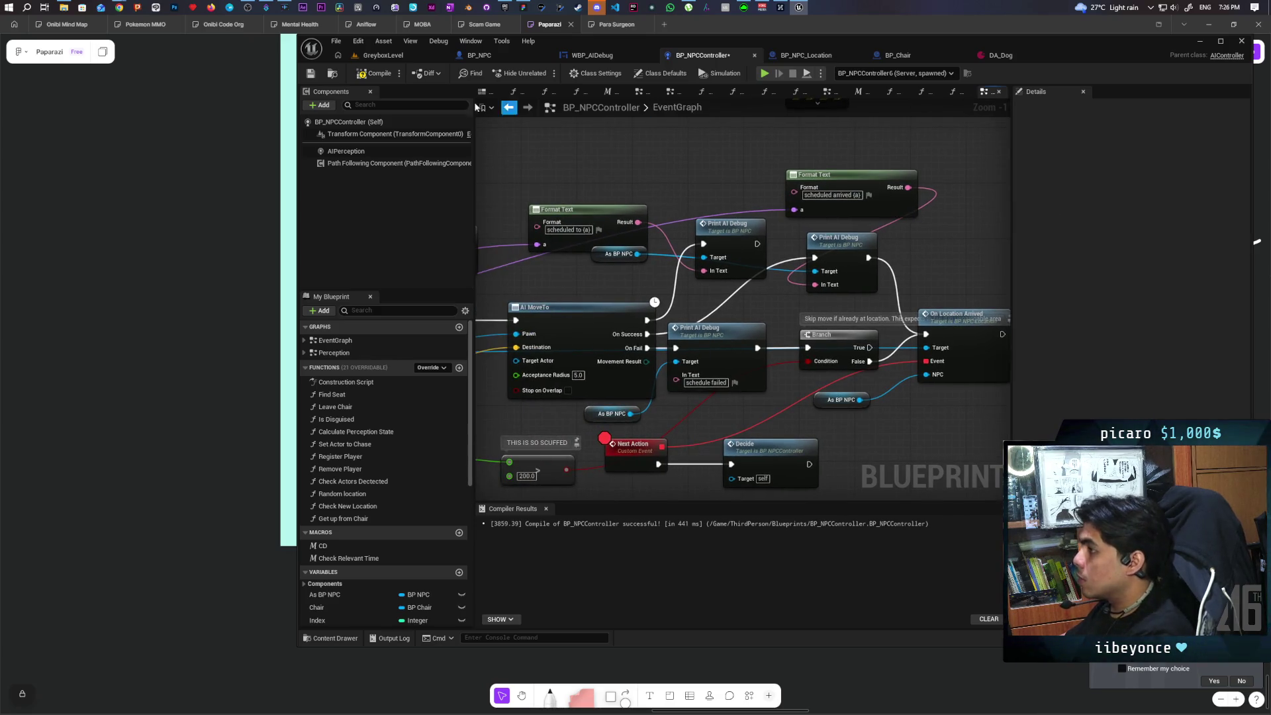
key(ctrl+s)
click(414, 57)
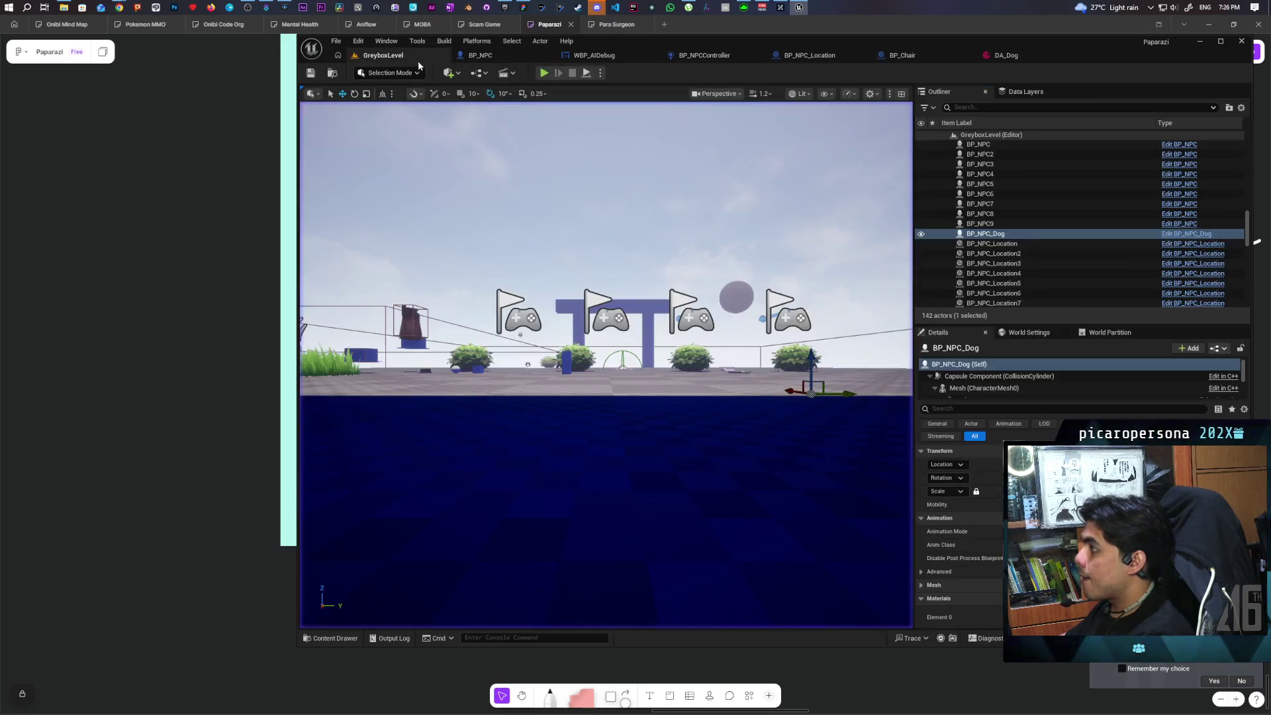
Run and stop a quick play test, then bring up WBP_AIDebug with its TextBlock_56.
click(544, 73)
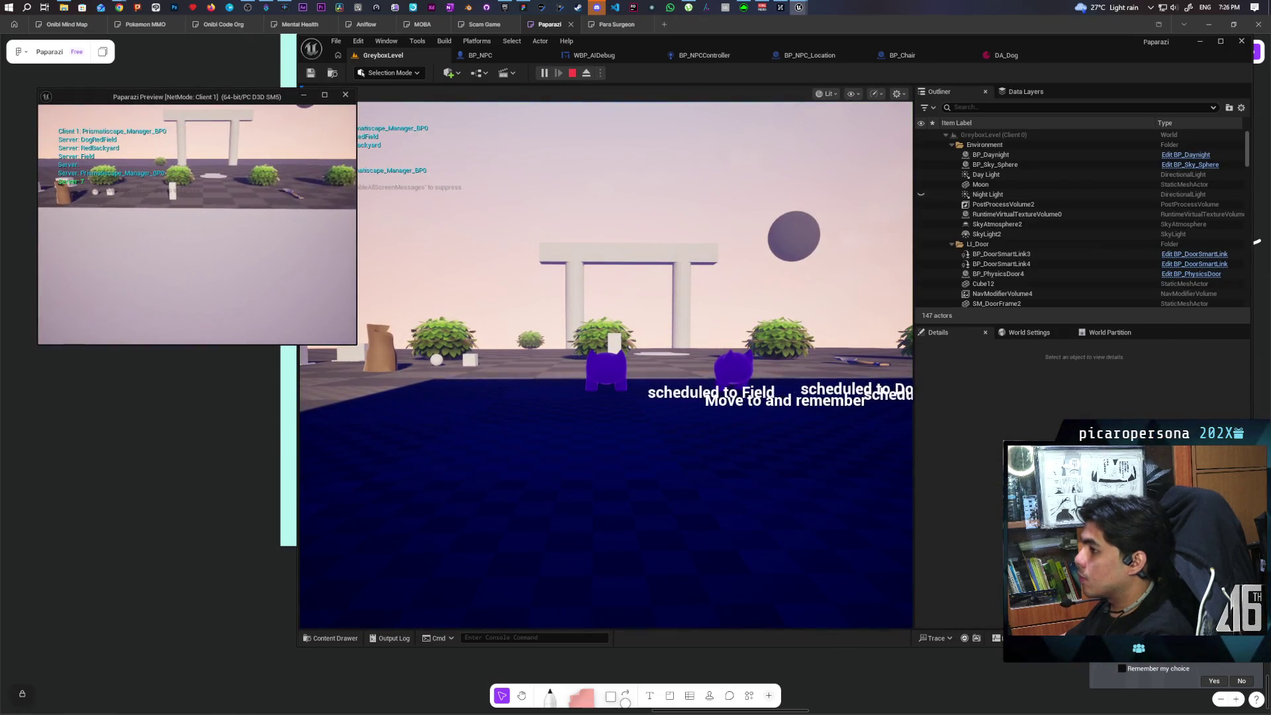
key(Escape)
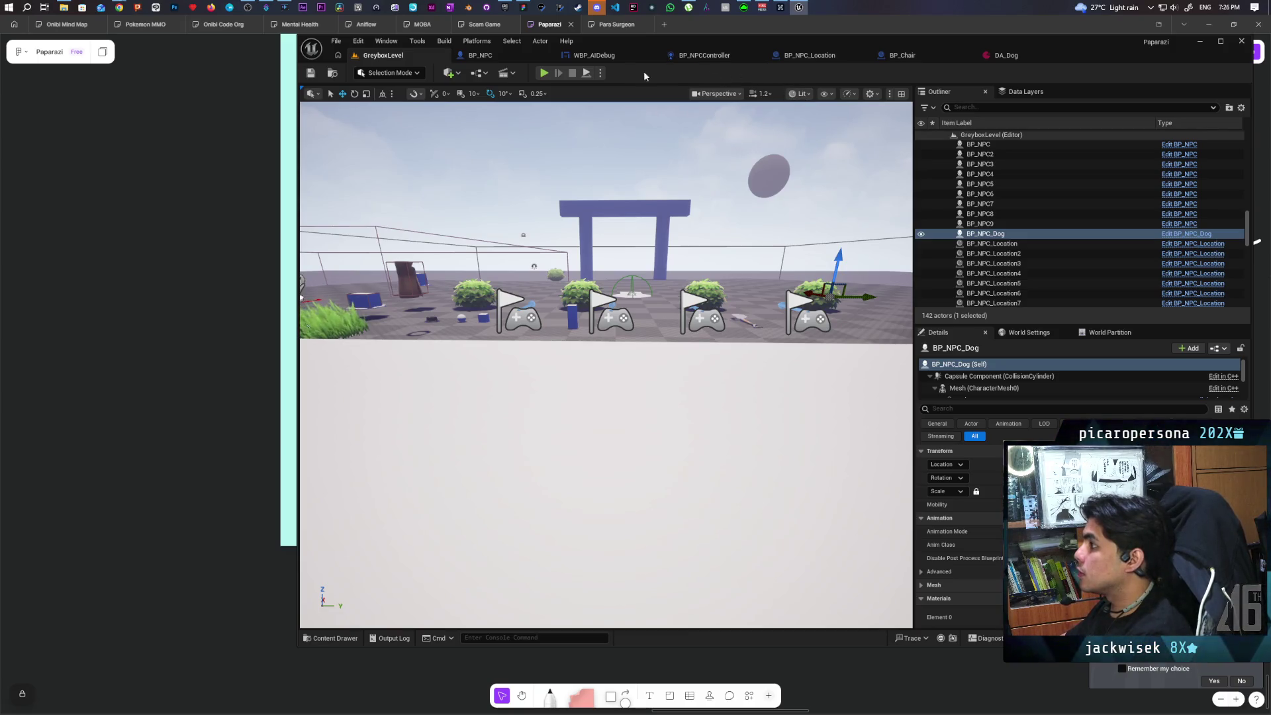
click(601, 57)
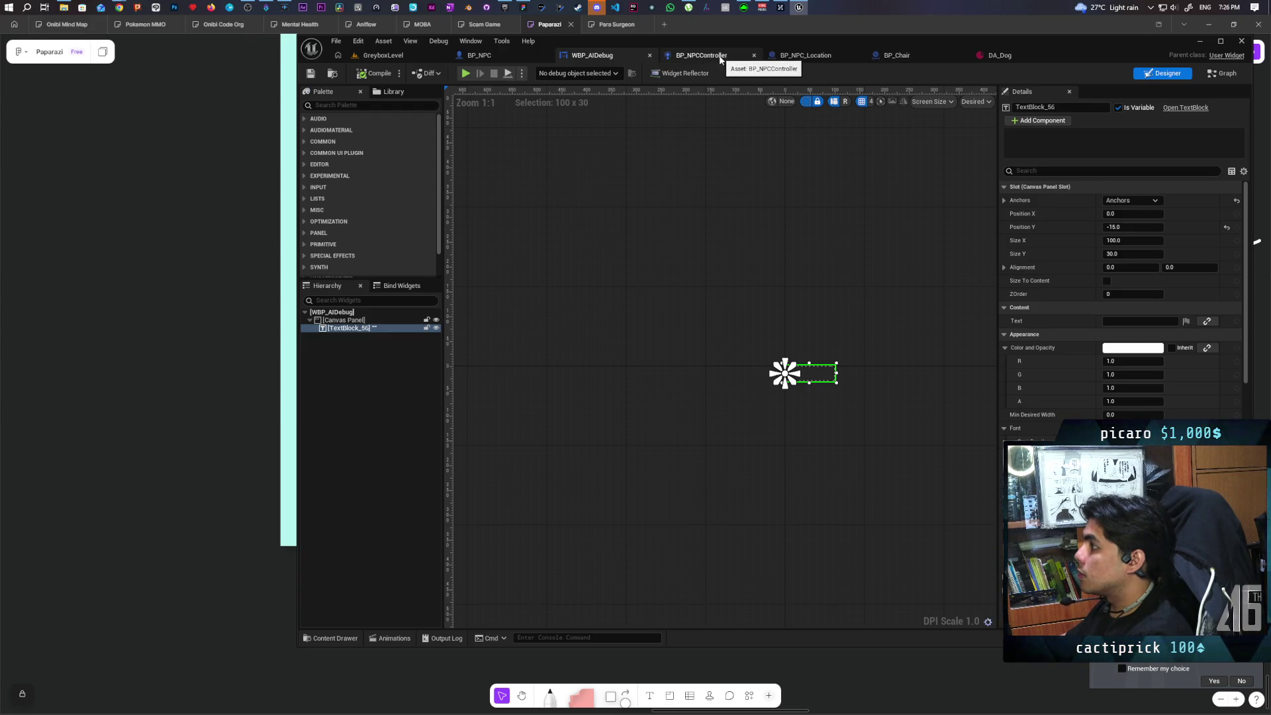
In BP_NPC, tick Is Editor Only on the AI Debug component.
click(504, 54)
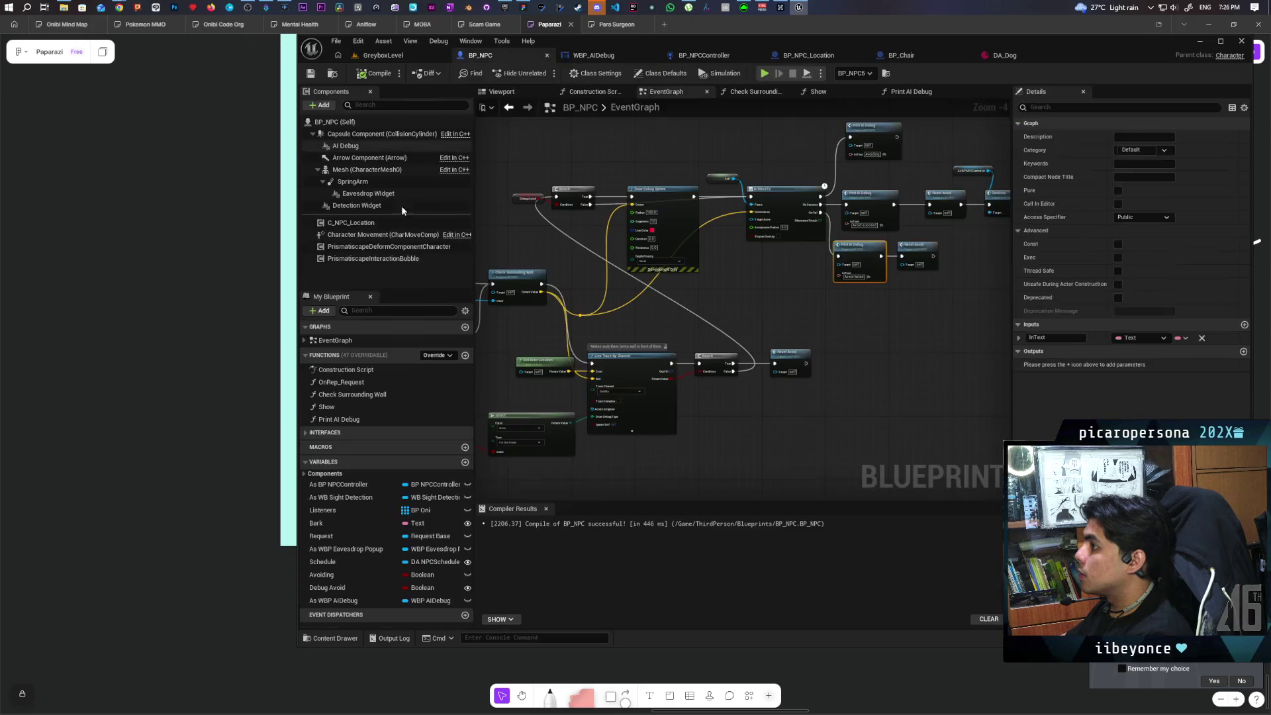
click(361, 169)
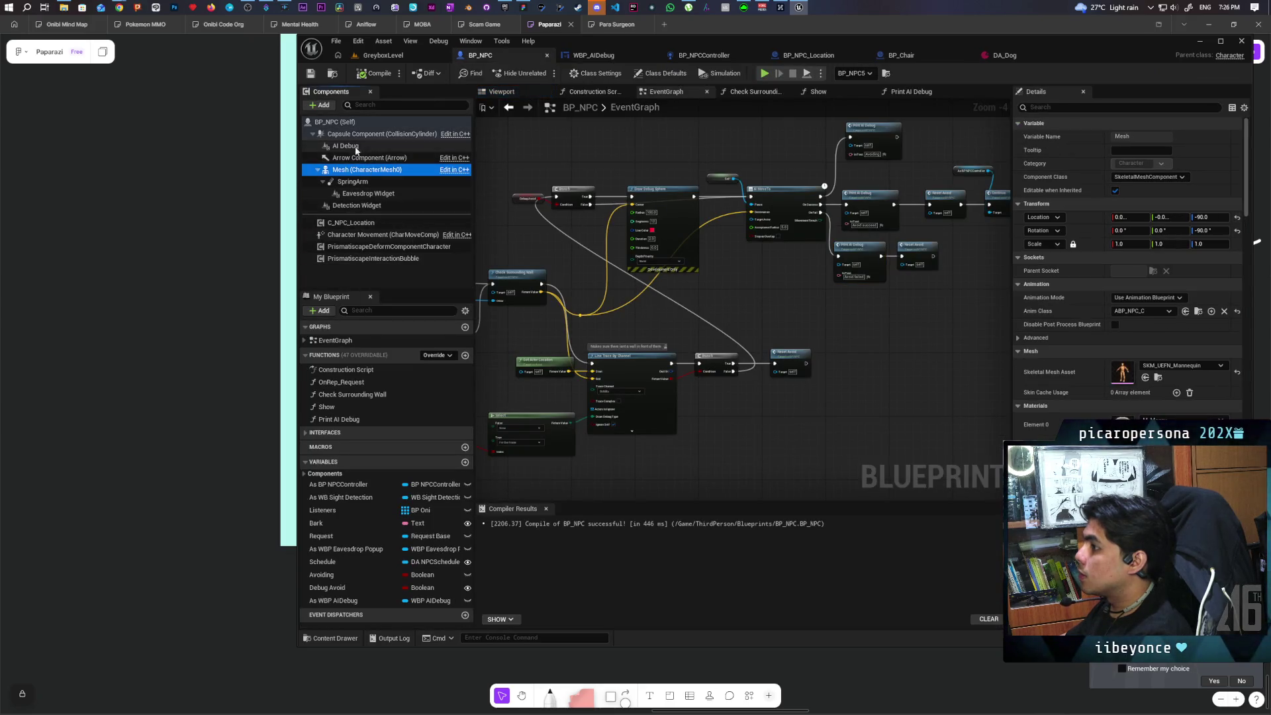
click(346, 145)
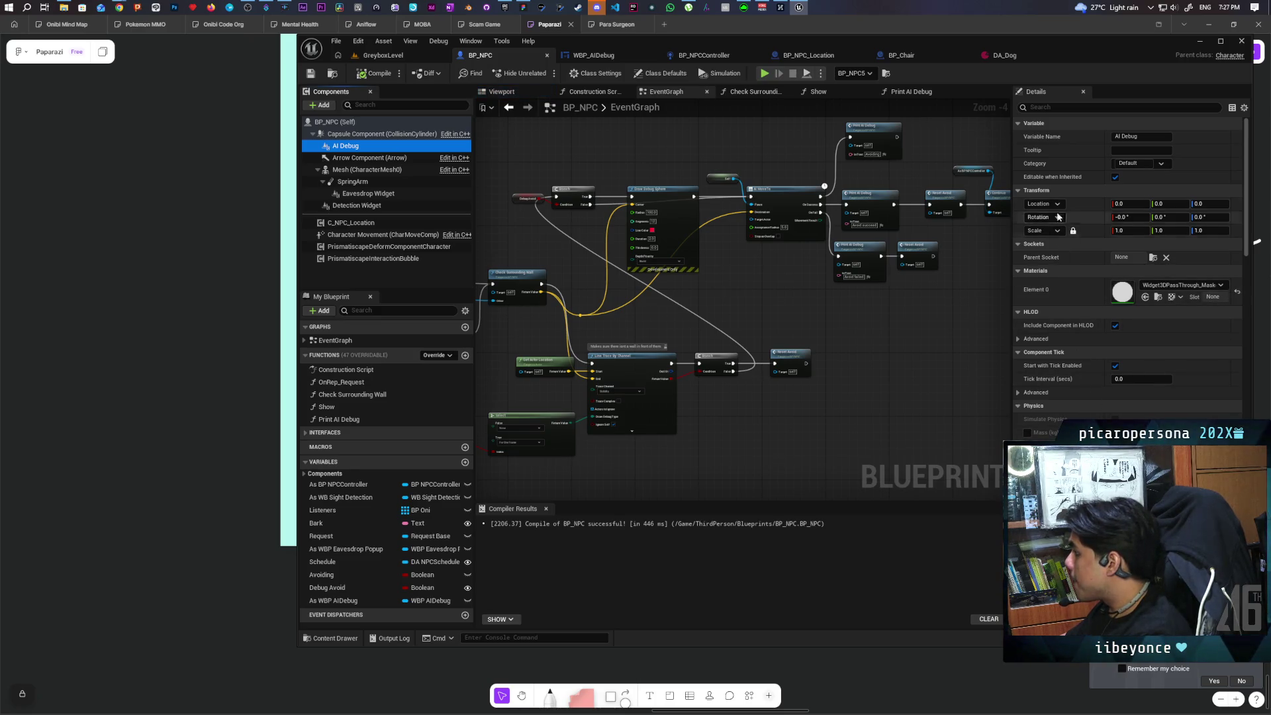
click(1118, 107)
text(edit)
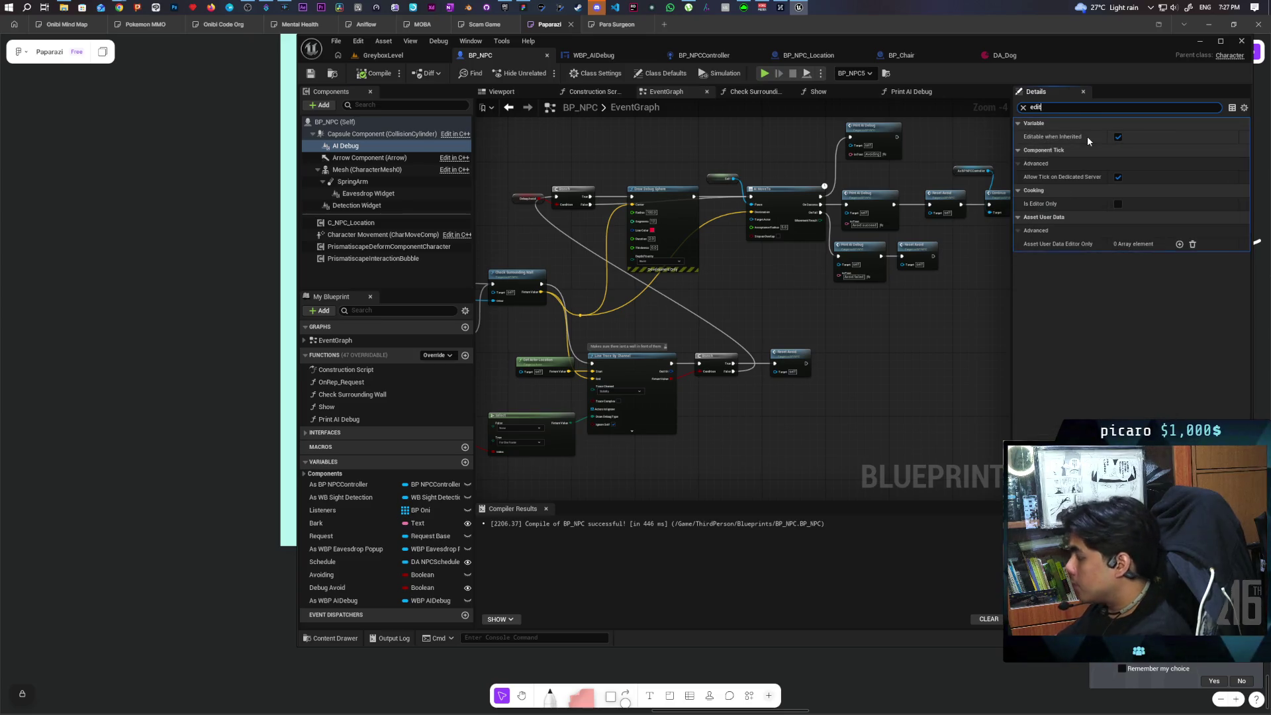
click(1123, 174)
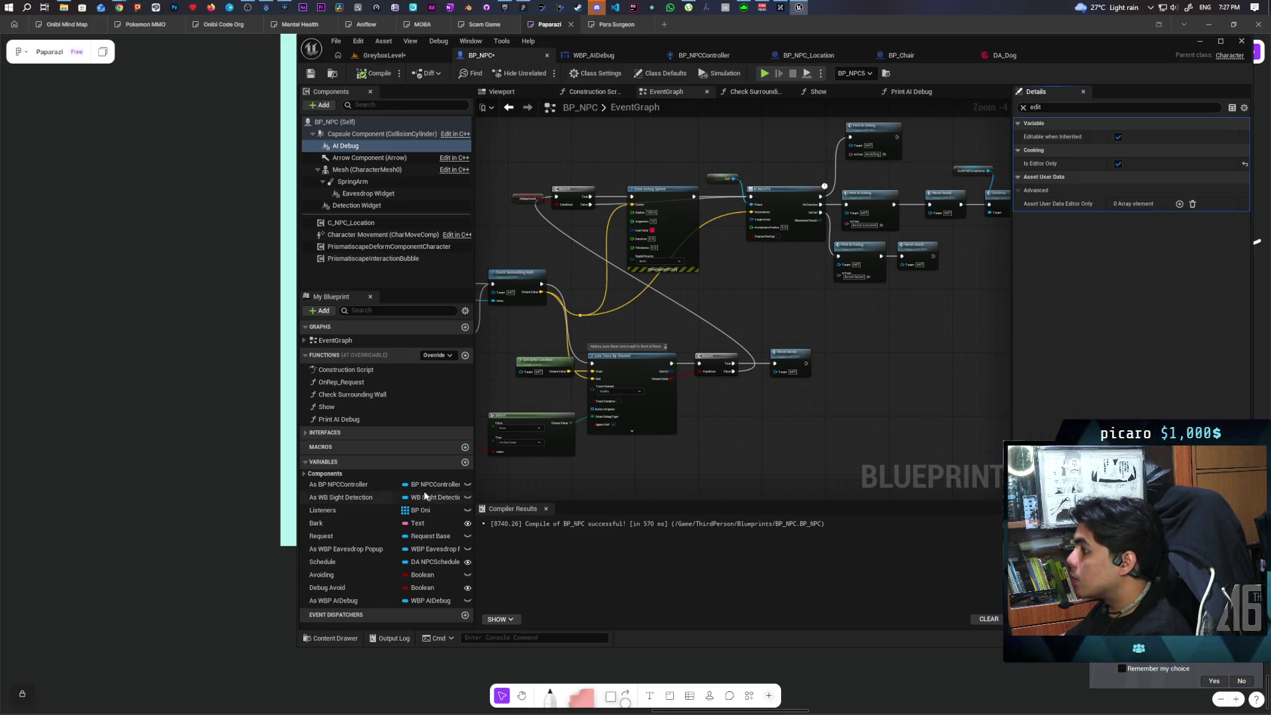
In Print AI Debug, add a Branch on Debug Avoid that gates Print Debug.
double_click(339, 419)
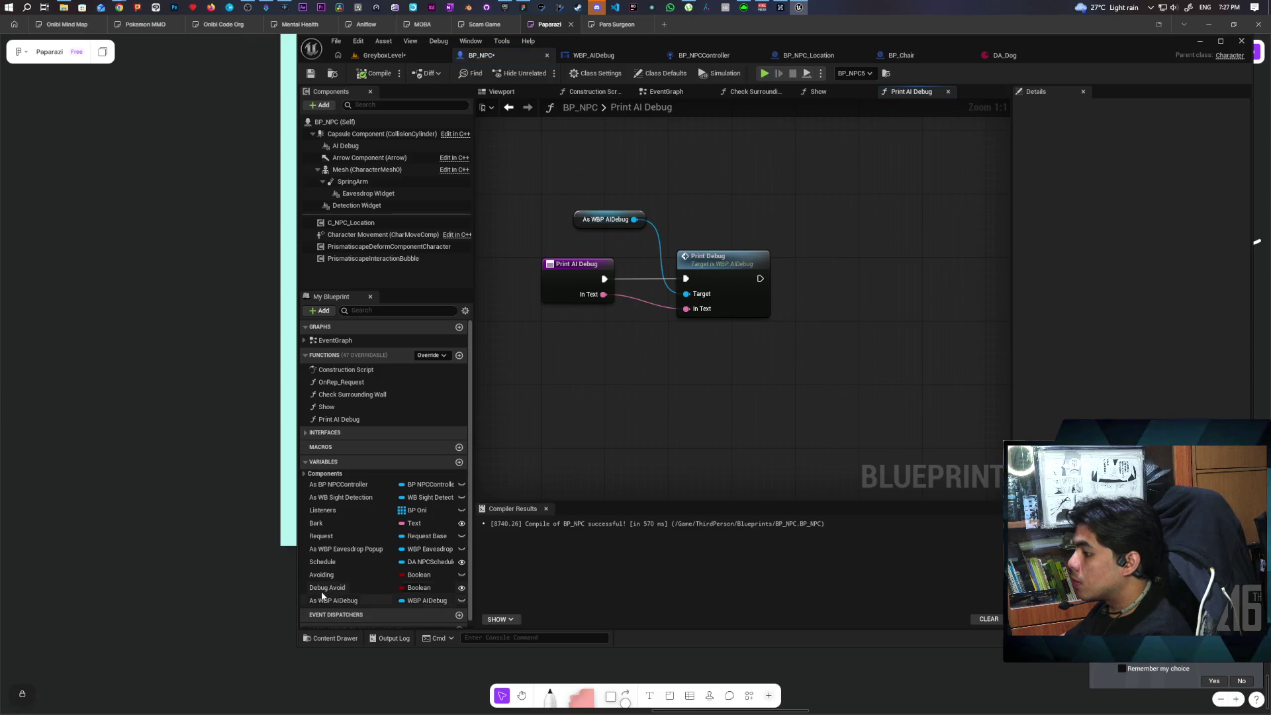
mouse_move(319, 589)
mouse_down()
mouse_move(559, 357)
mouse_move(533, 339)
mouse_up()
drag(692, 285, 768, 285)
click(599, 363)
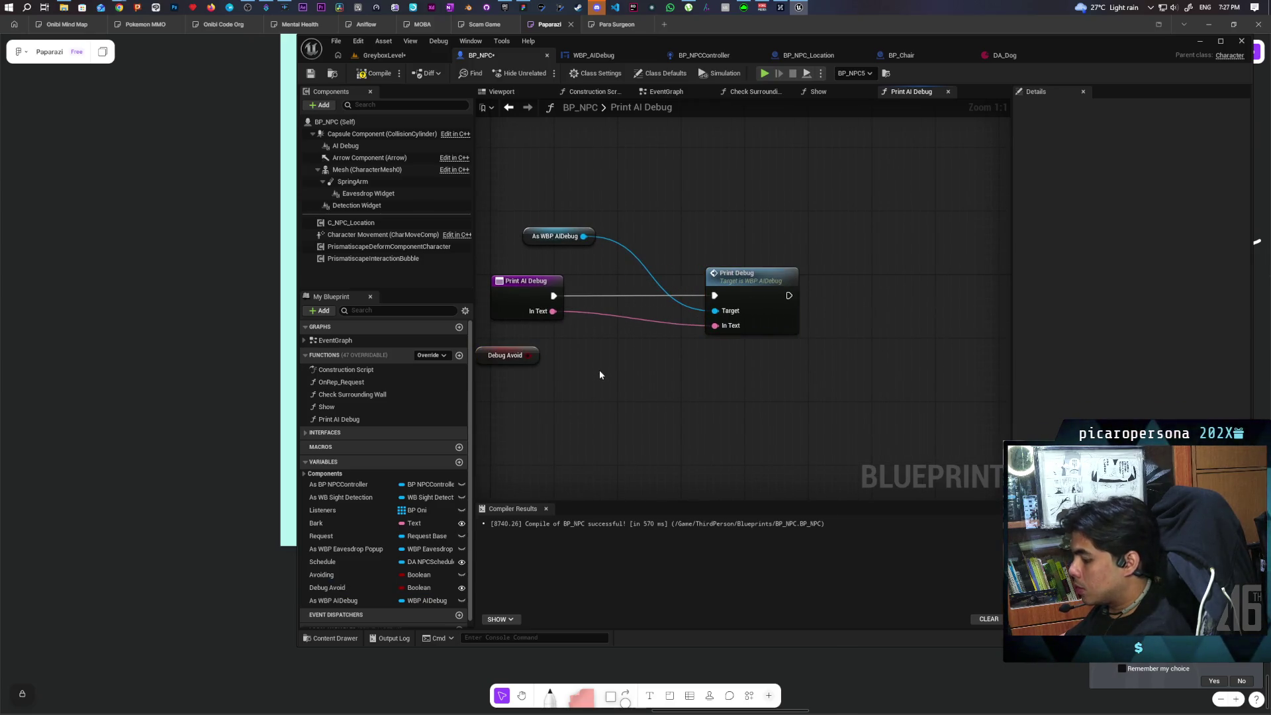
click(593, 331)
mouse_move(525, 355)
mouse_down()
mouse_move(601, 369)
mouse_move(628, 311)
mouse_up()
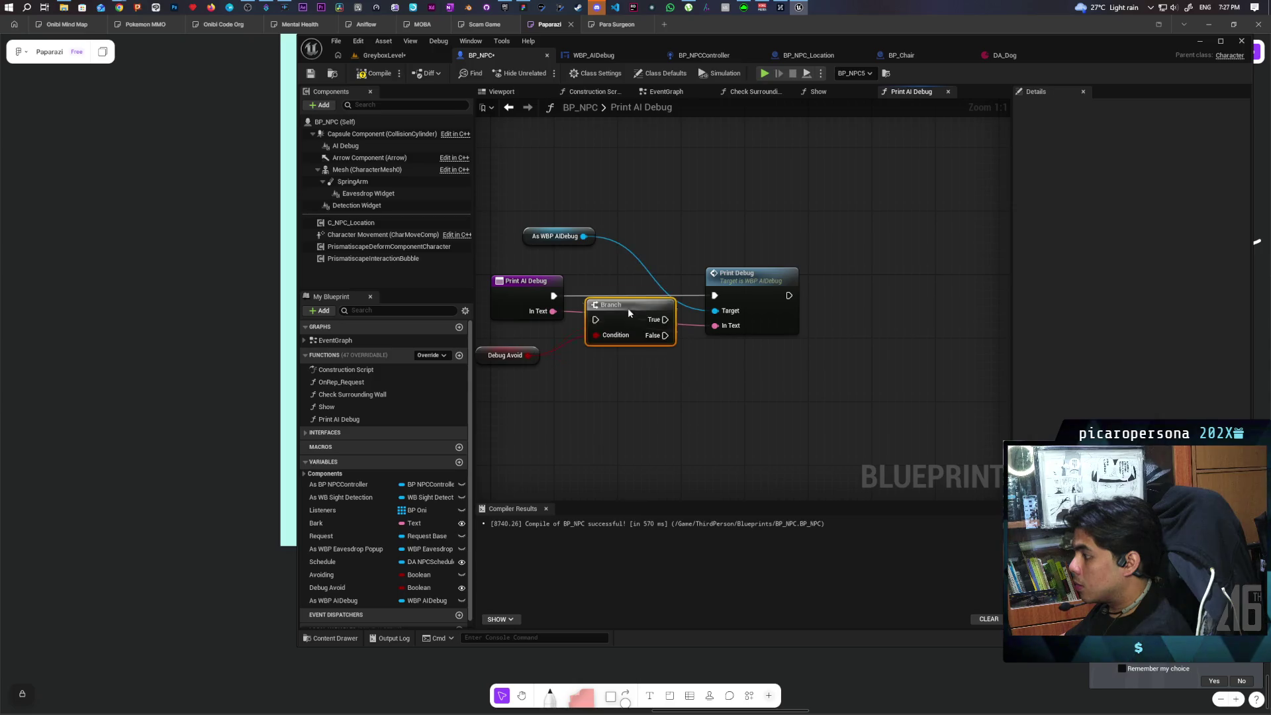
drag(554, 296, 714, 296)
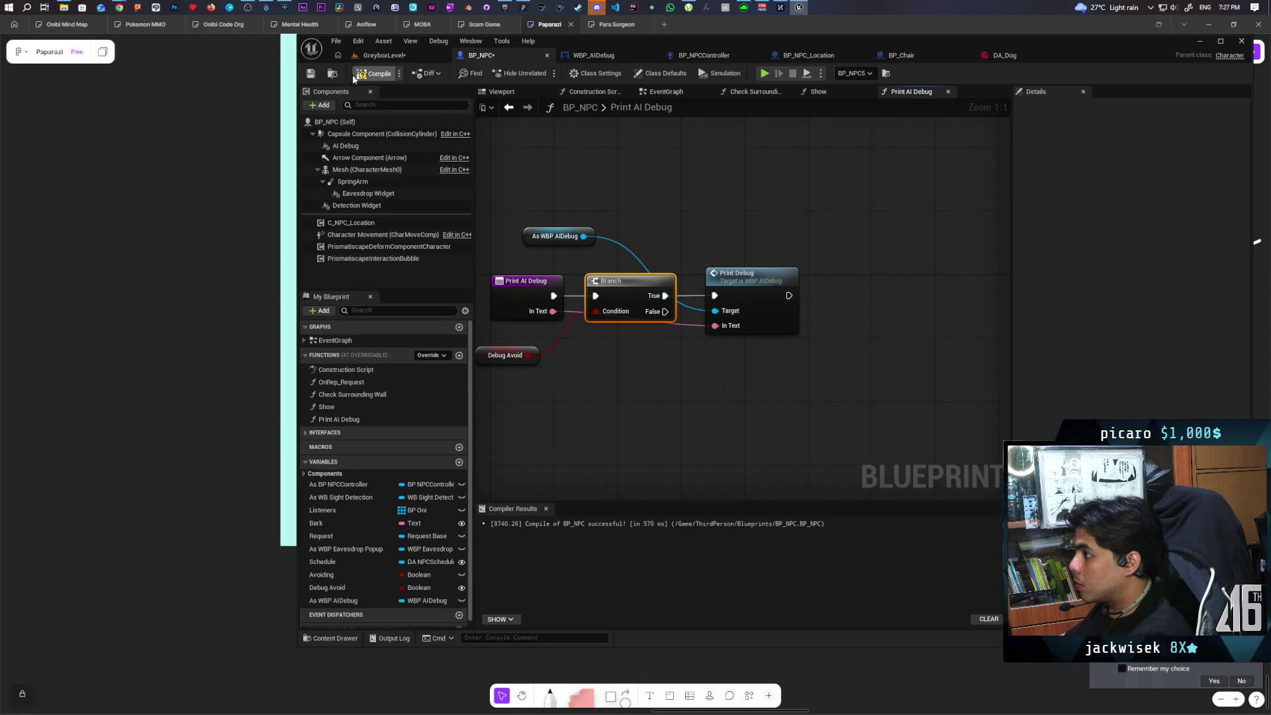
Check the Debug Avoid variable's settings, then start a play test of GreyboxLevel.
click(360, 587)
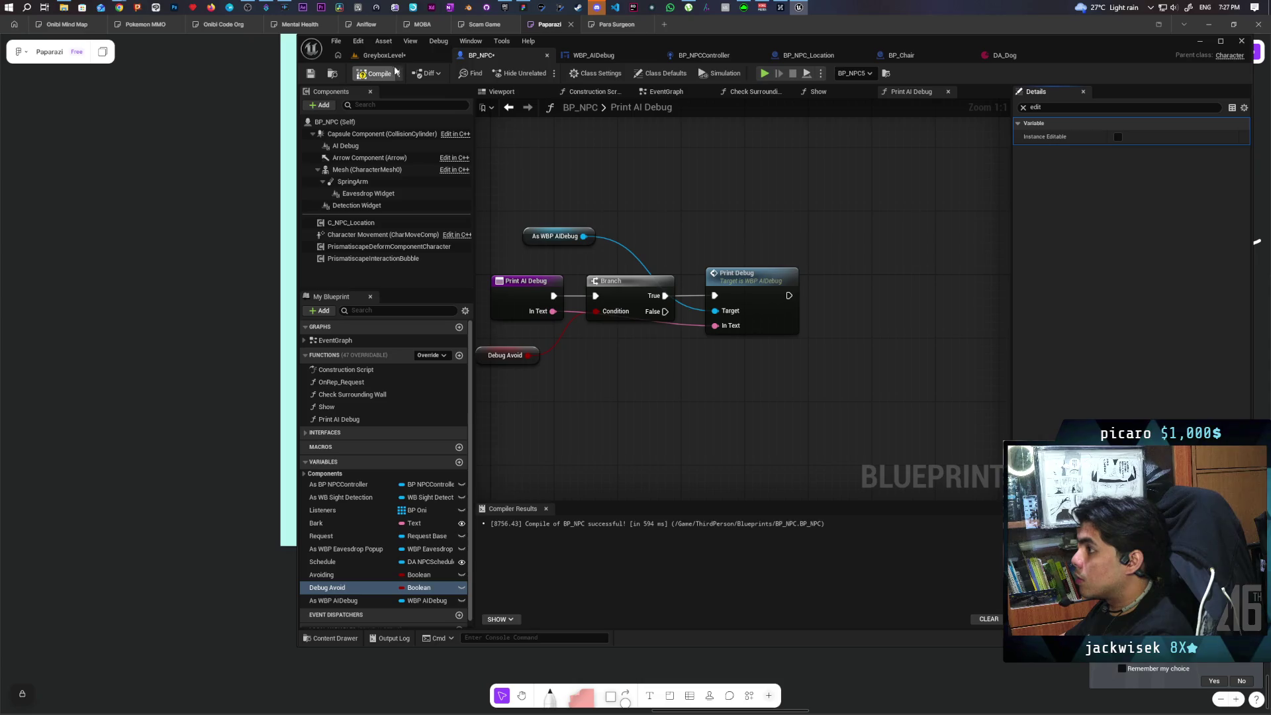
click(1022, 108)
click(384, 55)
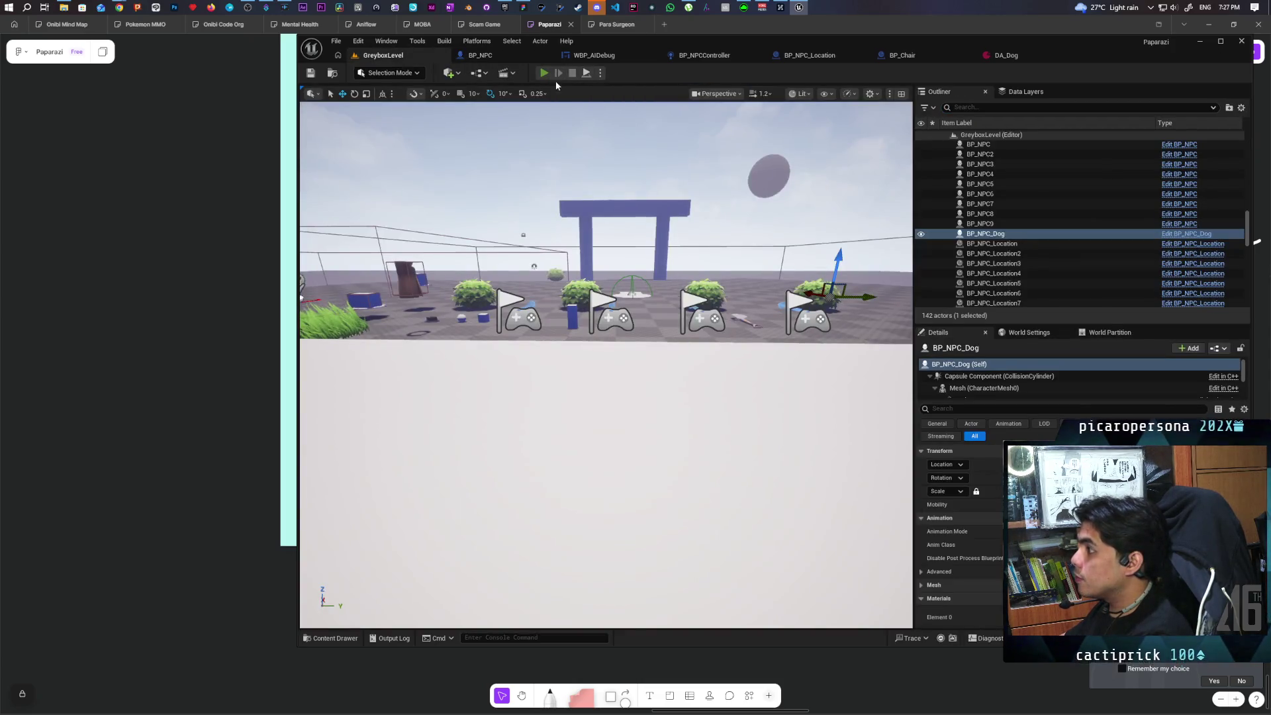
click(544, 73)
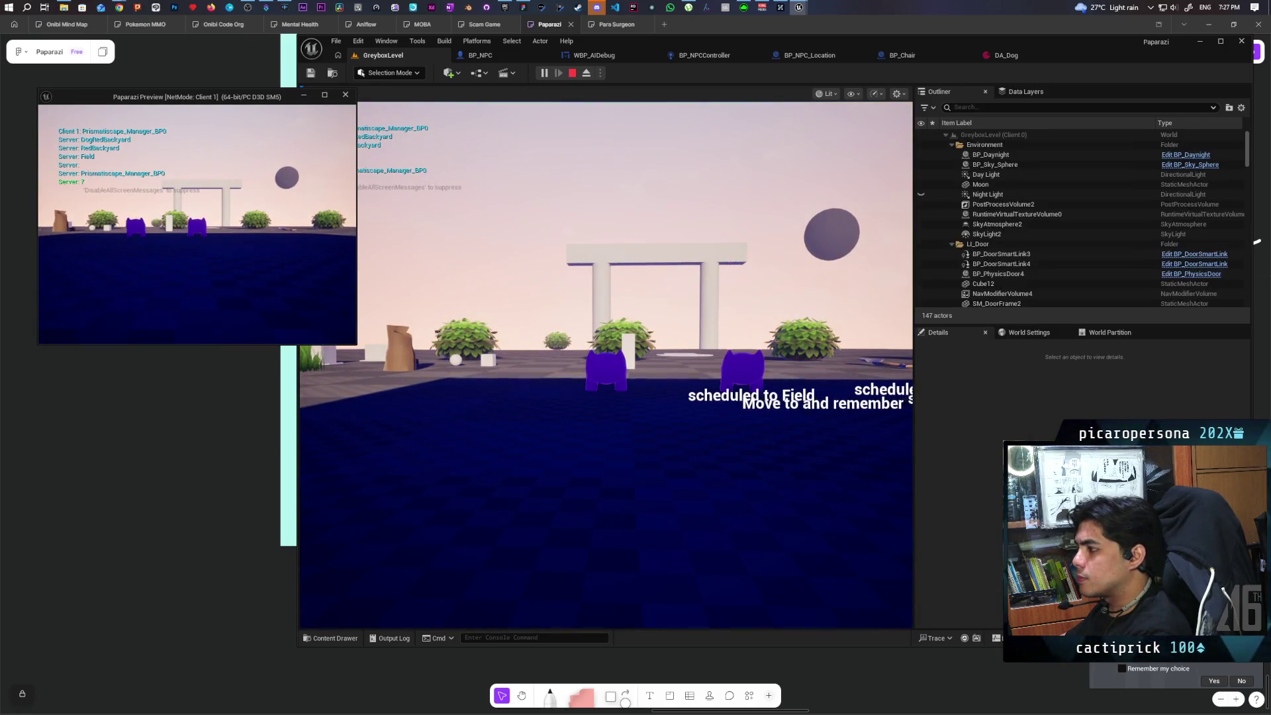
Move the player briefly in the running game, then end the session with Esc.
click(588, 191)
key(w)
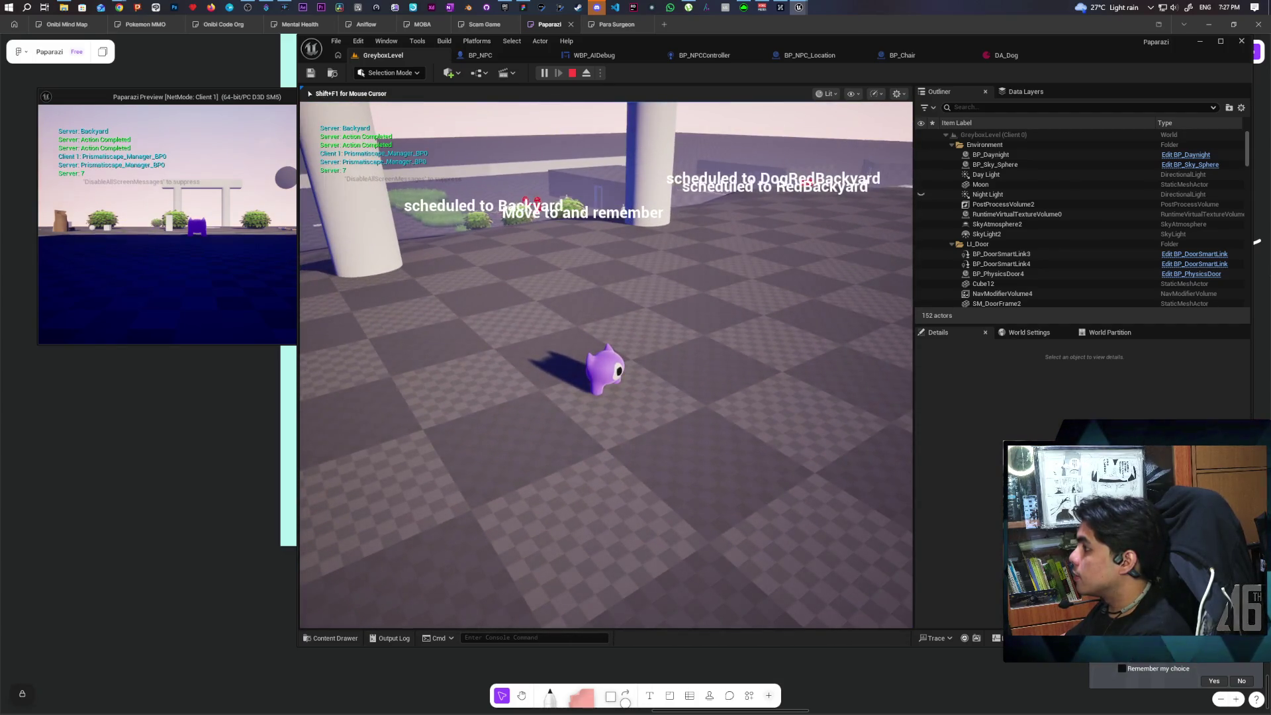
key(Escape)
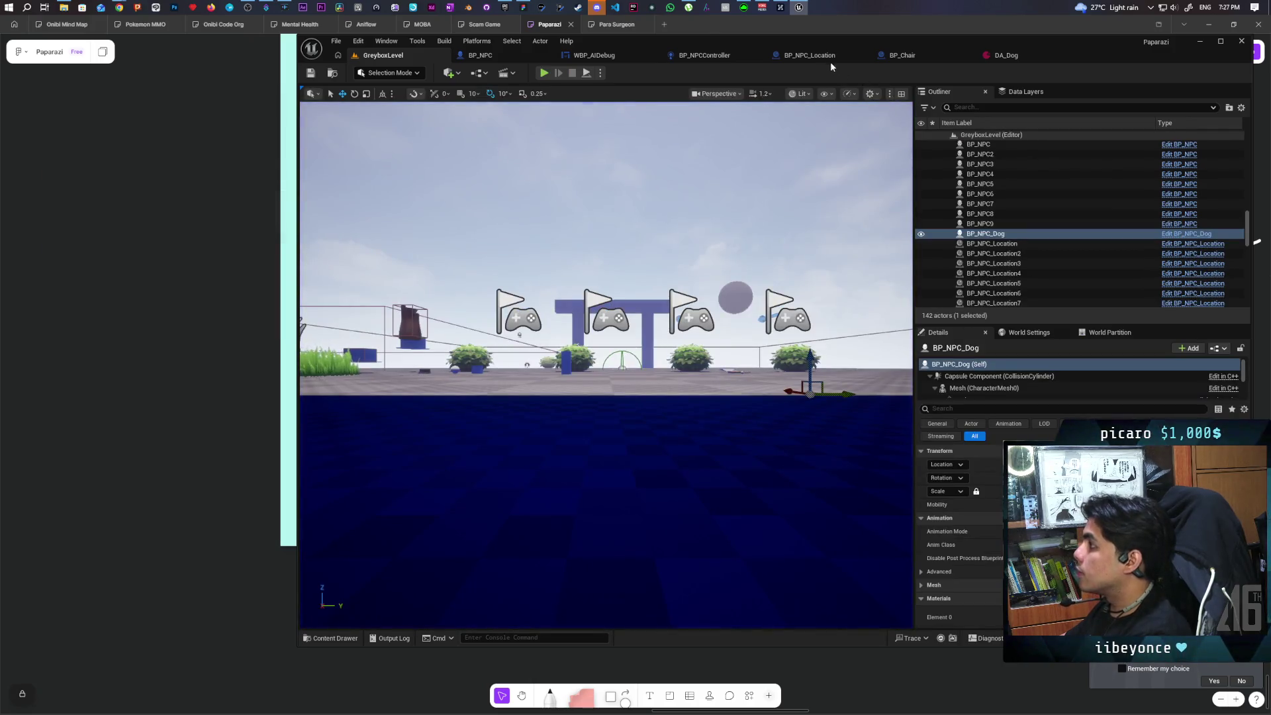
Untick Debug Avoid's default value in BP_NPC, then launch another GreyboxLevel play test.
click(817, 55)
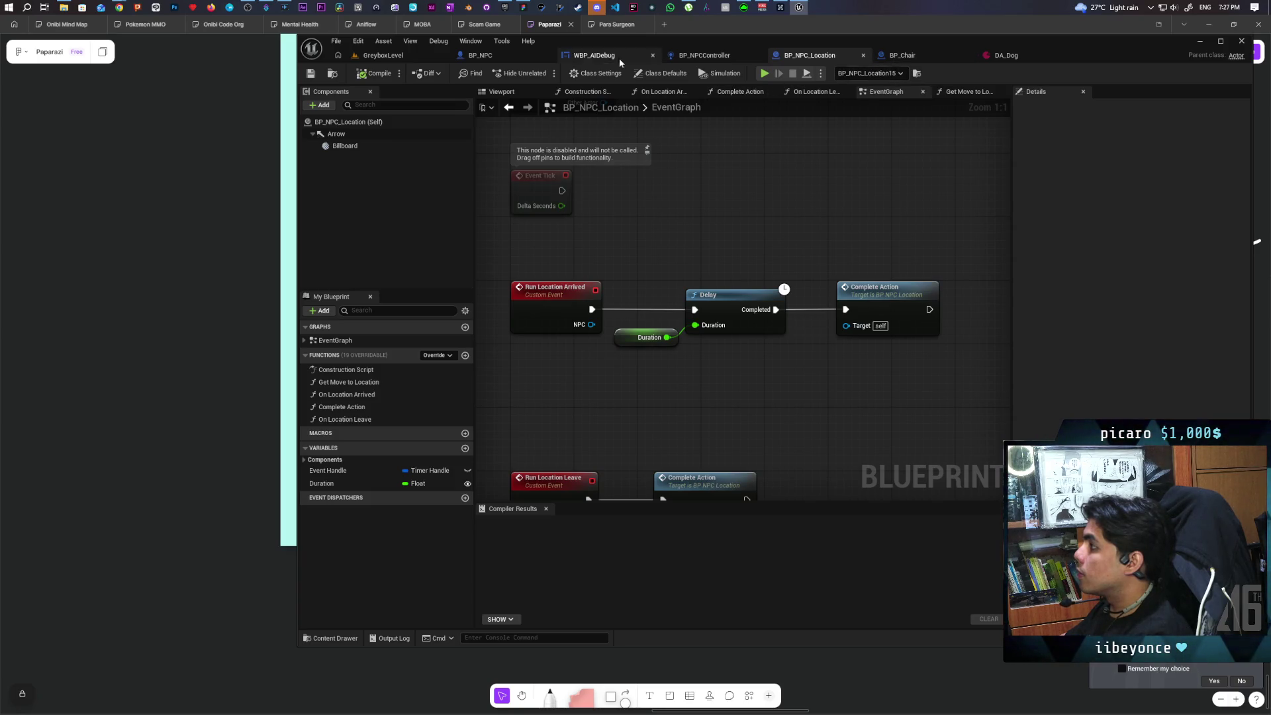
click(480, 55)
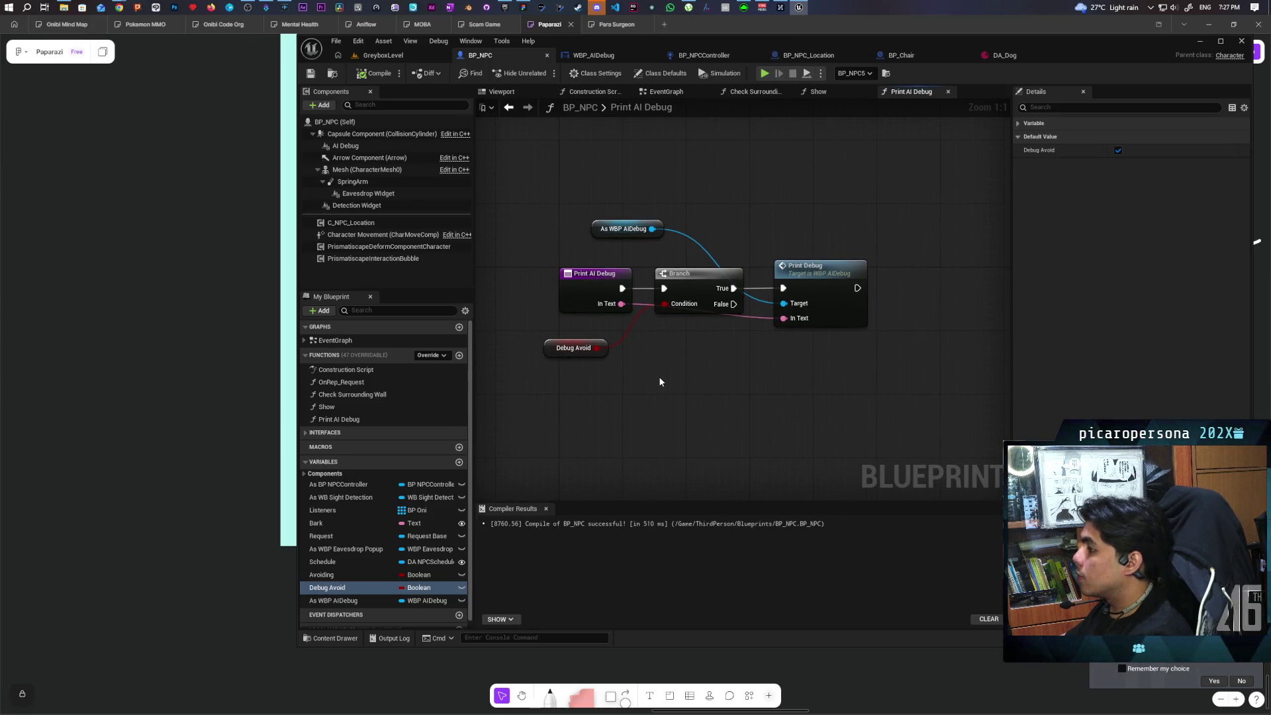
click(1118, 150)
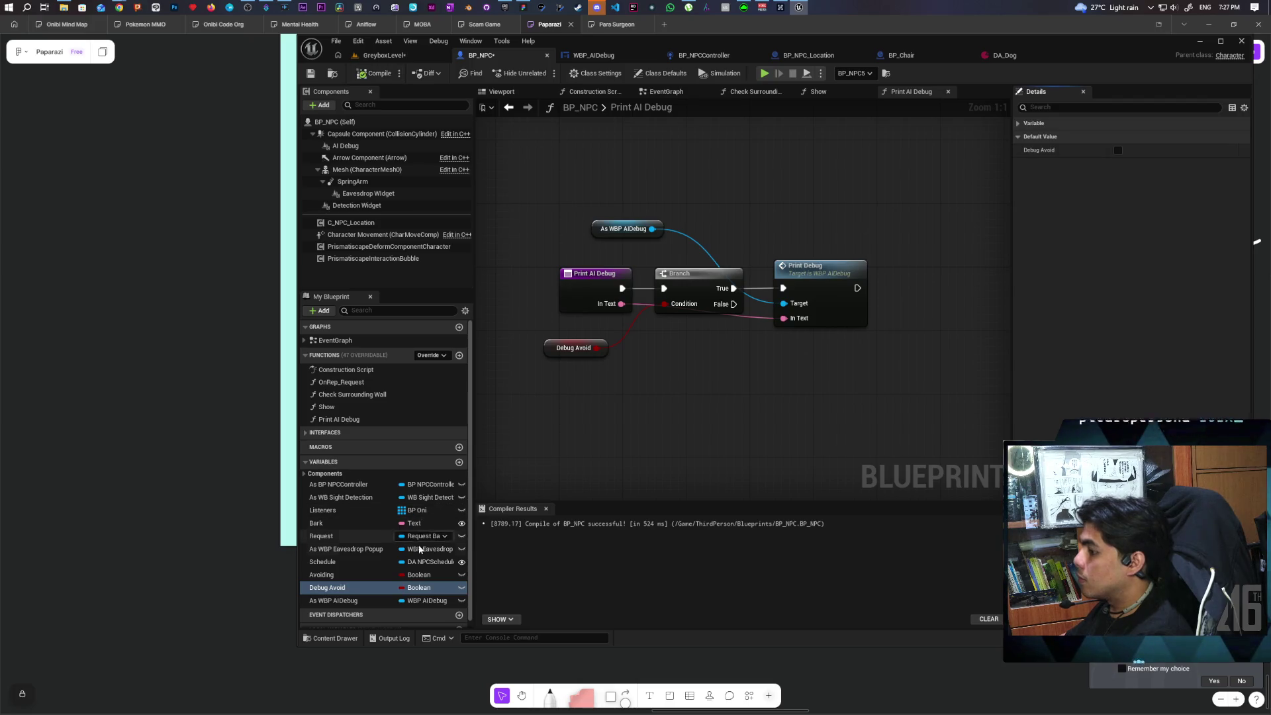
click(329, 575)
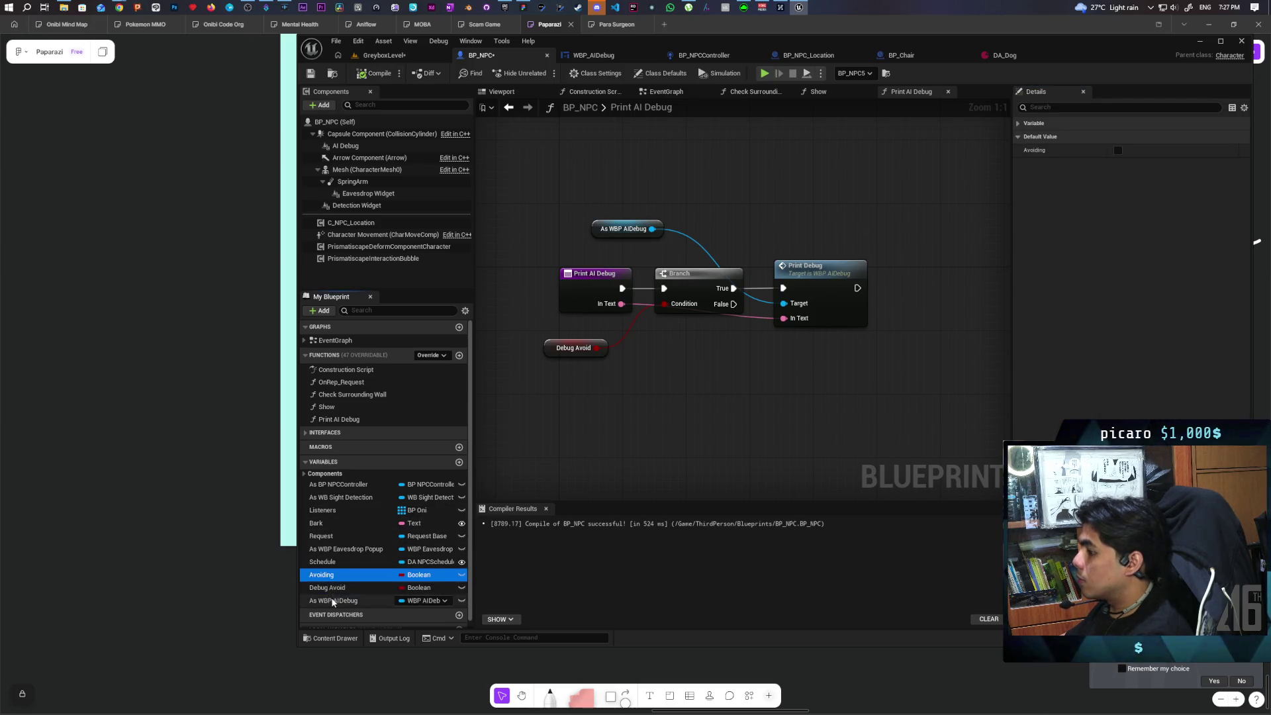
click(331, 600)
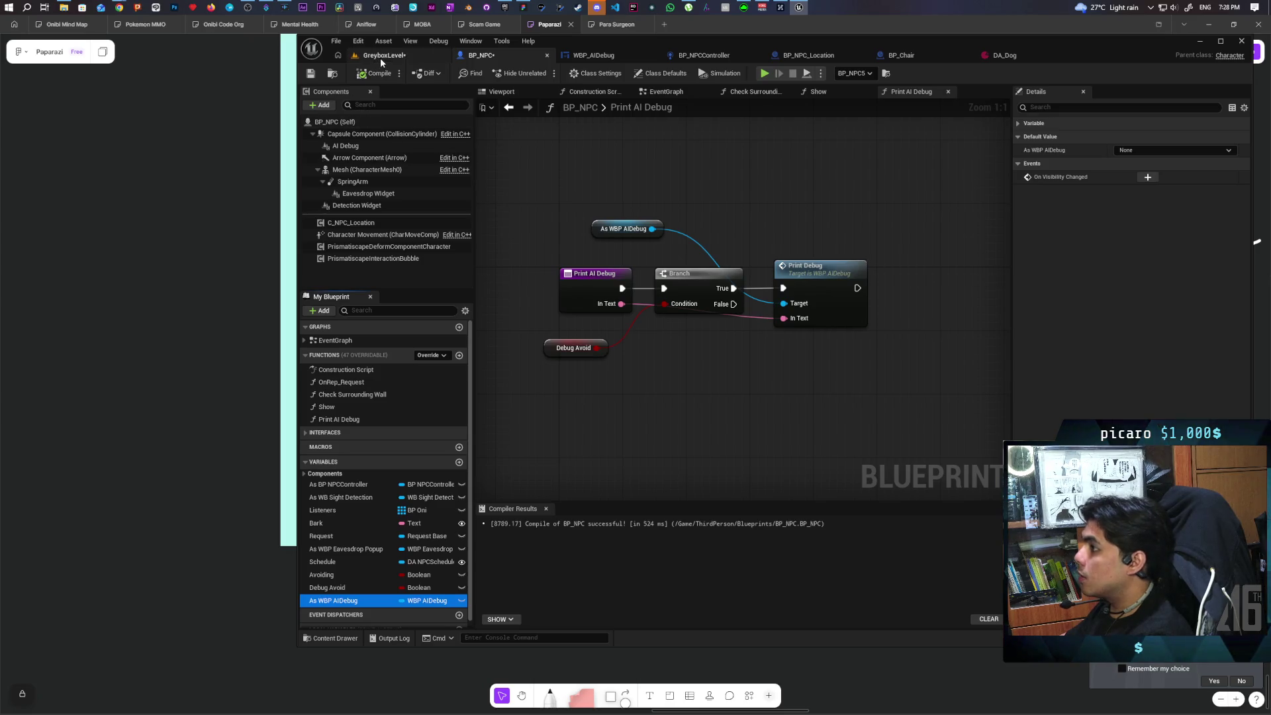
click(380, 56)
click(544, 73)
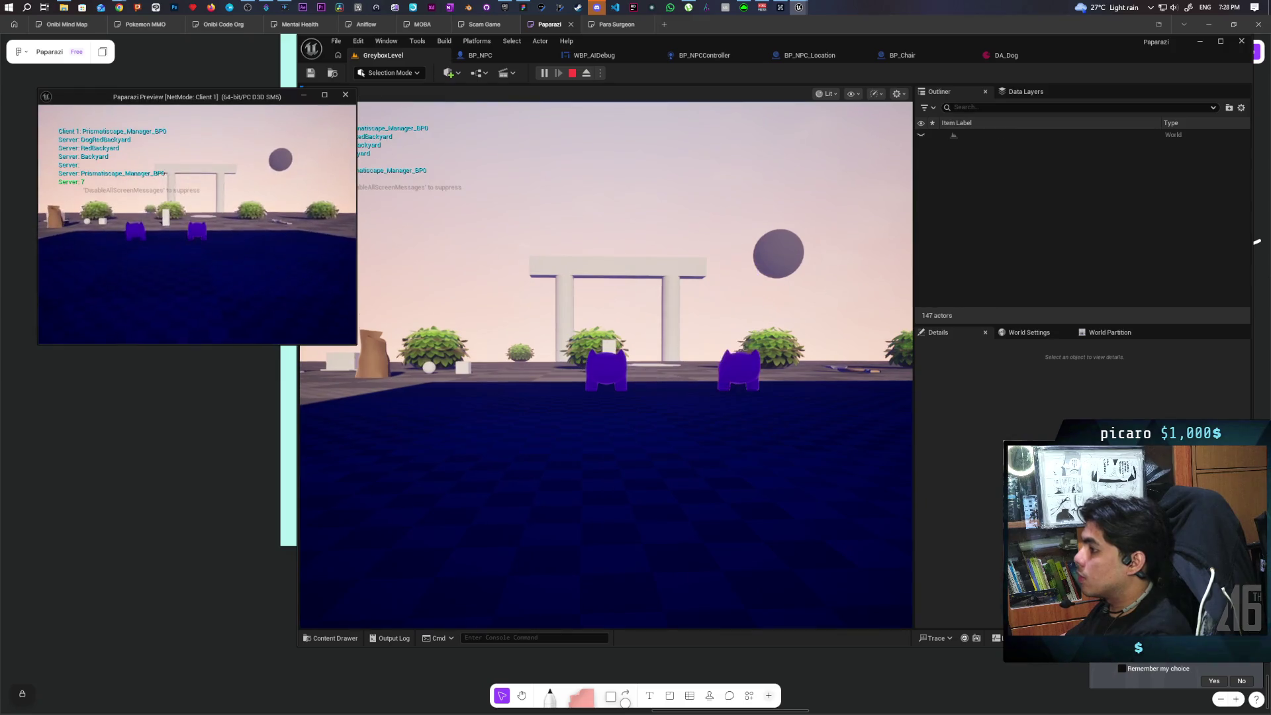
Walk the character down the long white ramp, then pan BP_NPCController's graph to Next Action.
click(475, 239)
key(w)
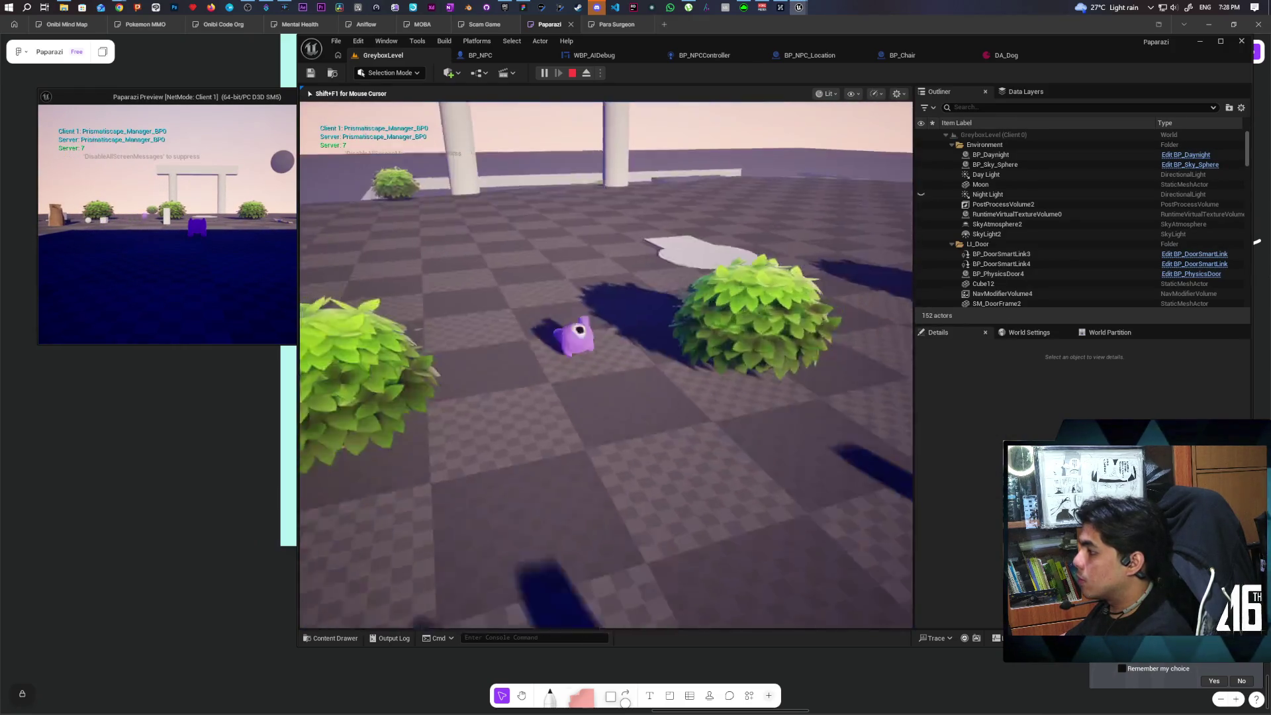
key(w)
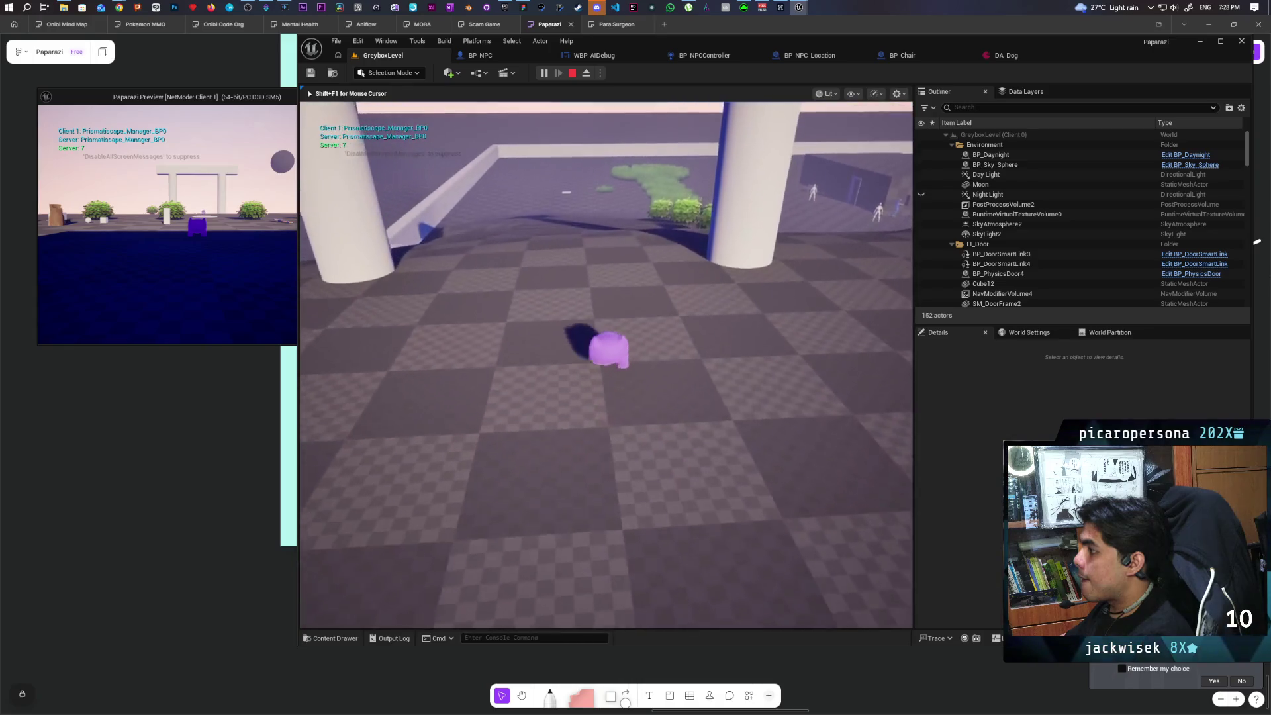
key(w)
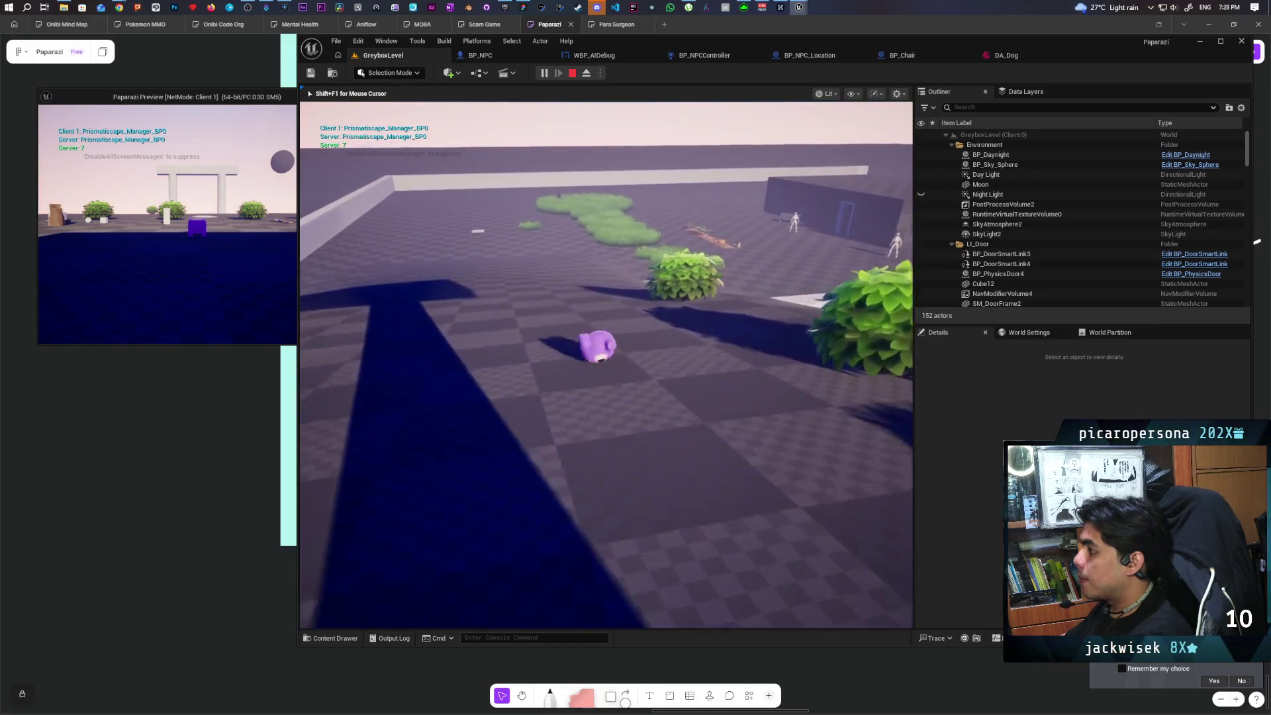
key(w)
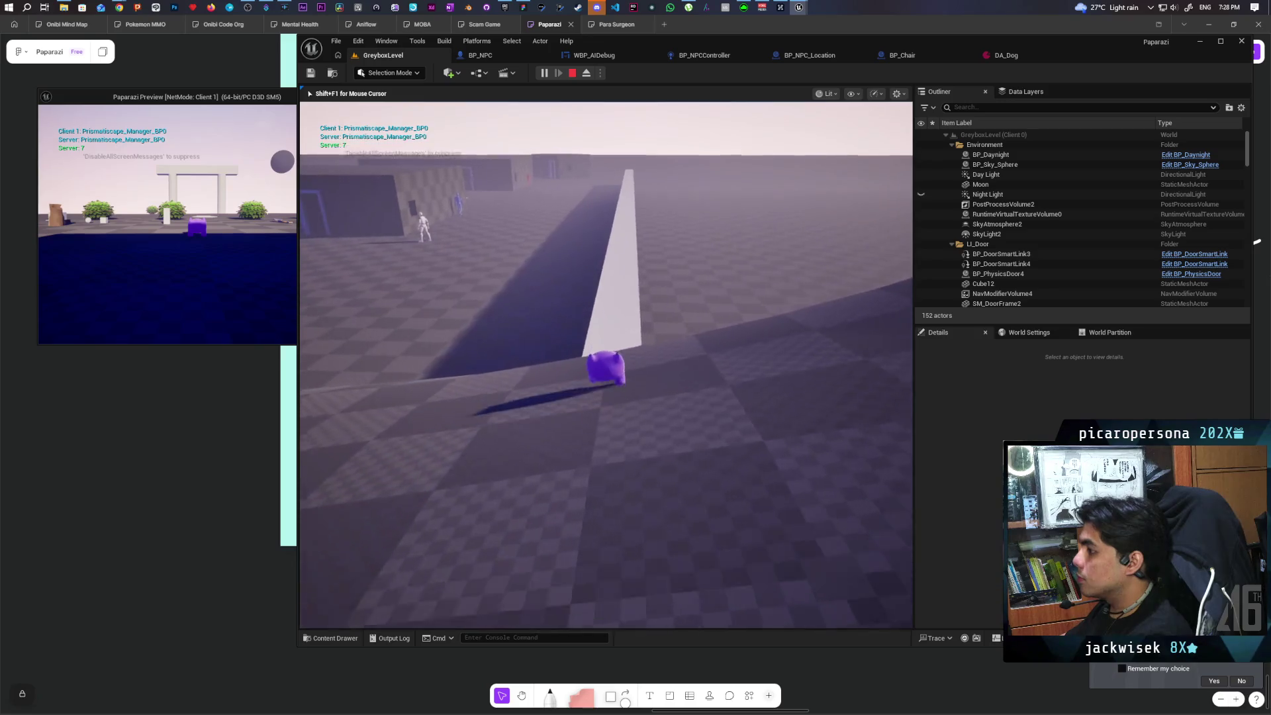
key(w)
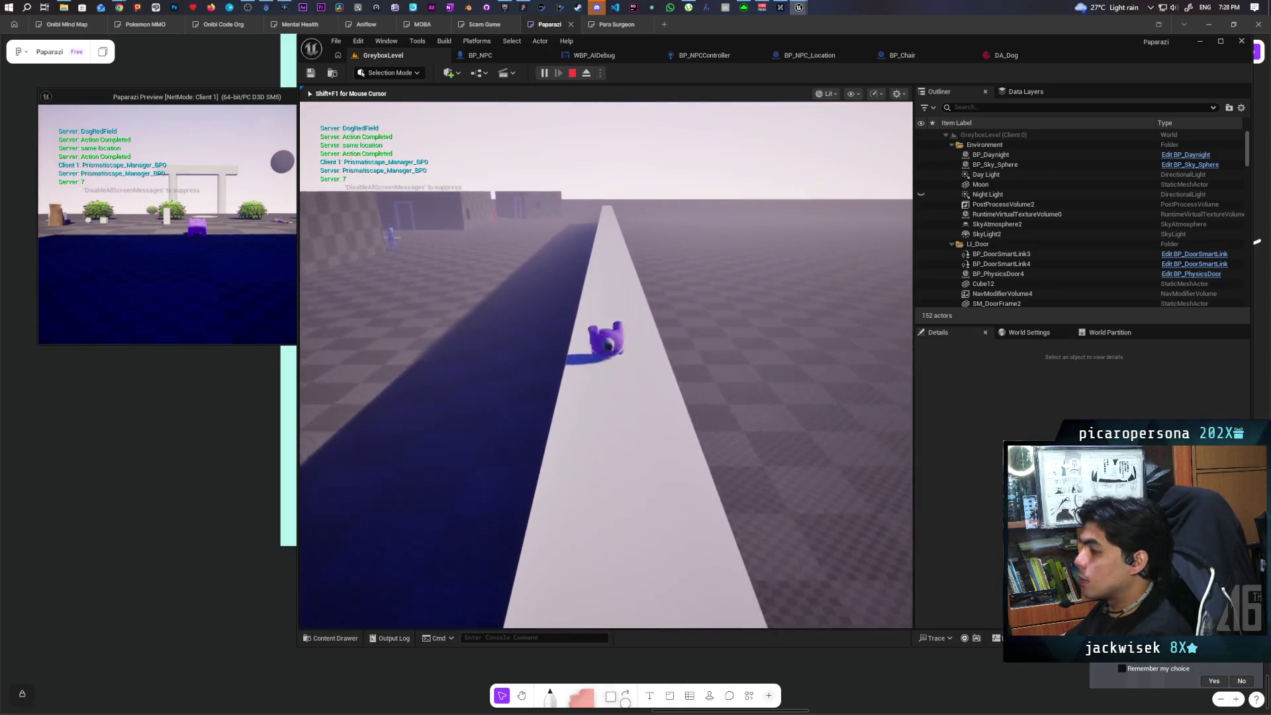
key(w)
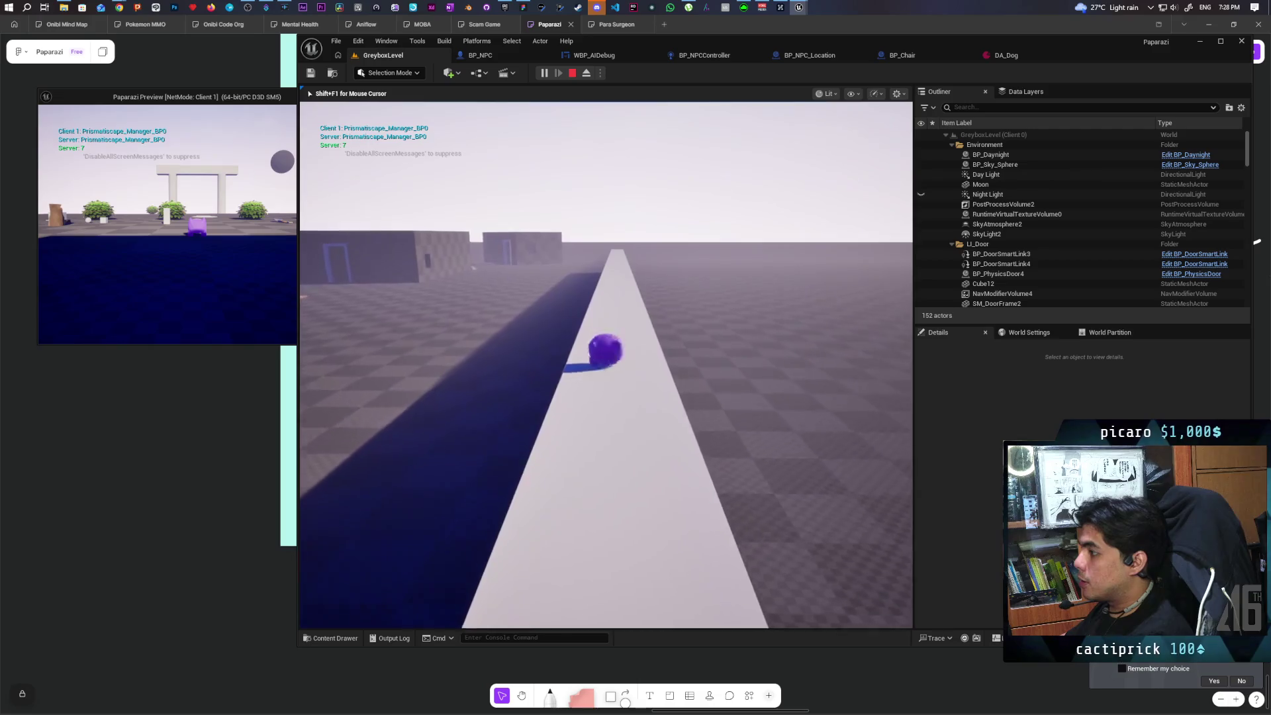
key(w)
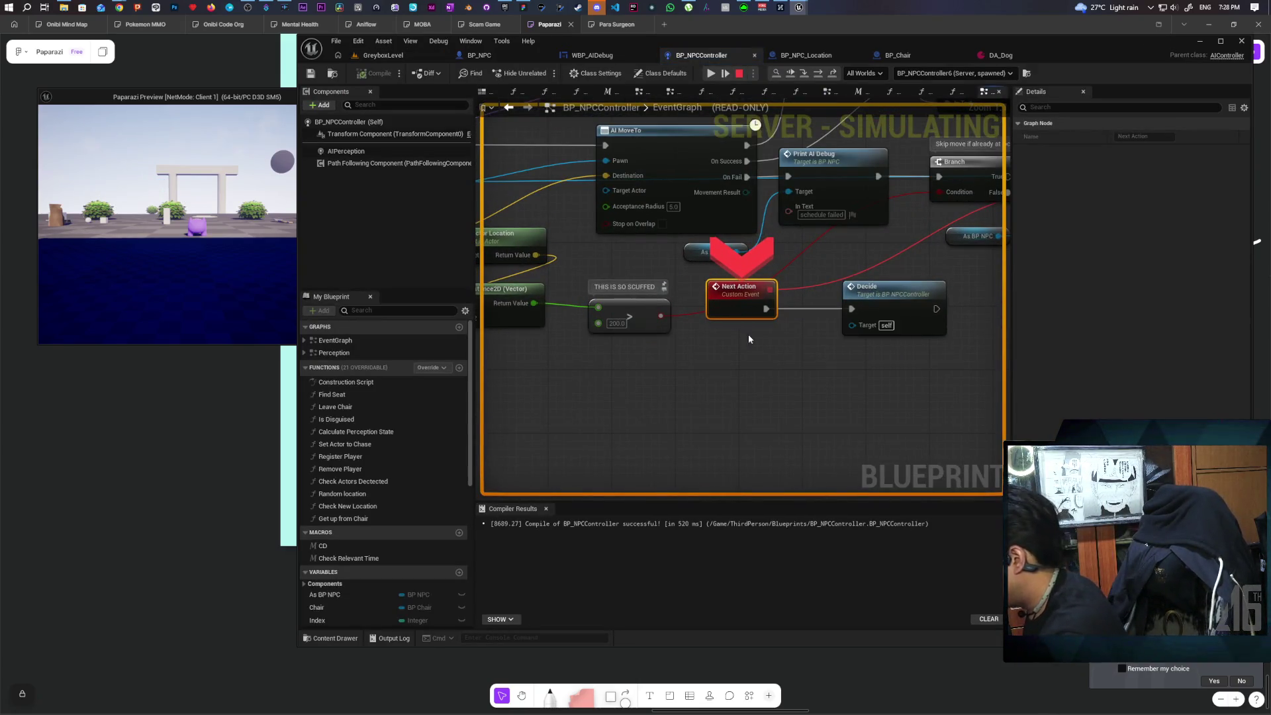
scroll(761, 338, down, 5)
drag(810, 144, 789, 177)
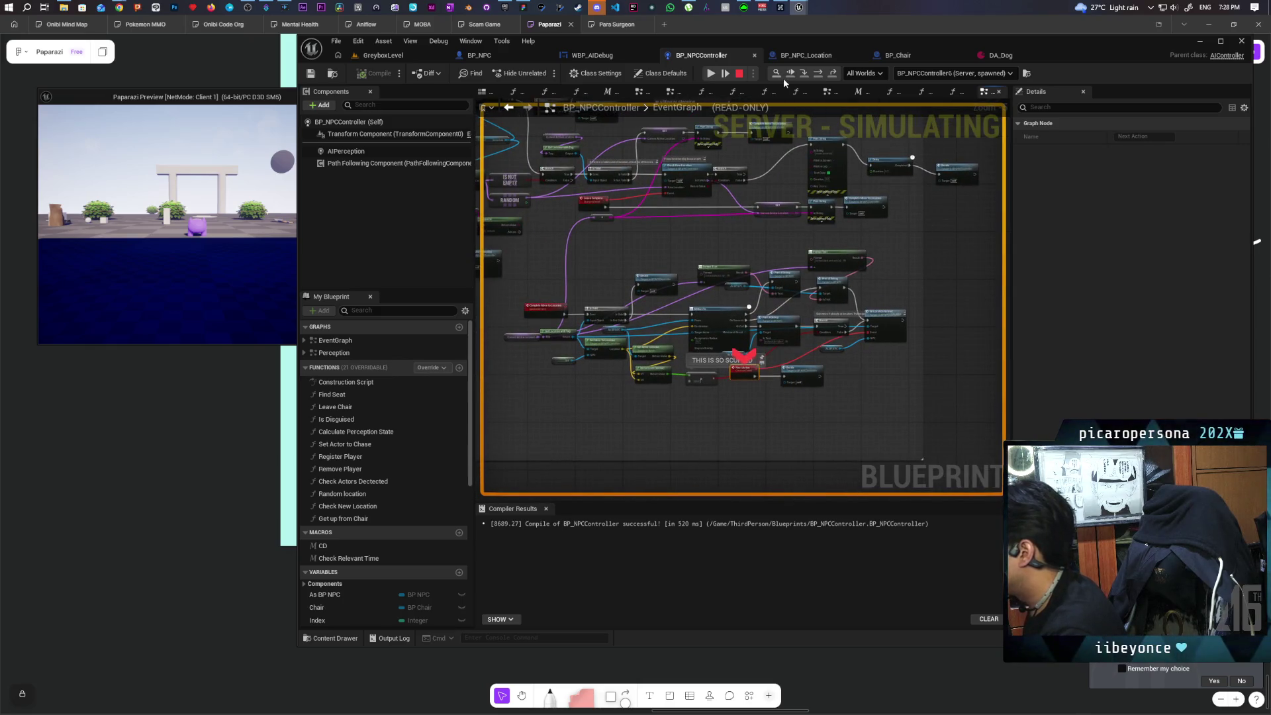
Resume the paused play session past the Blueprint breakpoint.
key(F8)
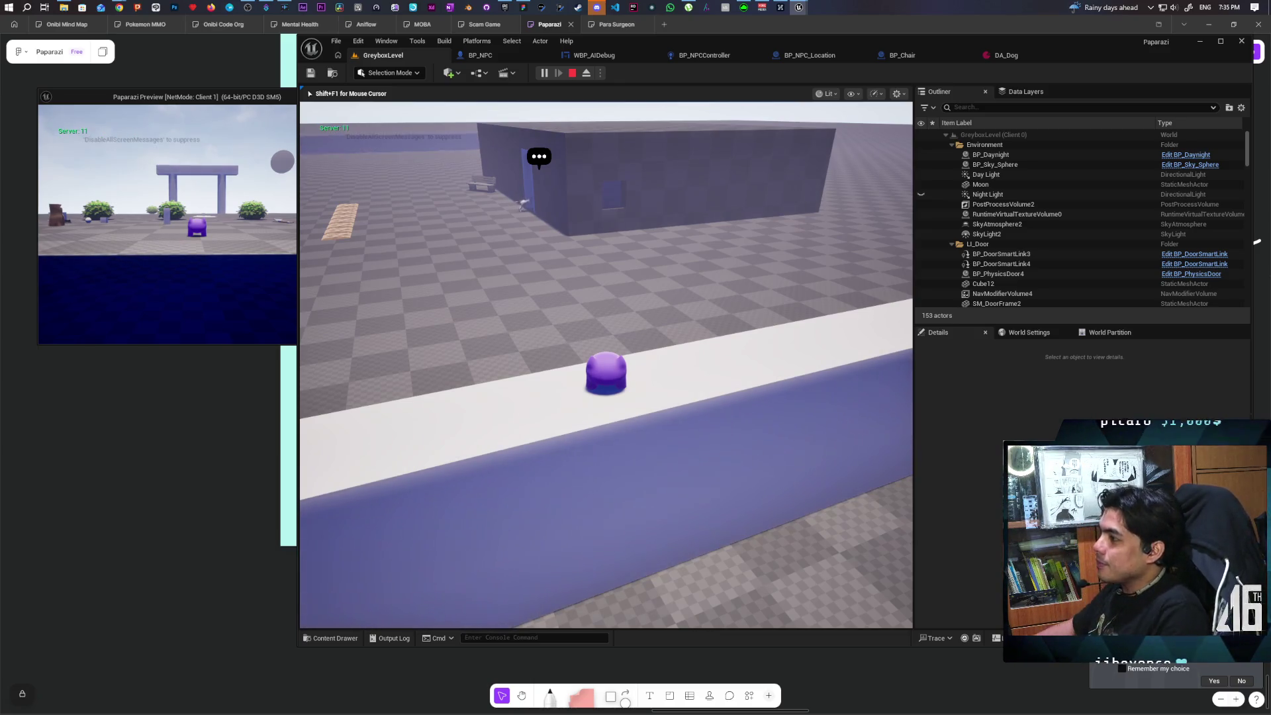
Walk the character along the dark wall to the doorway with the NPC and dog, then stop playing.
key(s)
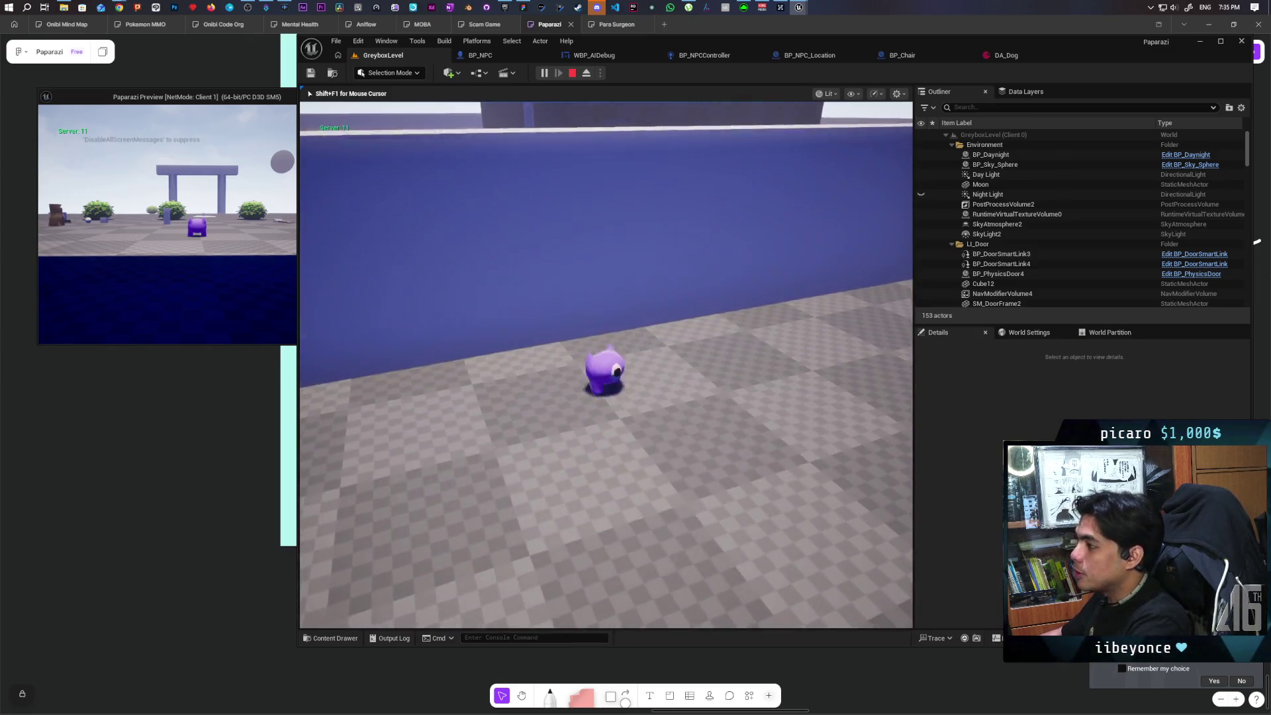
key(d)
key(w)
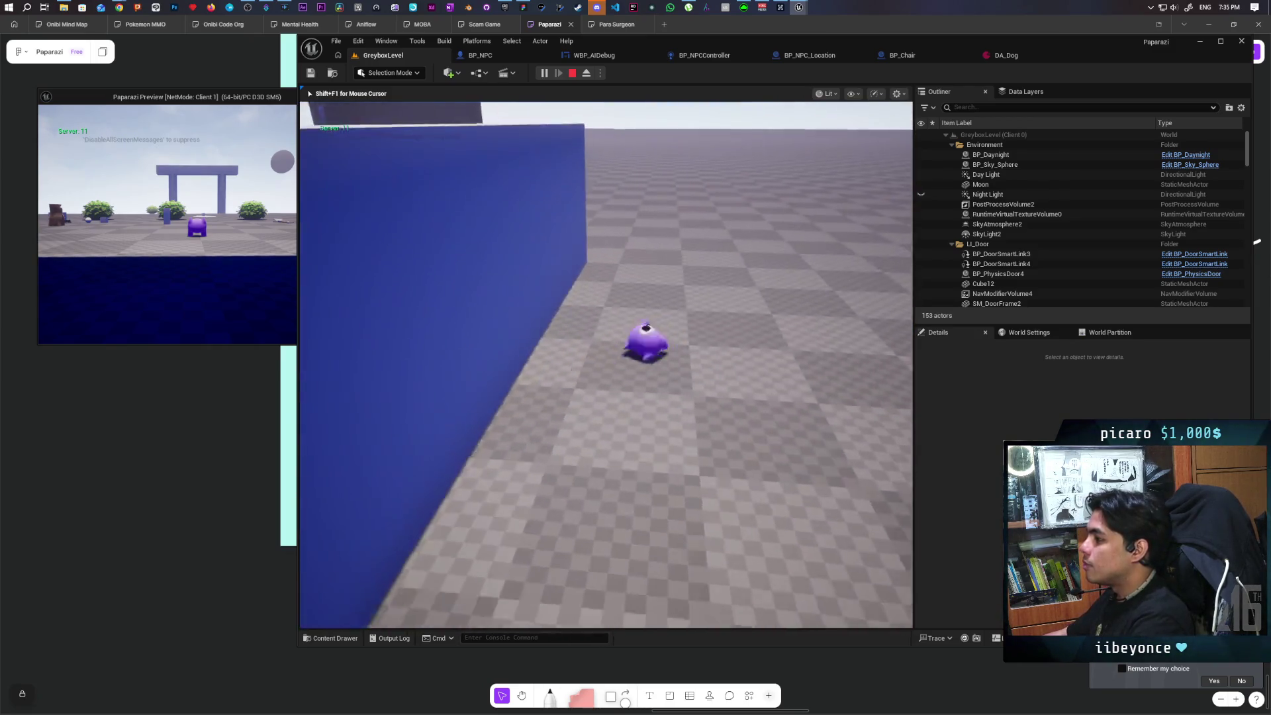
key(w)
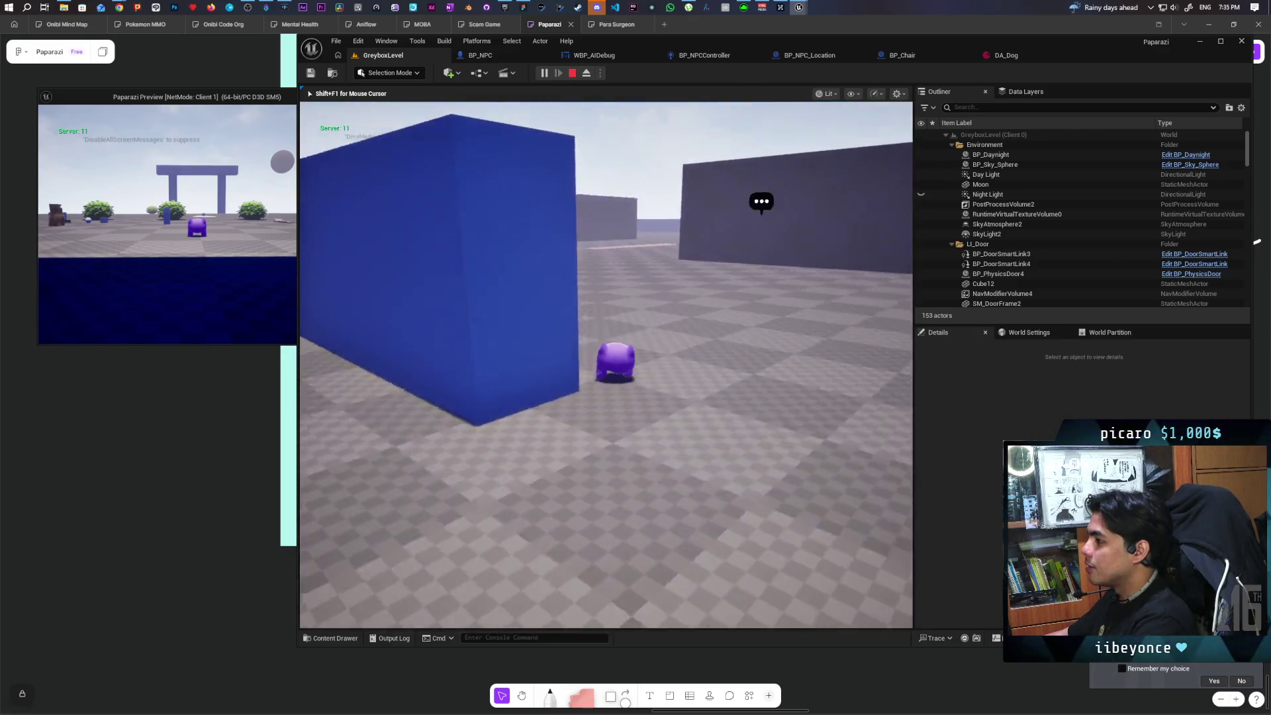
key(w)
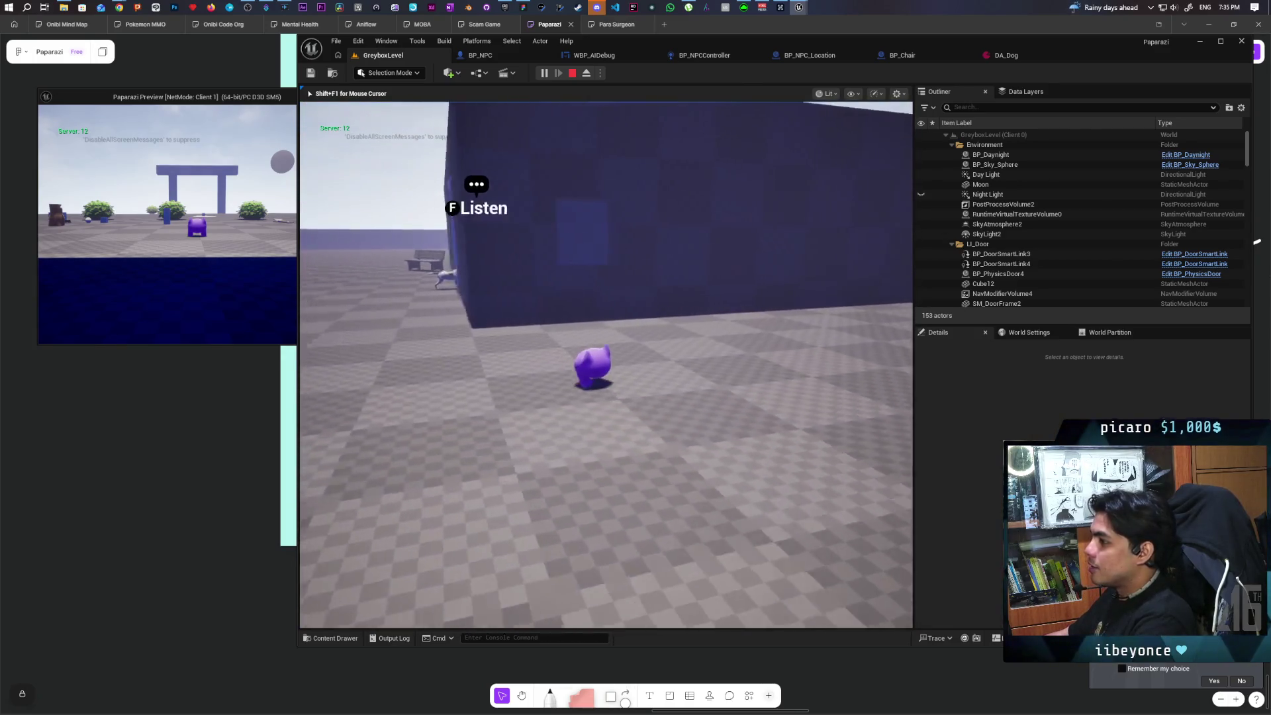
key(w)
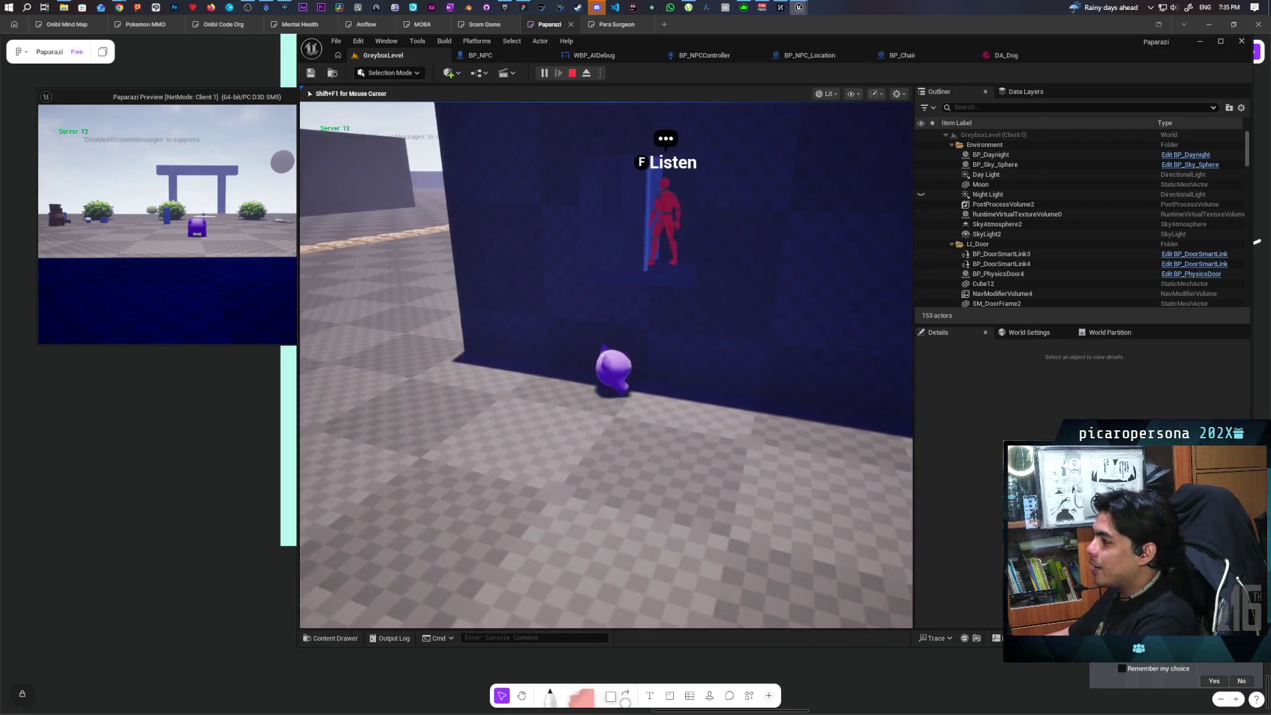
key(w)
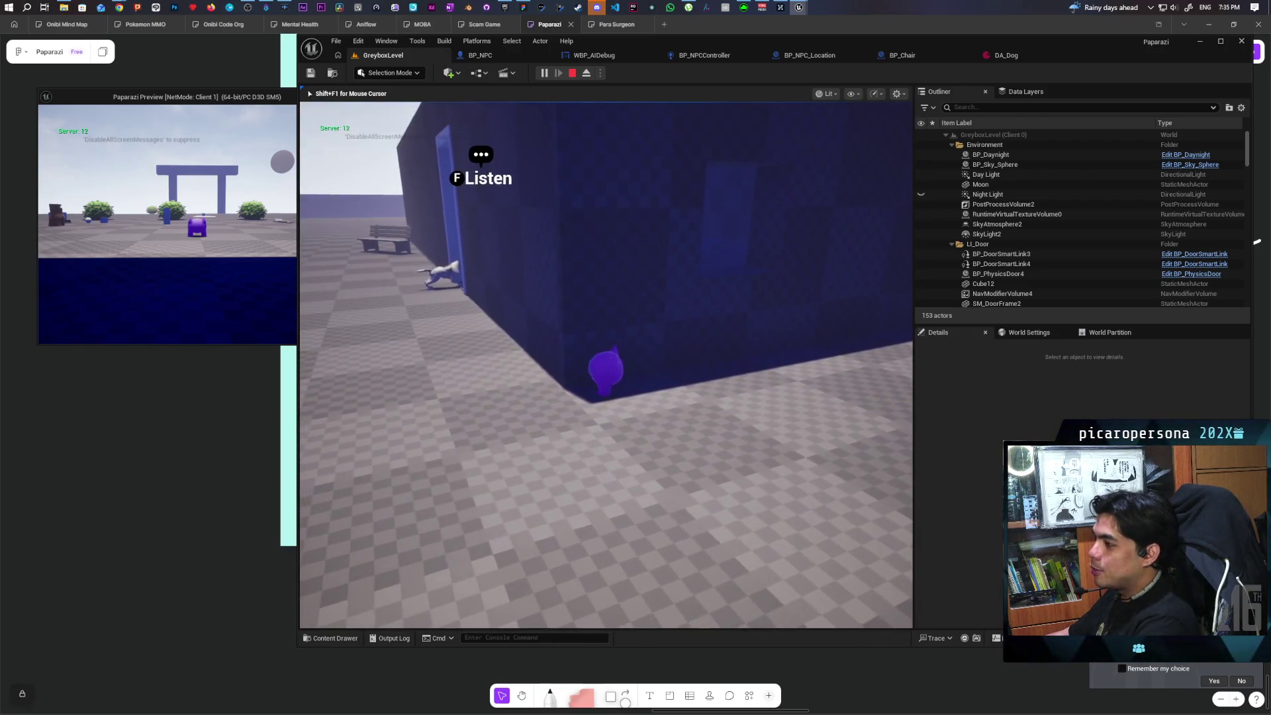
key(w)
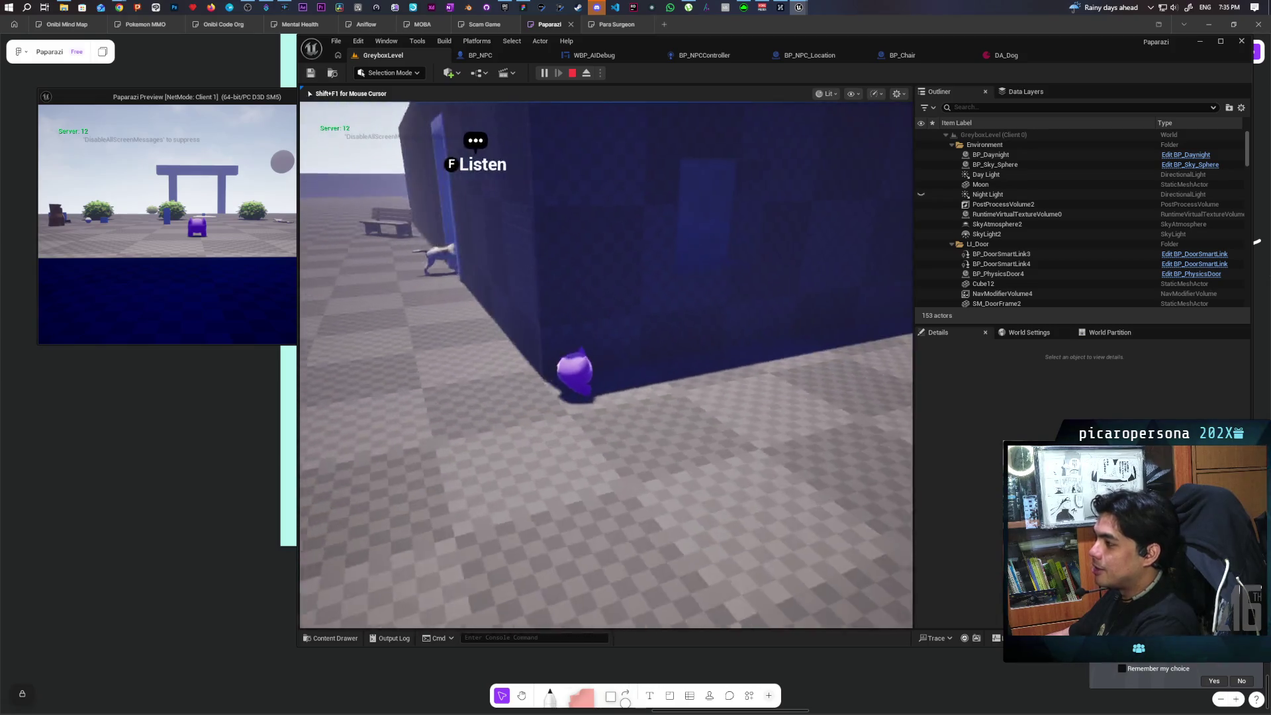
key(w)
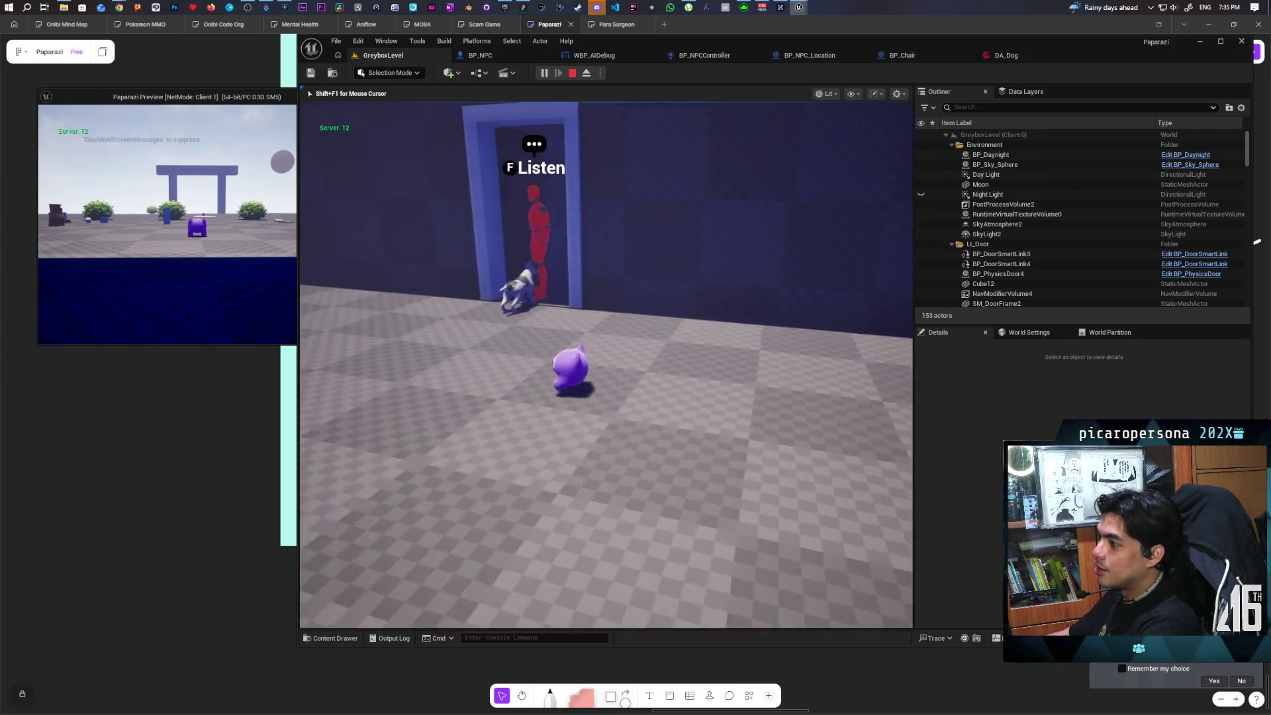
key(w)
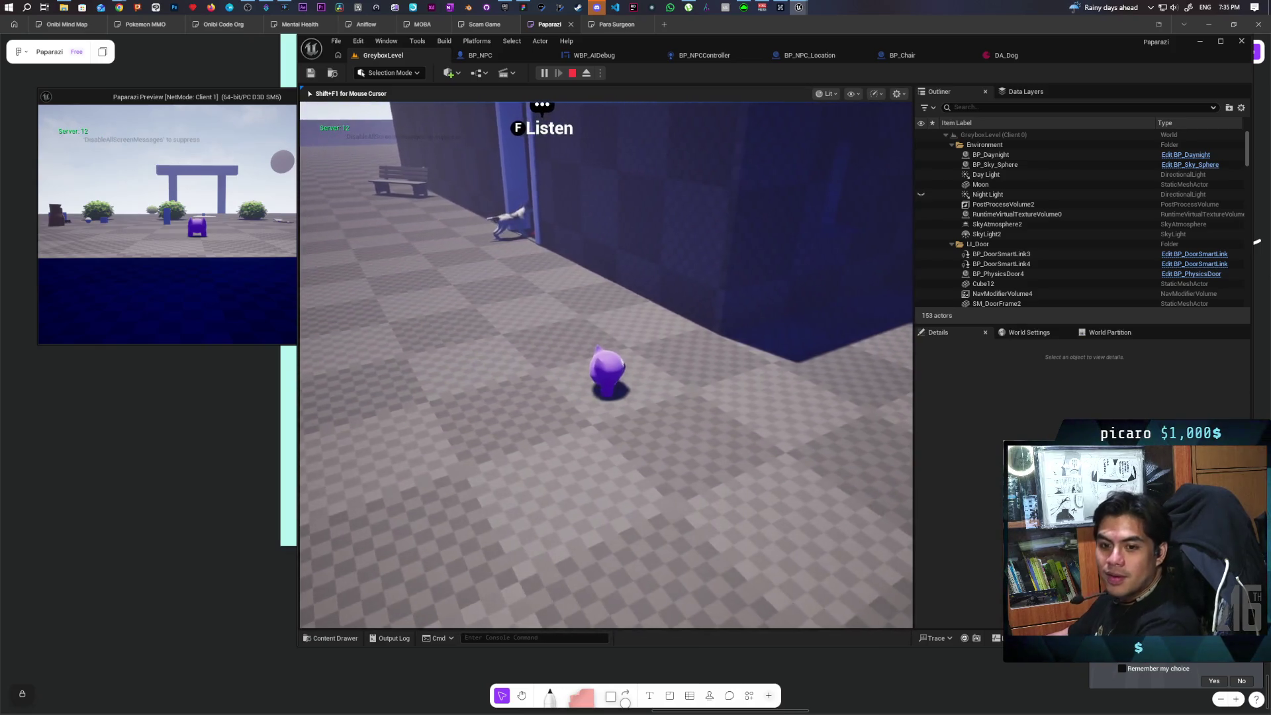
key(Escape)
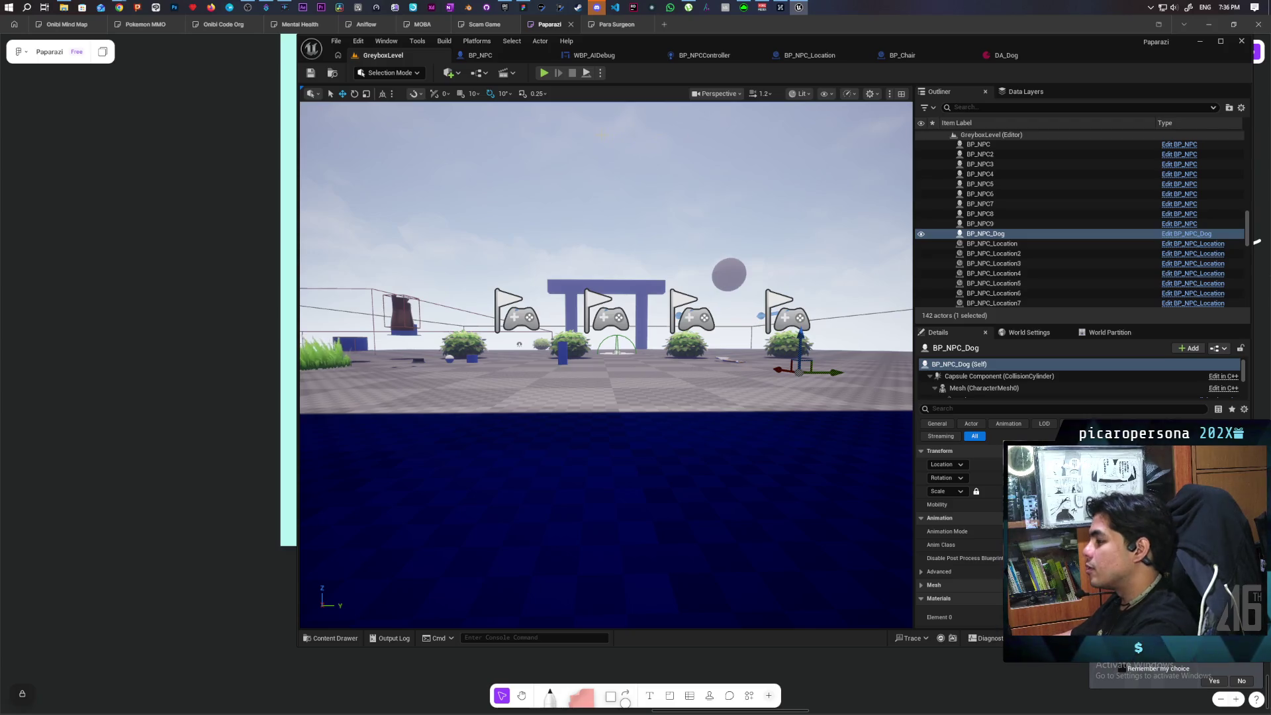
mouse_move(606, 364)
mouse_down()
mouse_move(451, 364)
mouse_move(500, 336)
mouse_move(527, 384)
mouse_move(523, 360)
mouse_move(553, 361)
mouse_move(569, 331)
mouse_move(622, 299)
mouse_up()
click(488, 334)
click(545, 327)
scroll(545, 328, down, 5)
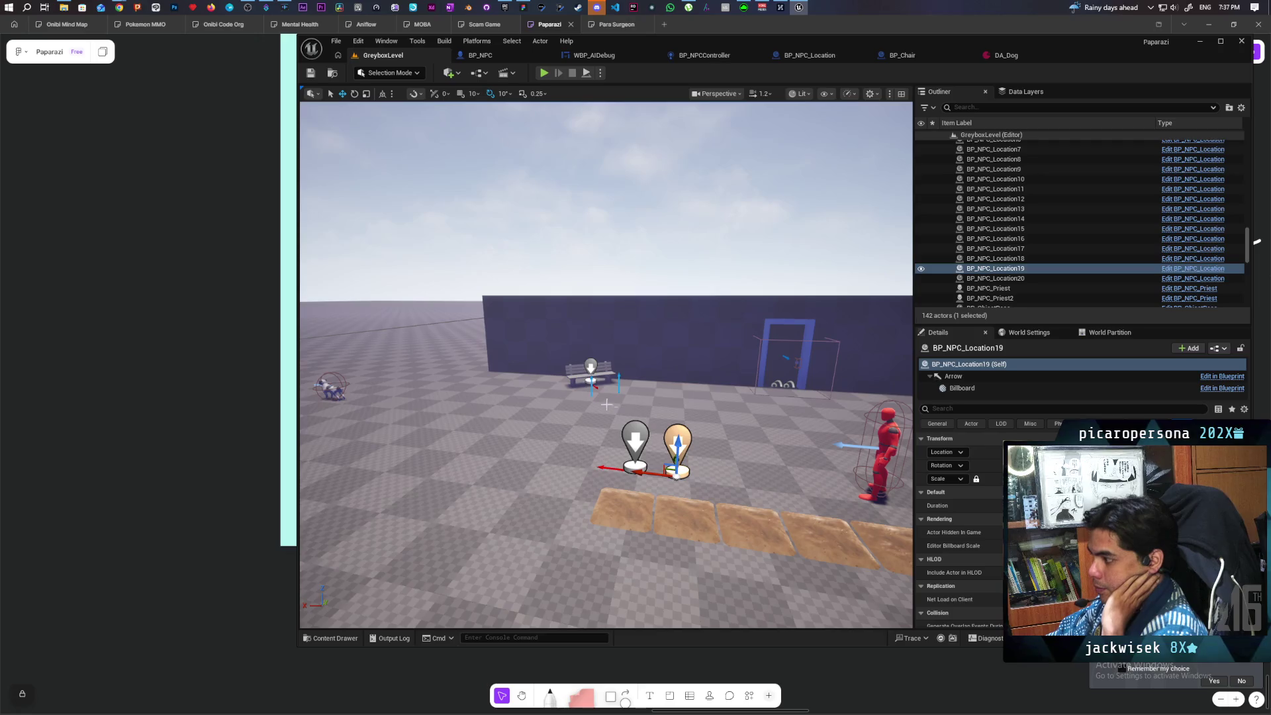
Select BP_NPC_Dog and view it up close, then bring up the Epic Games Launcher.
mouse_move(603, 369)
mouse_down()
mouse_move(589, 324)
mouse_move(563, 397)
mouse_up()
click(563, 423)
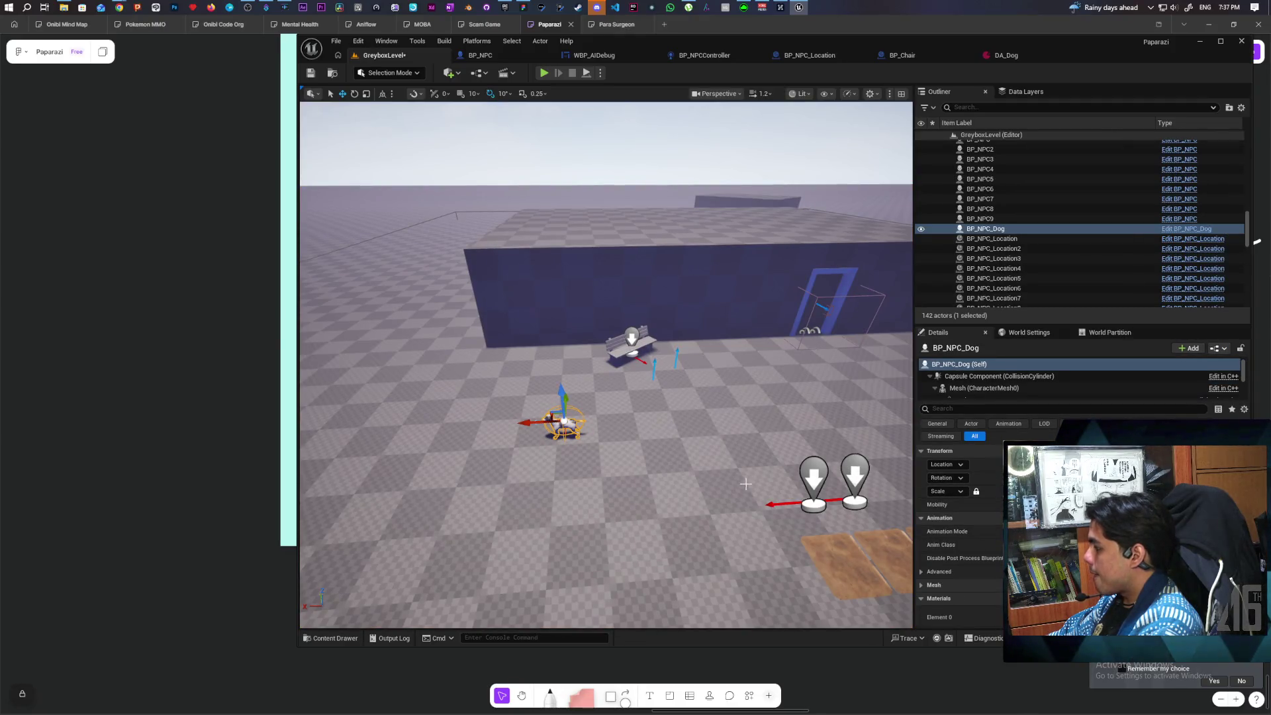
mouse_move(754, 511)
mouse_down()
mouse_move(791, 481)
mouse_move(701, 480)
mouse_move(782, 477)
mouse_move(751, 497)
mouse_move(718, 495)
mouse_move(736, 496)
mouse_up()
scroll(607, 461, up, 3)
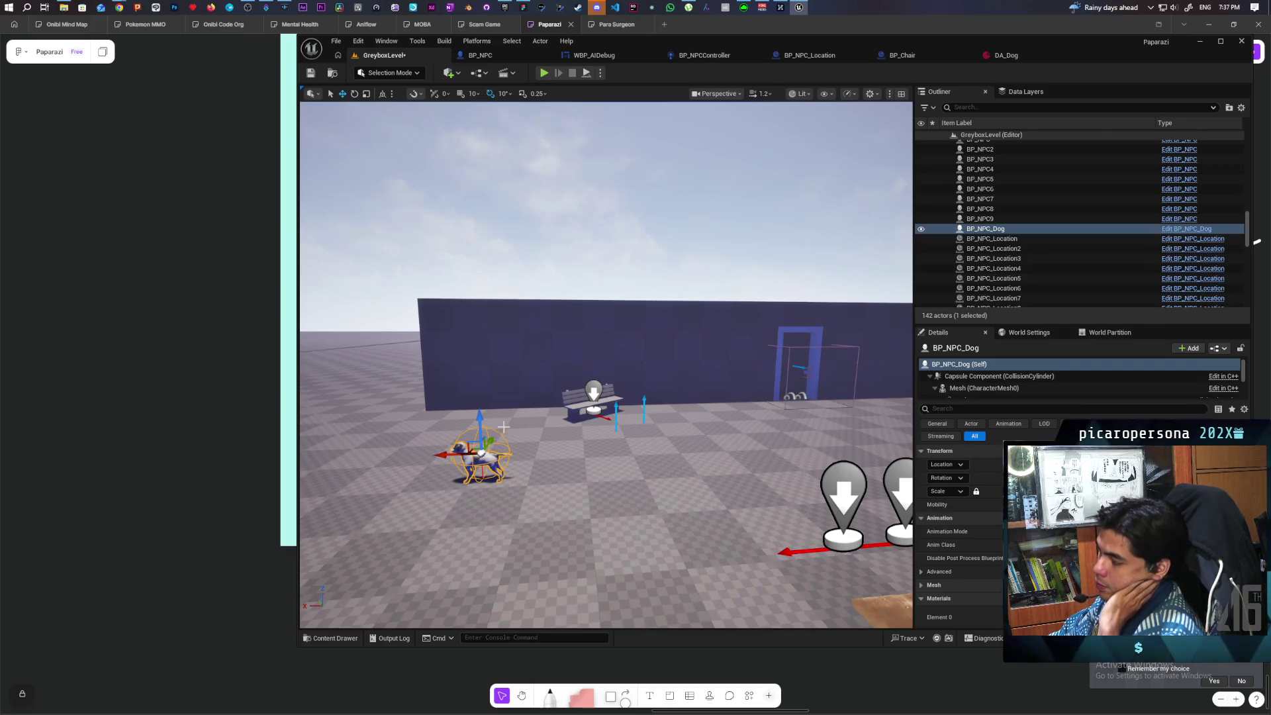
drag(546, 447, 462, 429)
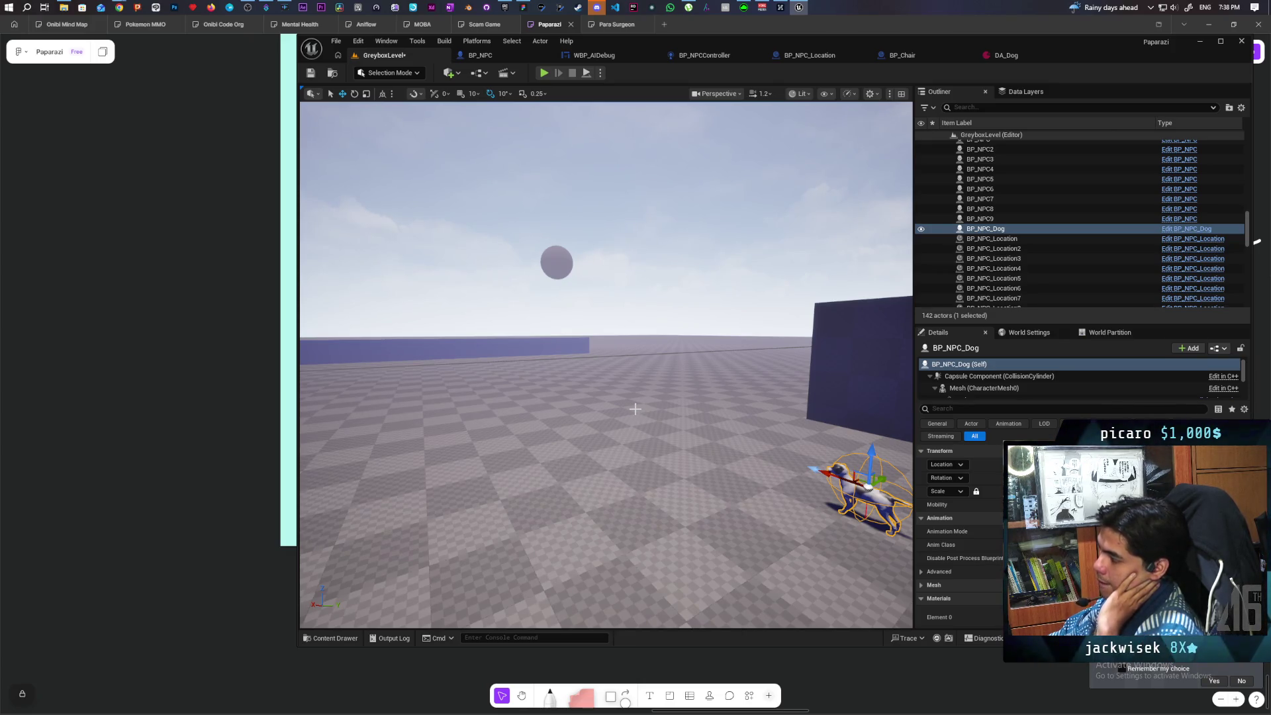
click(504, 8)
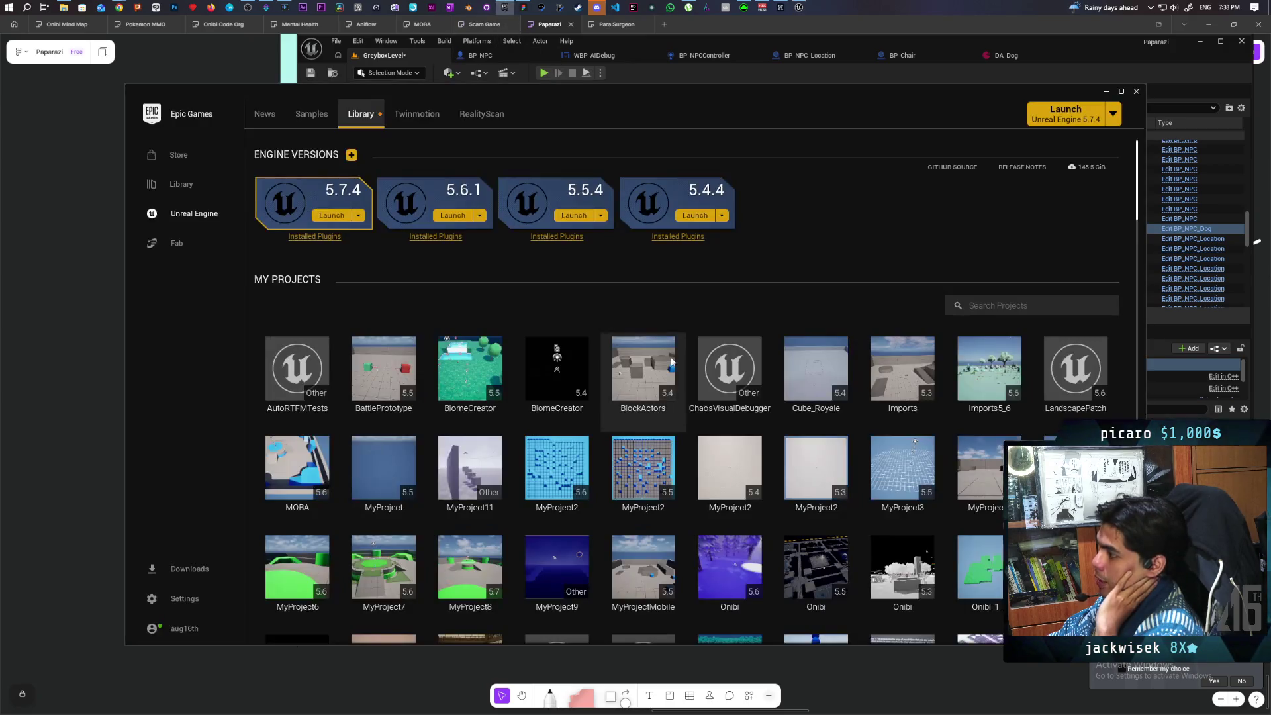
Go to the Fab asset store in the Epic Games Launcher.
click(171, 242)
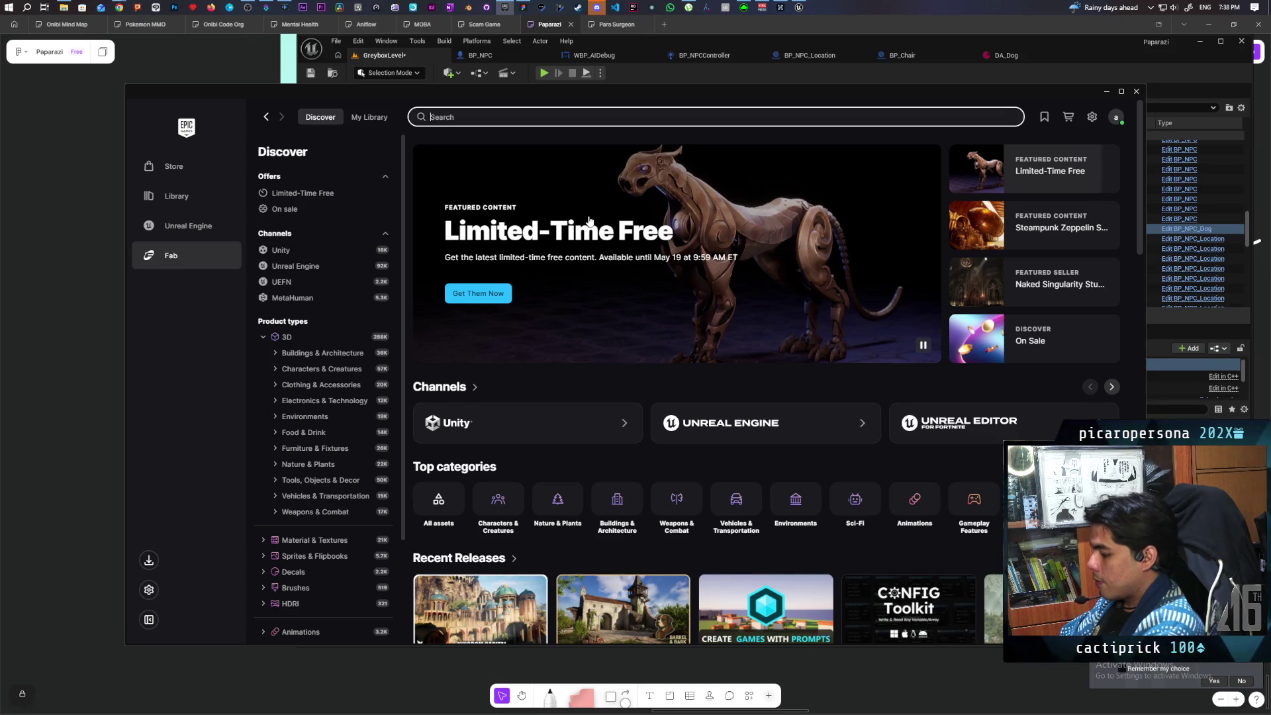
Search Fab for 'squirrel' and limit the results to free products only.
text(s)
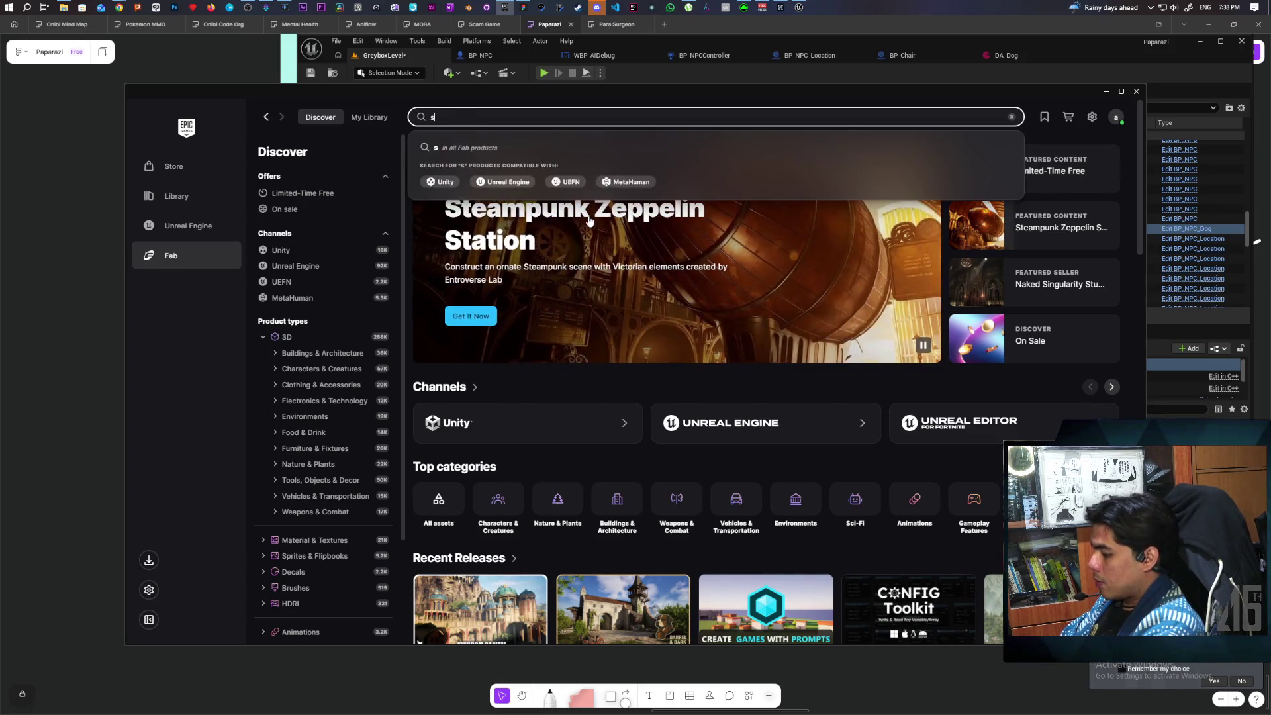
text(quirrel)
key(Return)
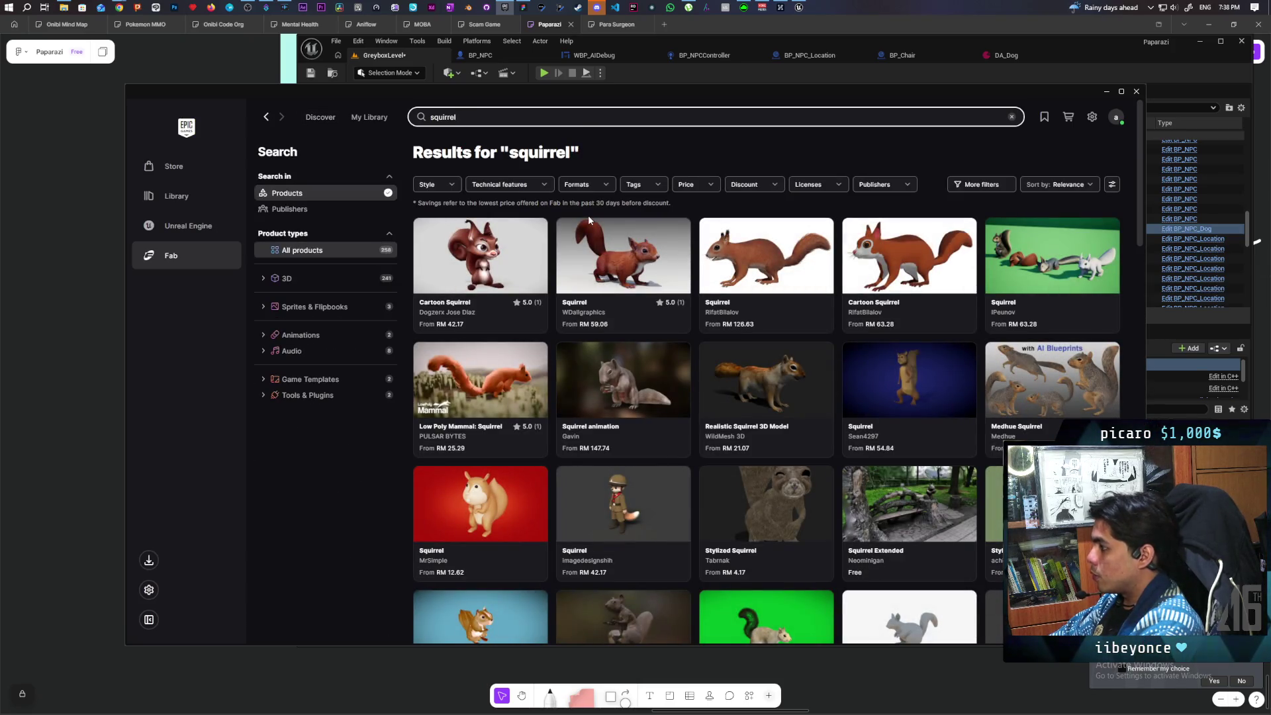
click(698, 186)
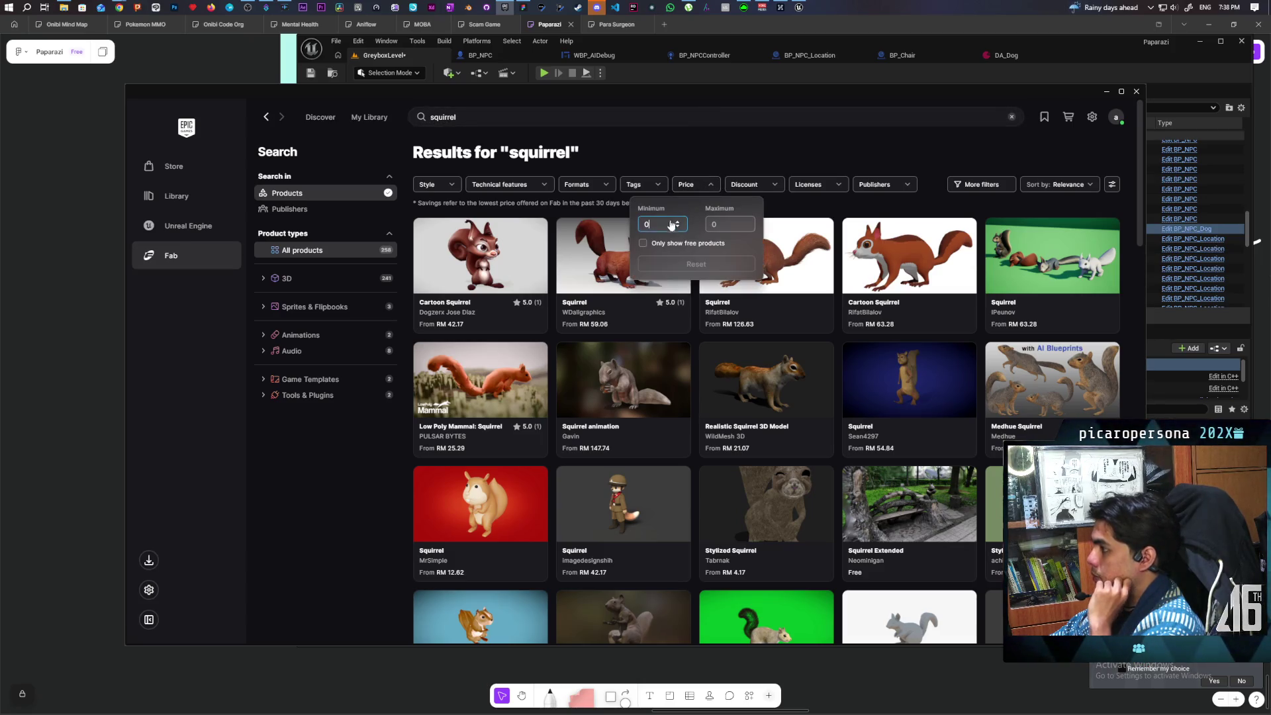
click(674, 244)
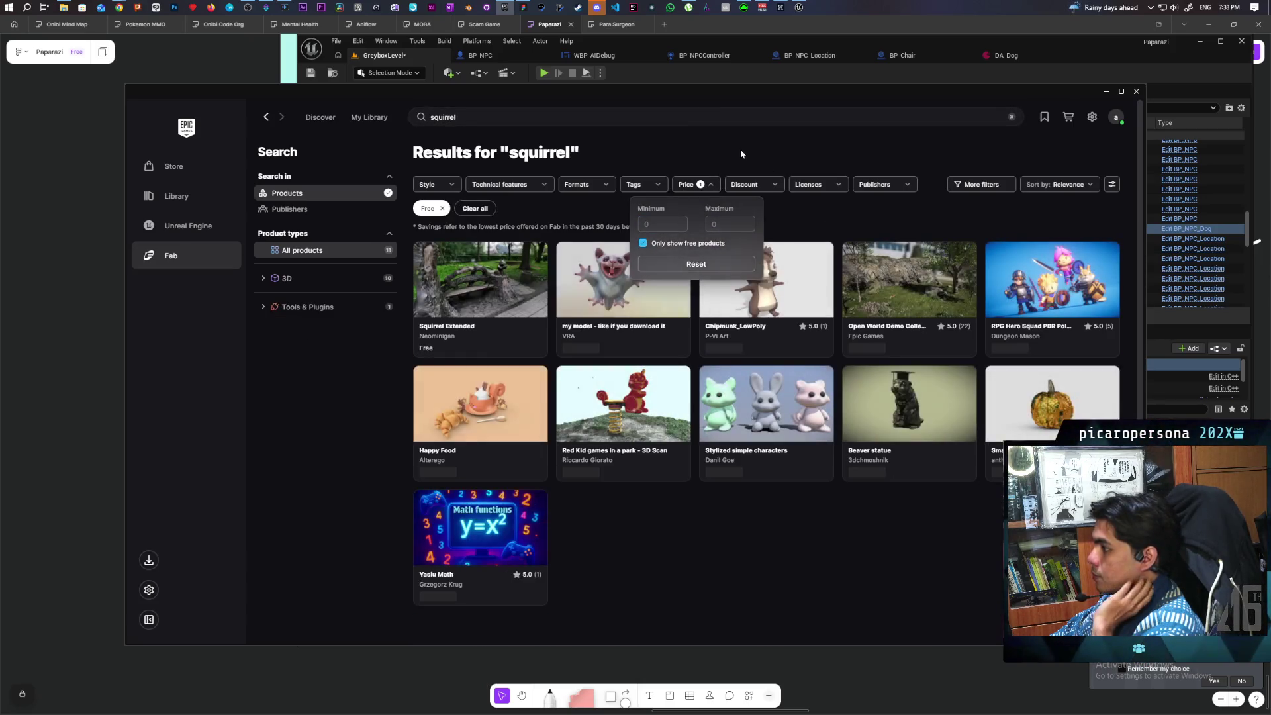
click(733, 148)
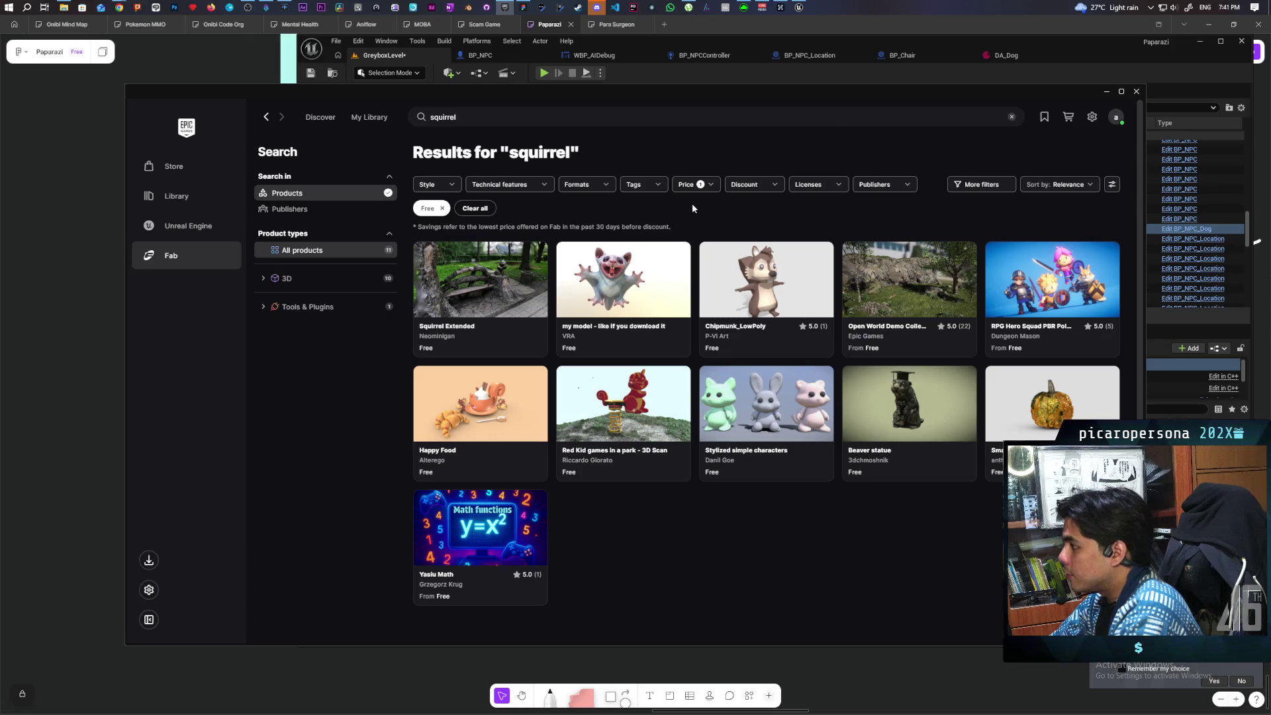
click(466, 116)
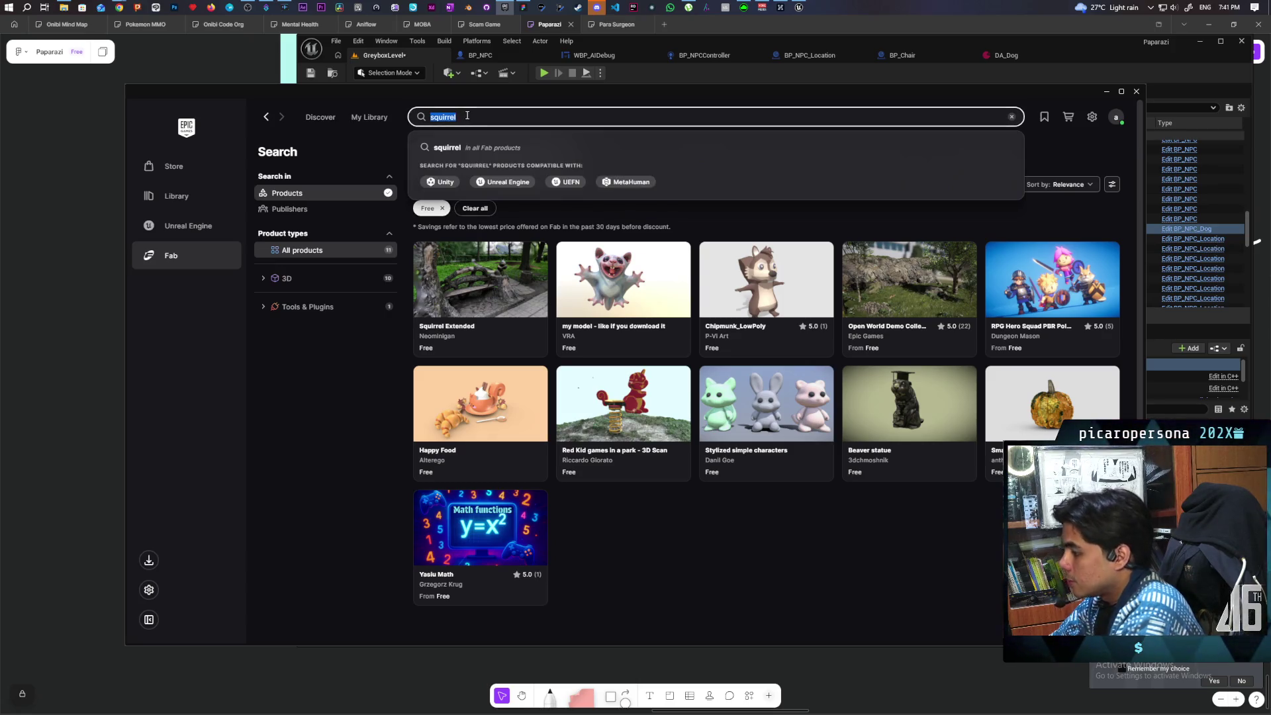
View the Chipmunk_LowPoly model's details, then search Fab for 'ferret'.
click(722, 522)
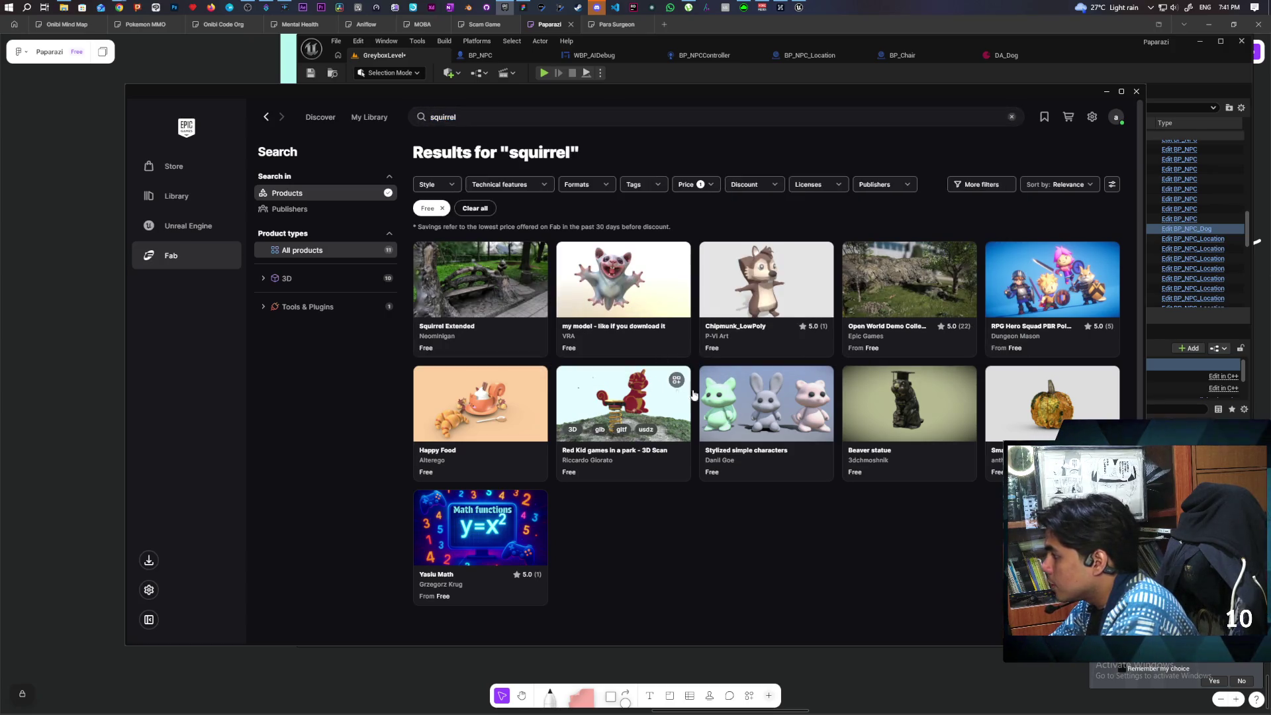
click(783, 279)
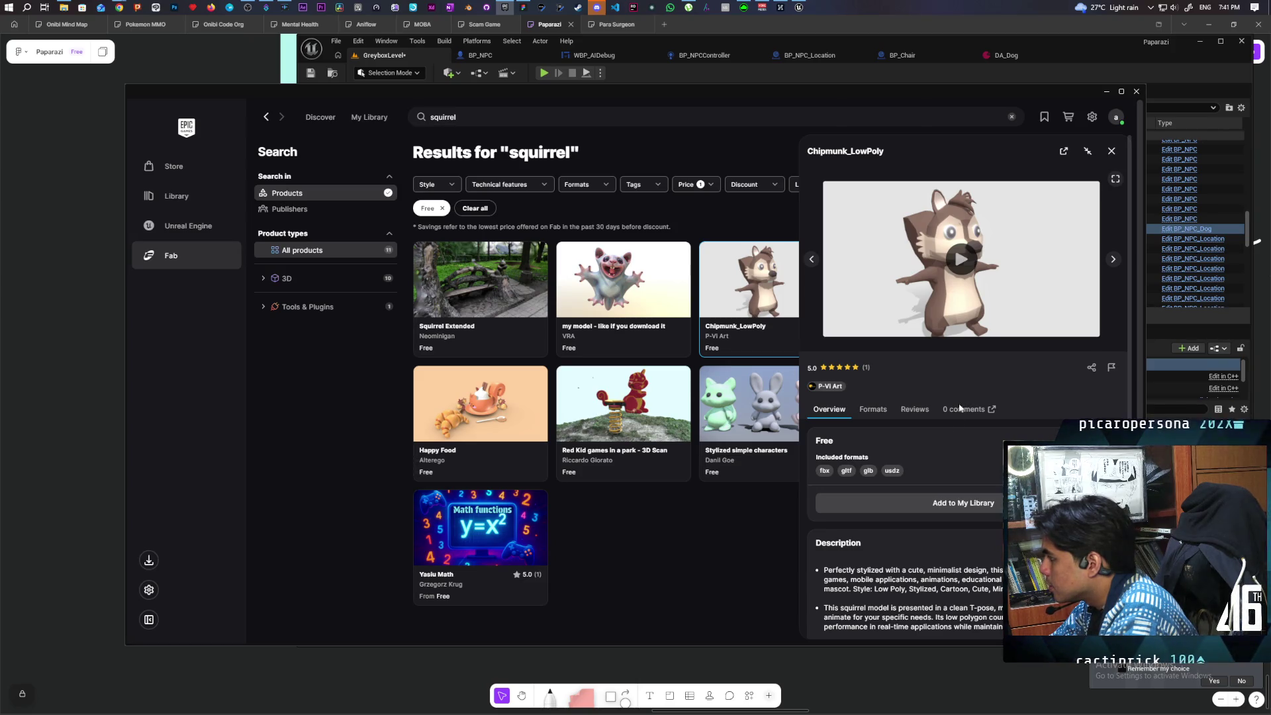
click(463, 116)
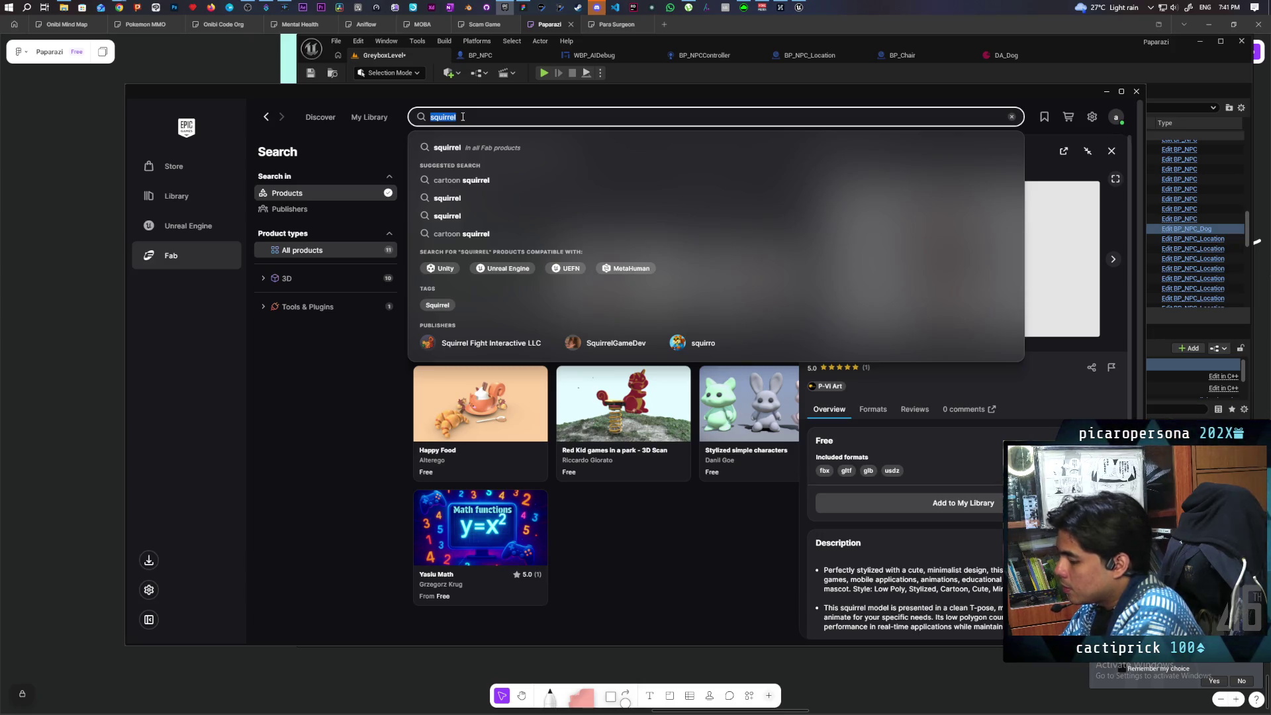
text(ferret)
key(Return)
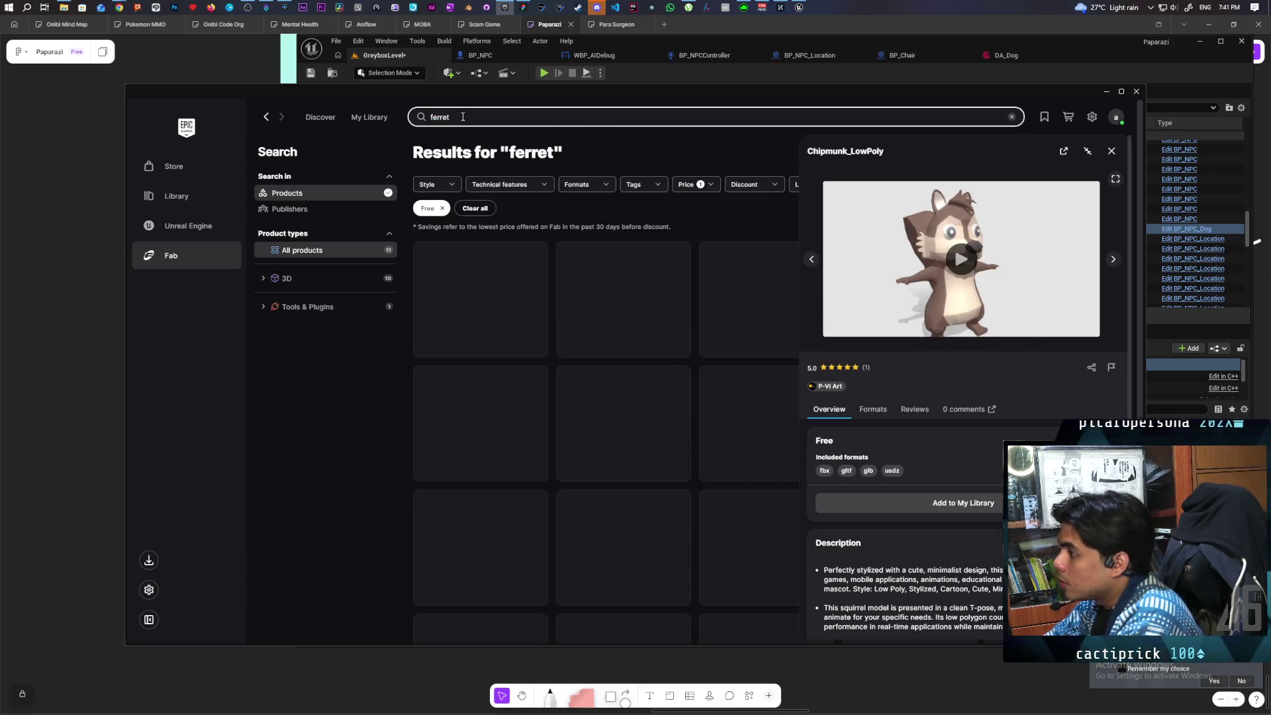
Clear the free-only price filter, close the product panel and scroll the ferret results.
click(691, 184)
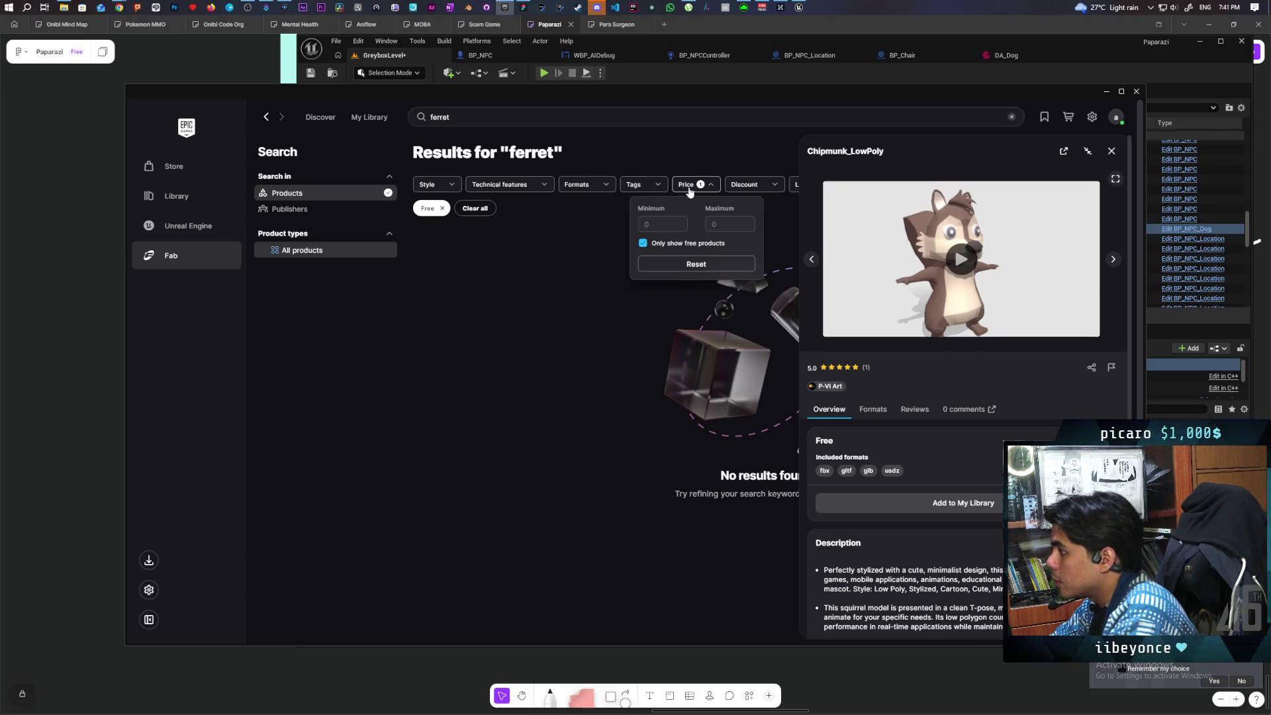
click(696, 264)
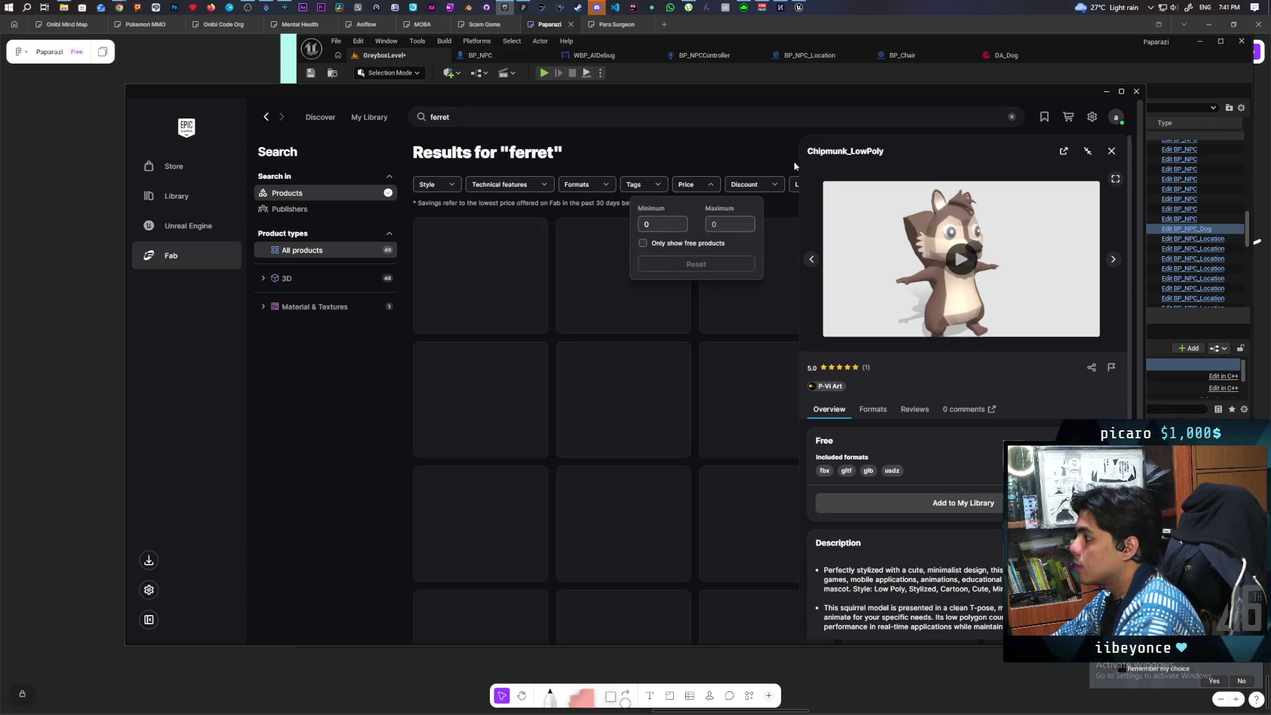
click(1112, 151)
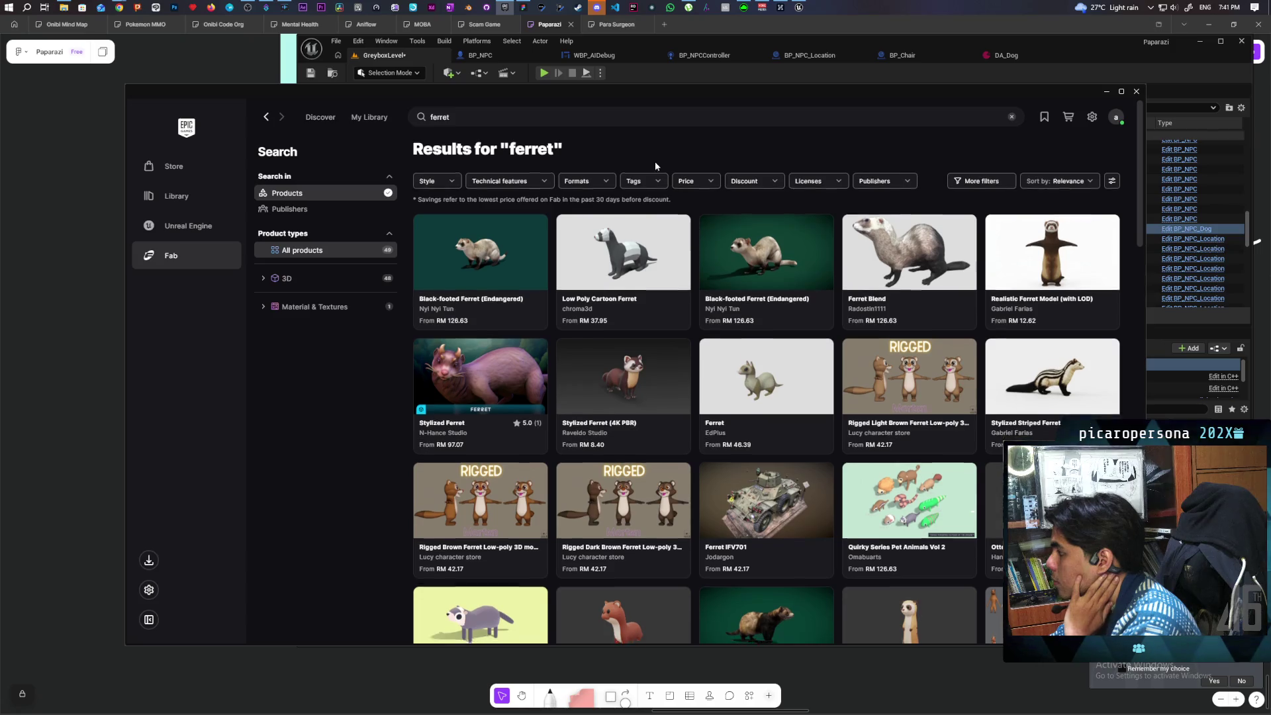
scroll(656, 166, down, 3)
scroll(656, 165, down, 5)
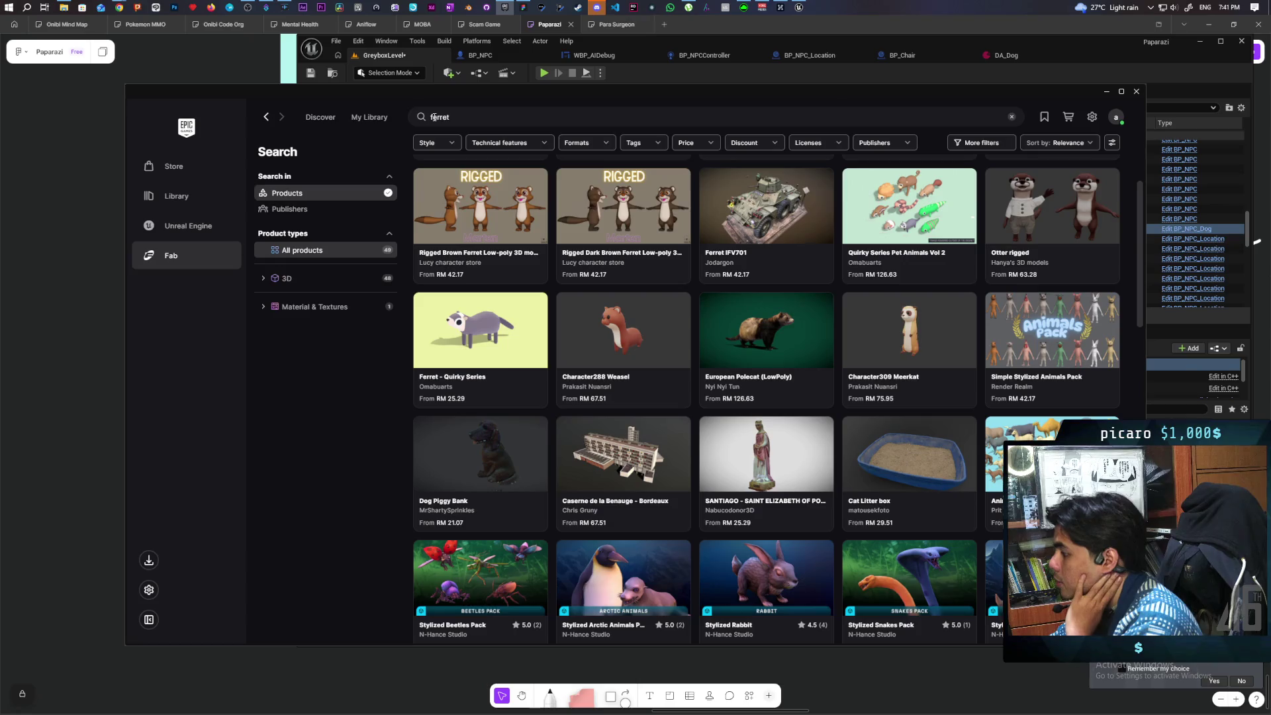
Search Fab for 'weasel' and open the White Stoat Asset (with LOD) details.
click(501, 111)
text(asel)
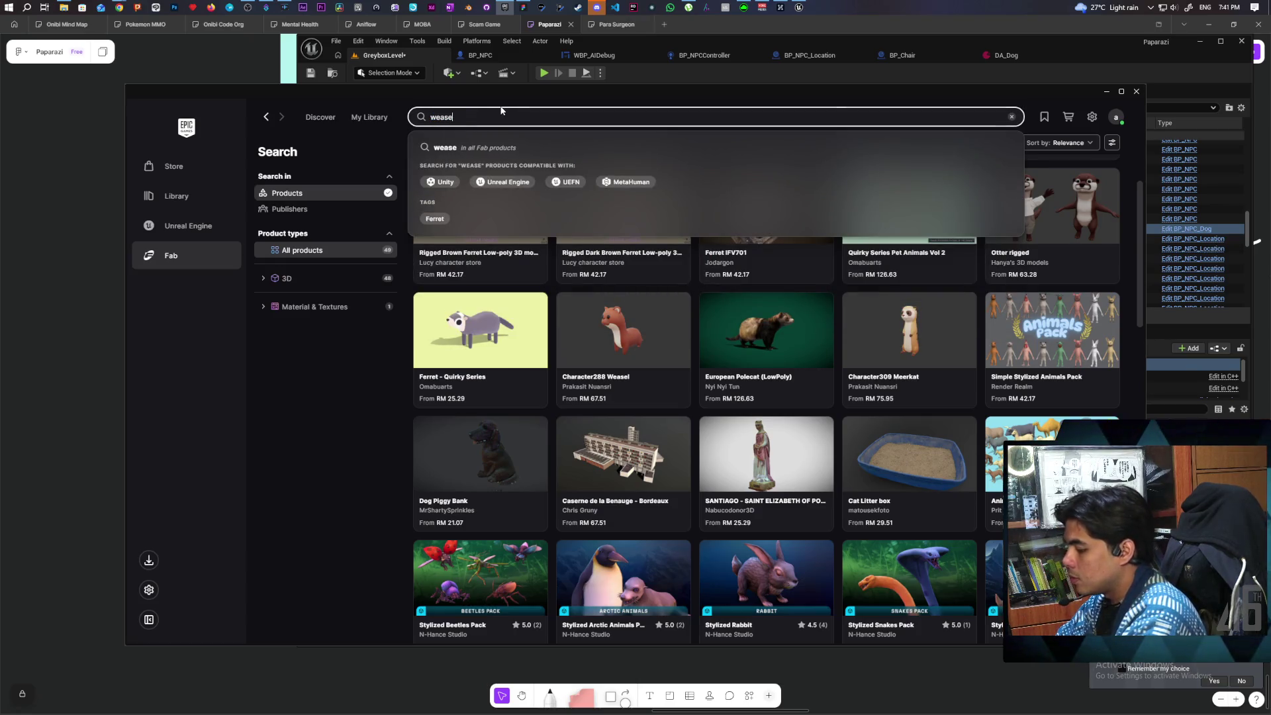
key(Return)
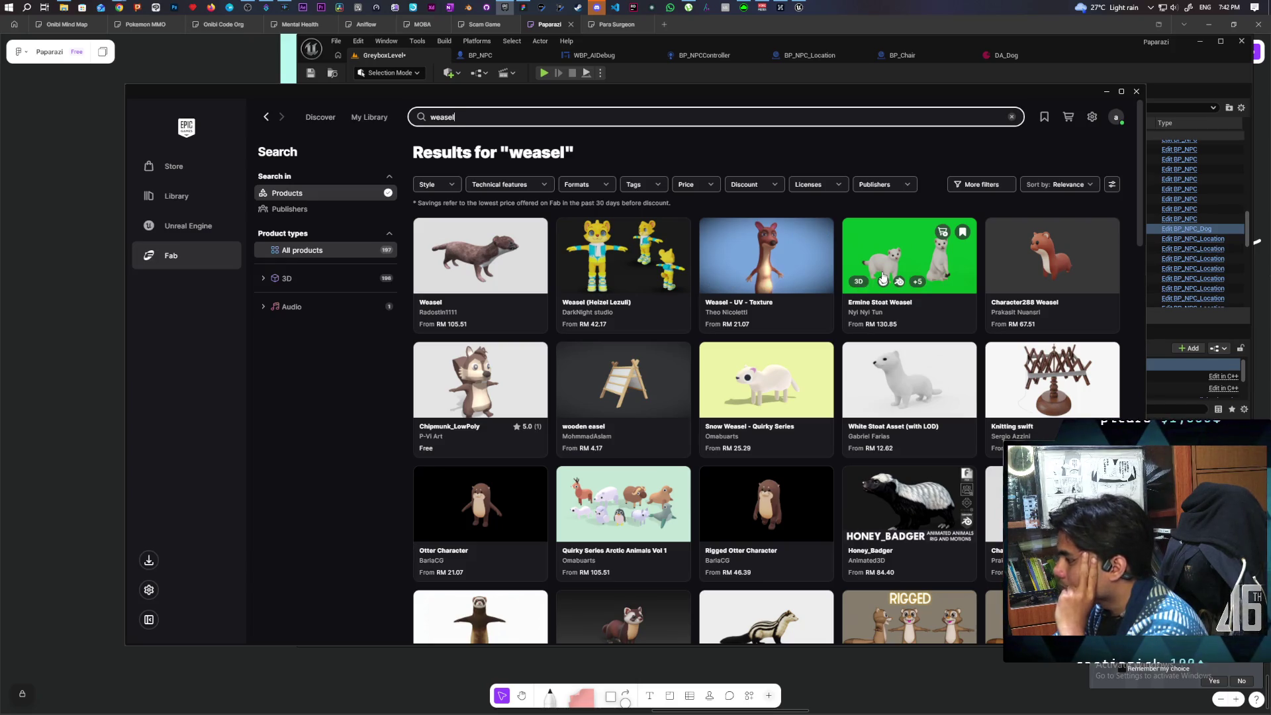
scroll(883, 277, down, 3)
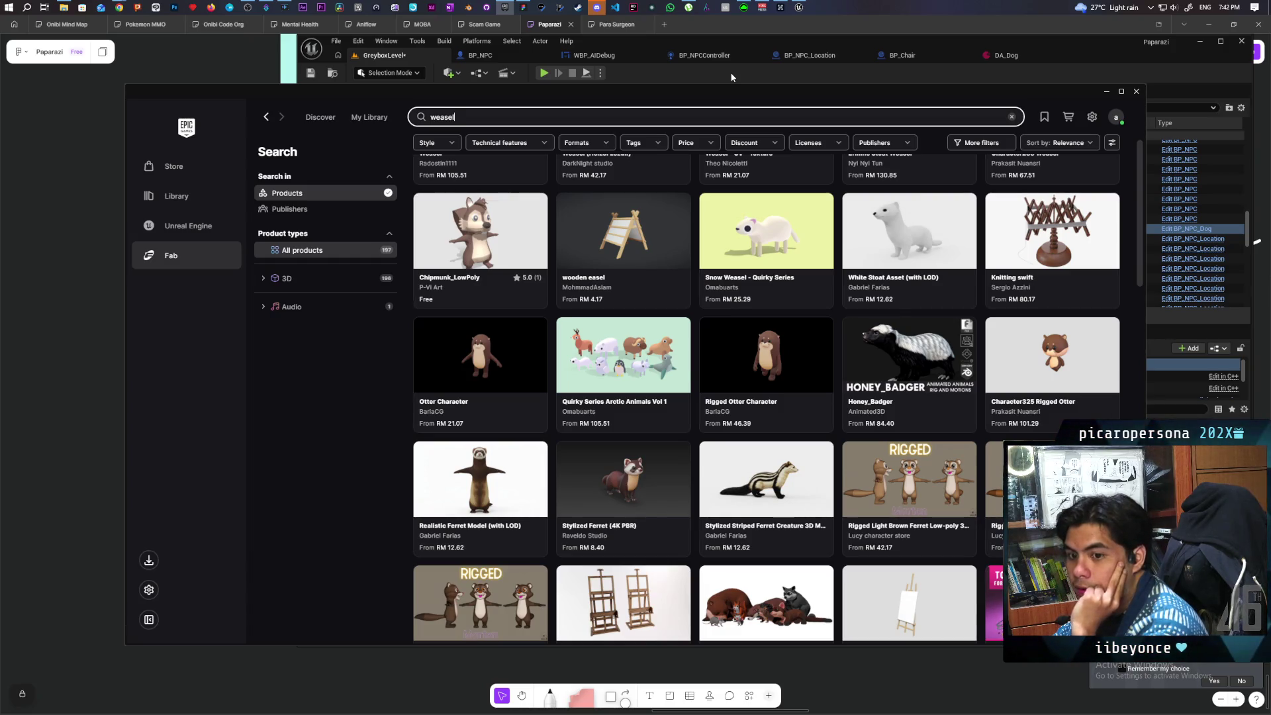
scroll(845, 312, up, 3)
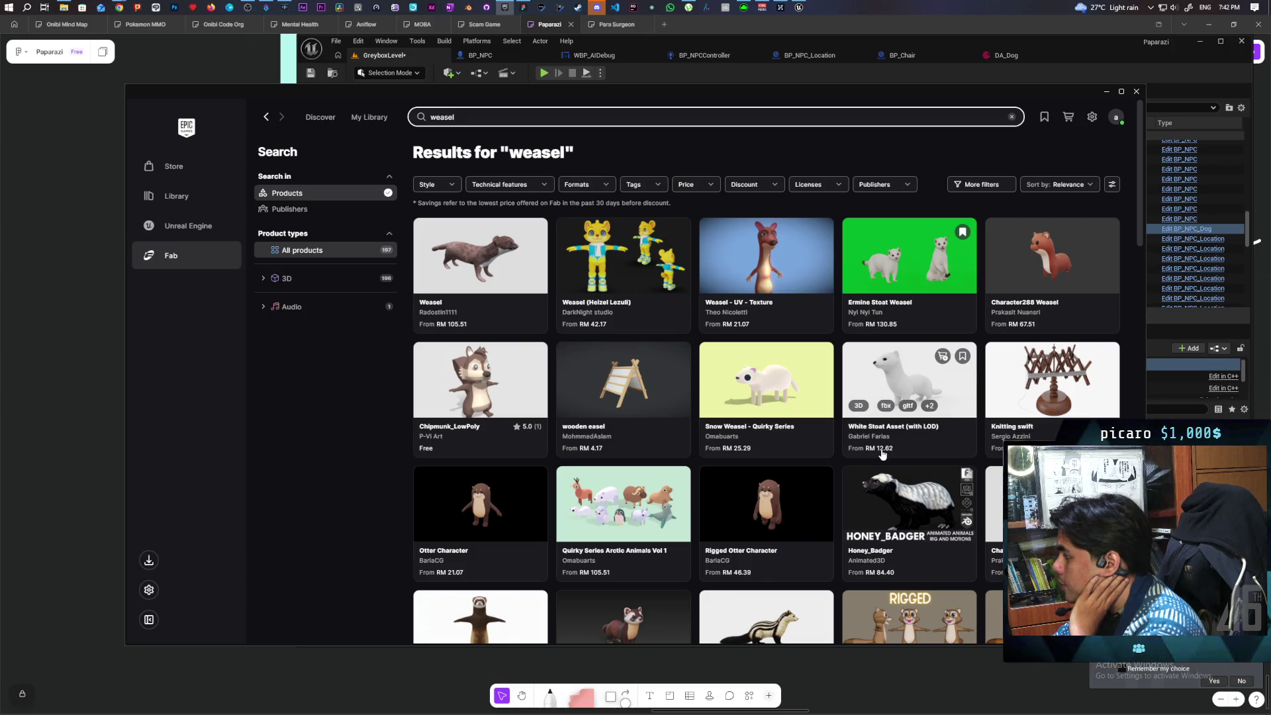
click(889, 426)
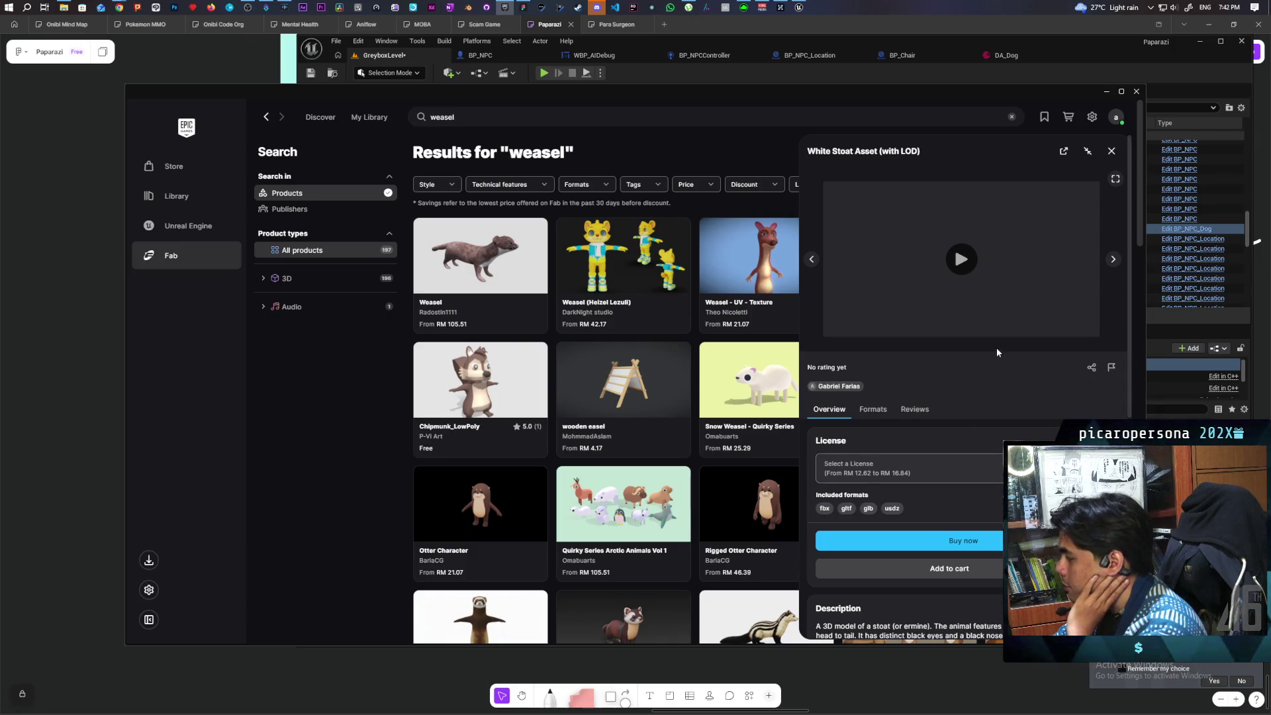
Load the White Stoat's interactive 3D preview, orbit the model and scroll its details.
click(999, 274)
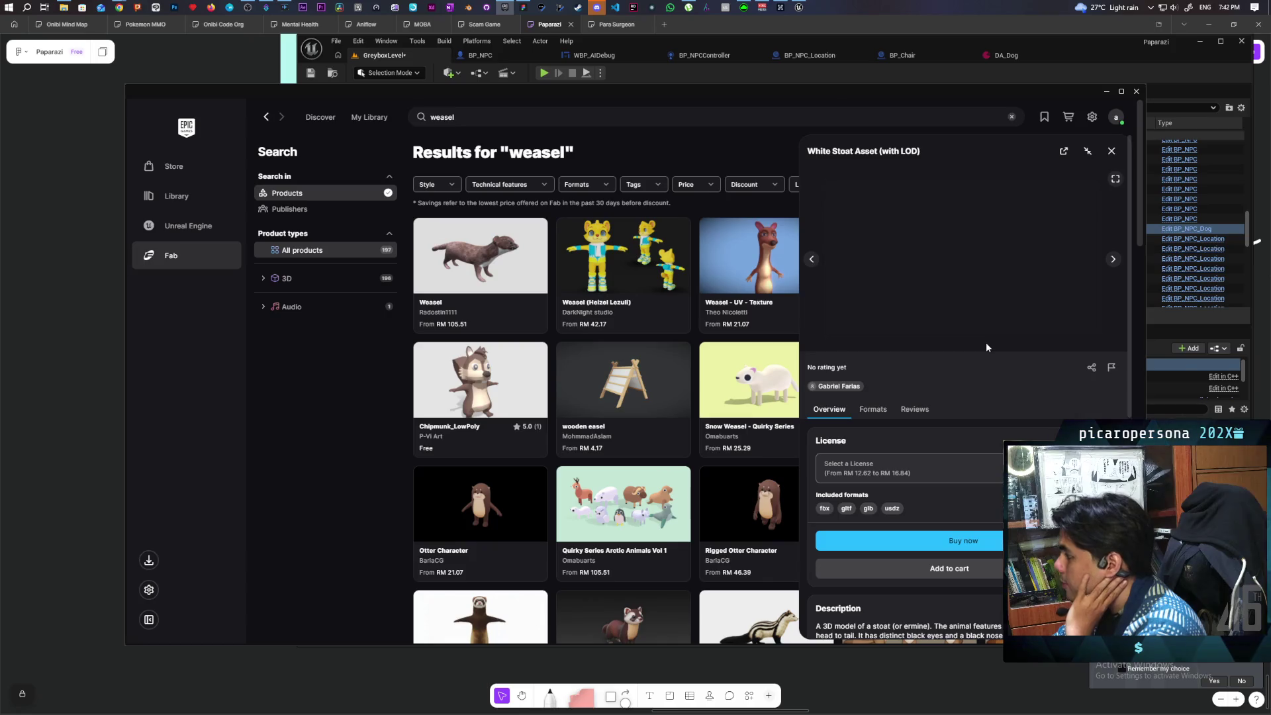
mouse_move(998, 322)
mouse_down()
mouse_move(979, 269)
mouse_move(916, 271)
mouse_move(961, 265)
mouse_move(964, 277)
mouse_up()
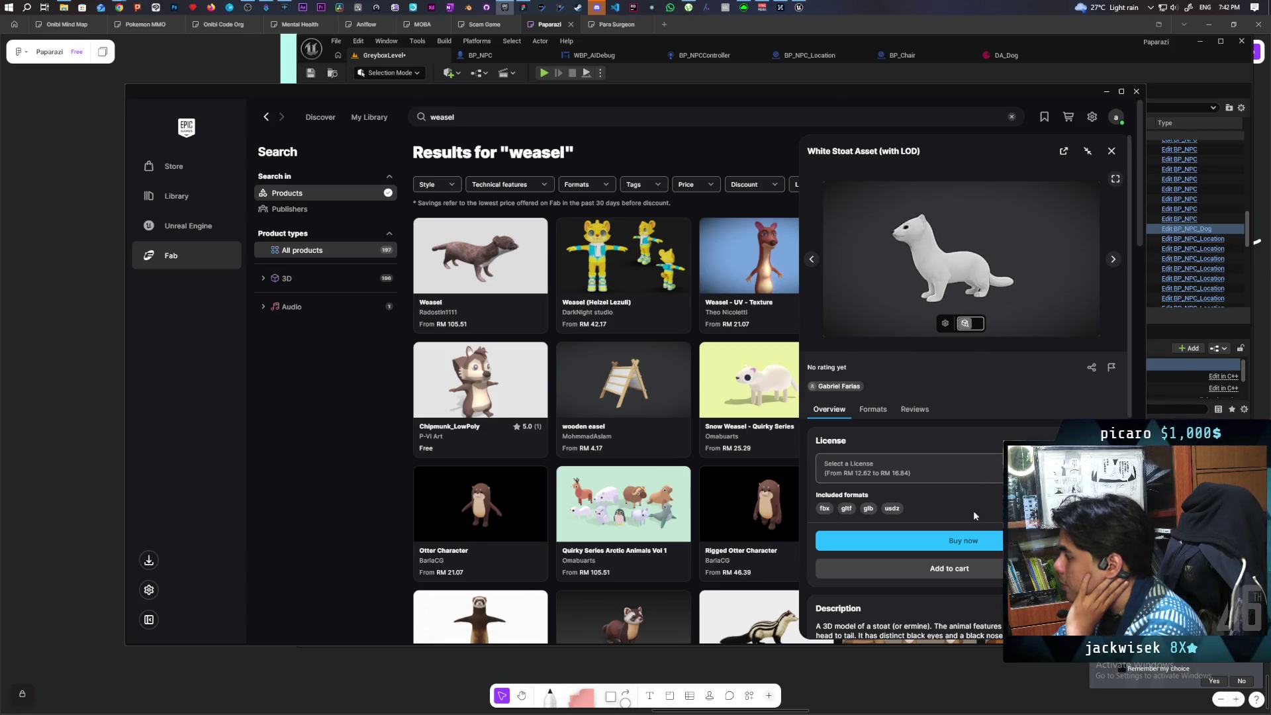
scroll(973, 510, down, 2)
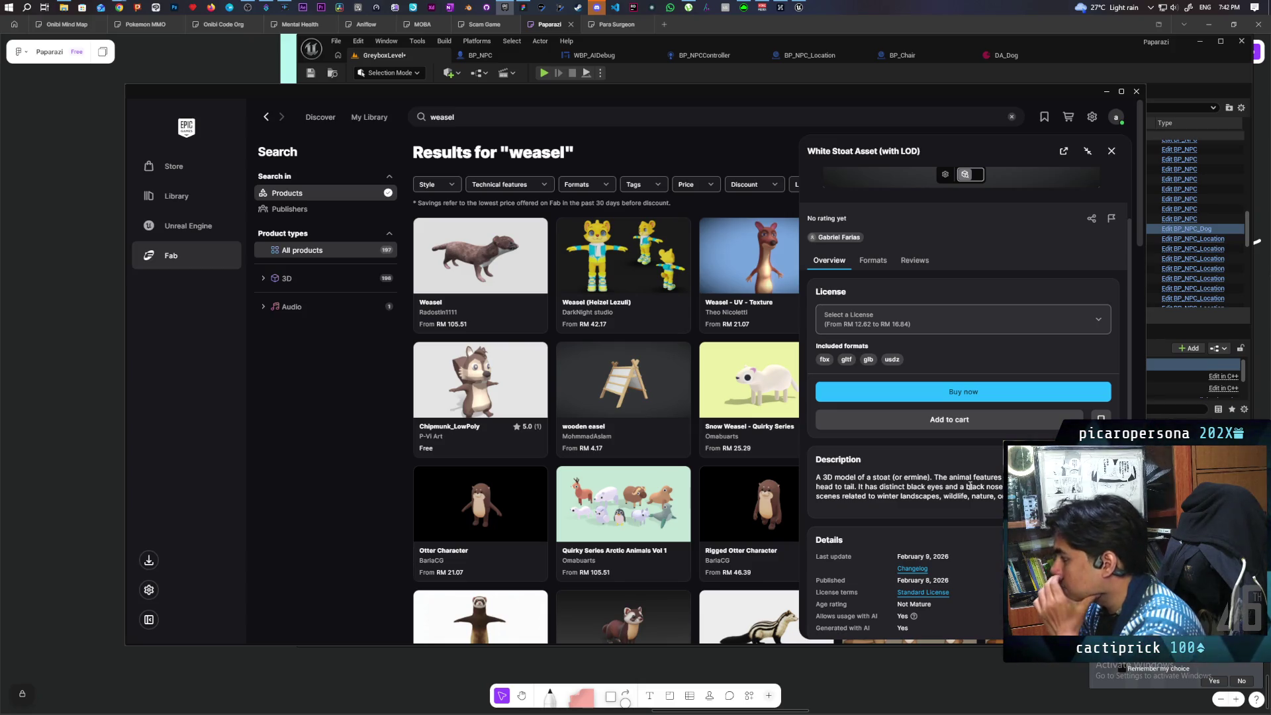
scroll(968, 486, down, 1)
scroll(968, 484, down, 3)
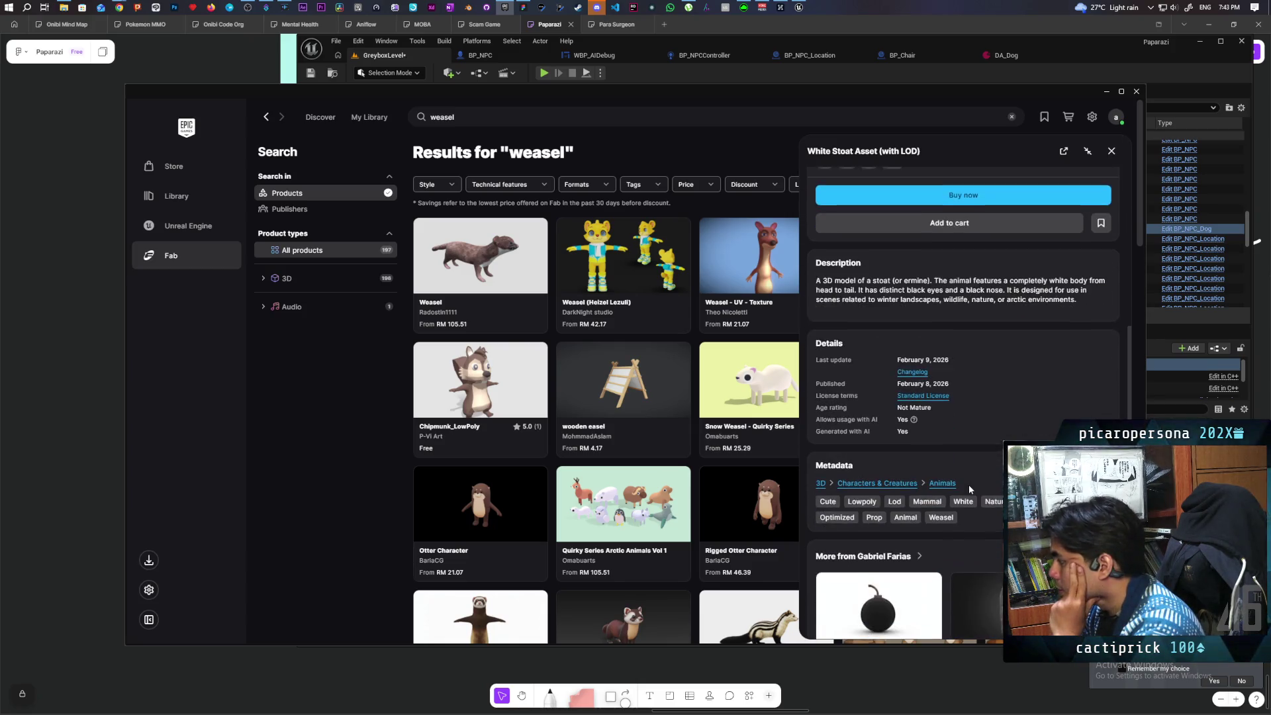
scroll(993, 510, down, 1)
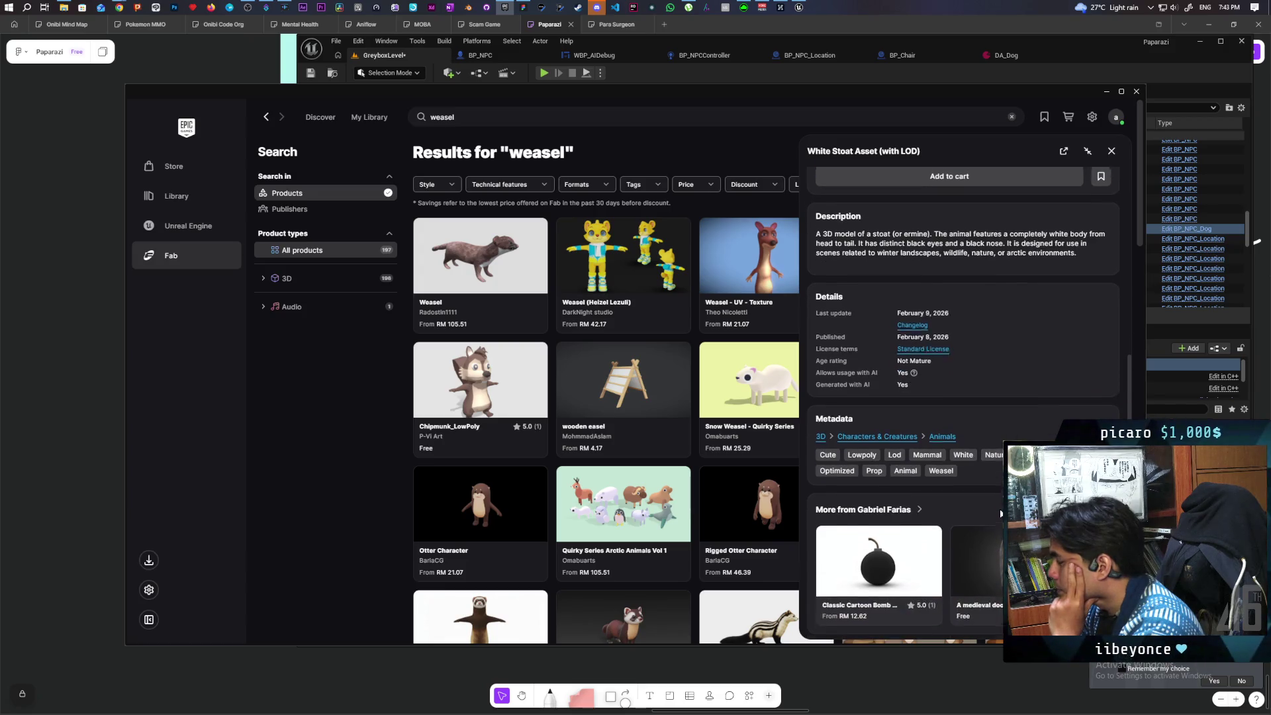
scroll(1001, 513, up, 6)
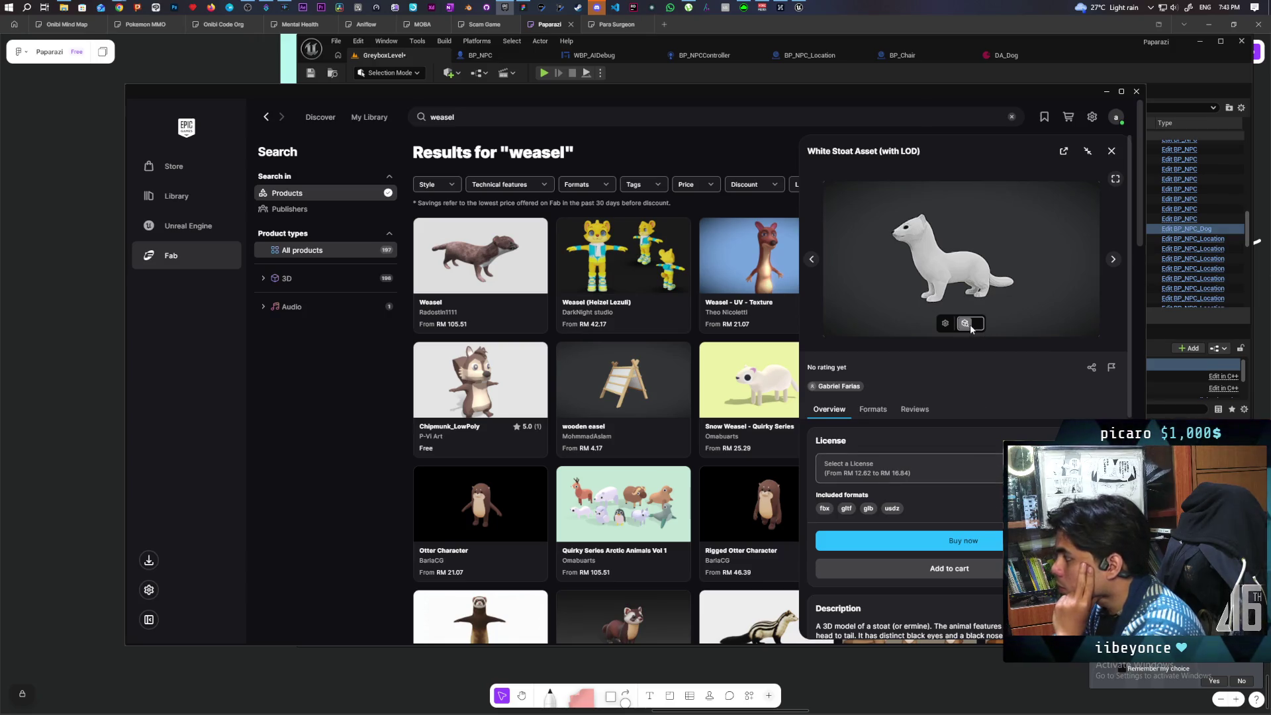
Inspect the stoat's UV layout and raw render, return to Final Render, and close the details.
click(970, 325)
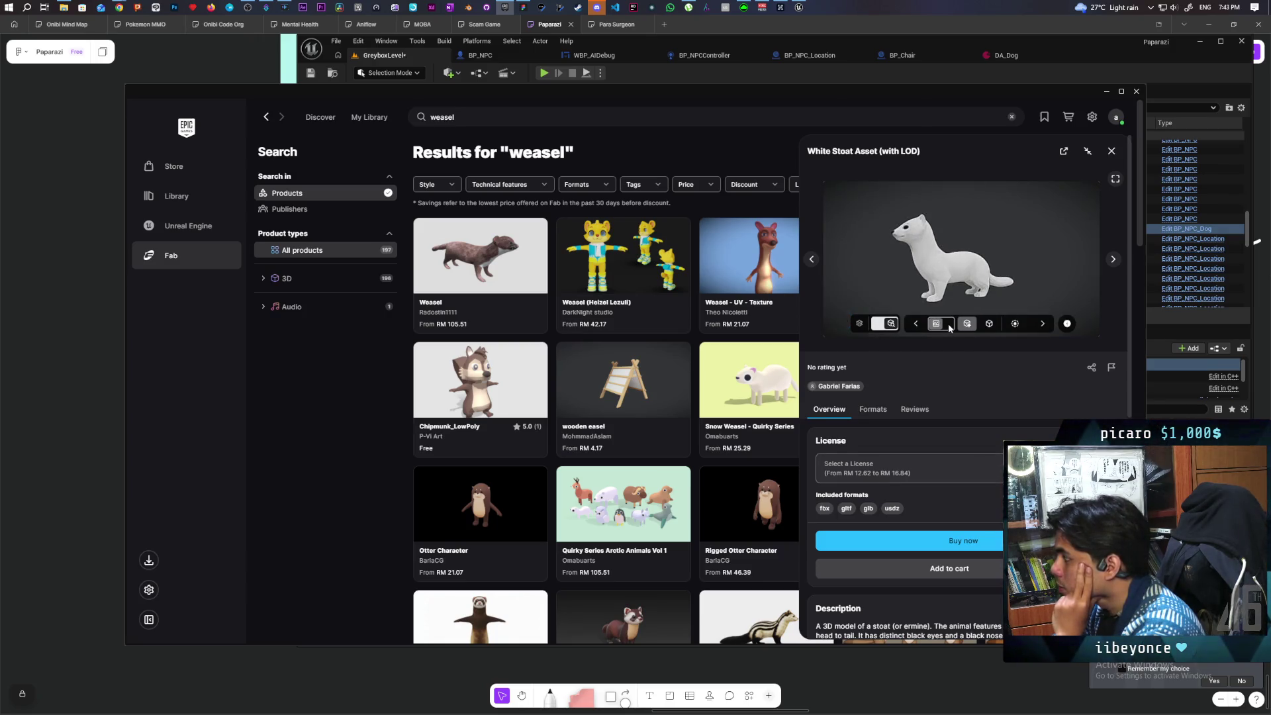
click(949, 329)
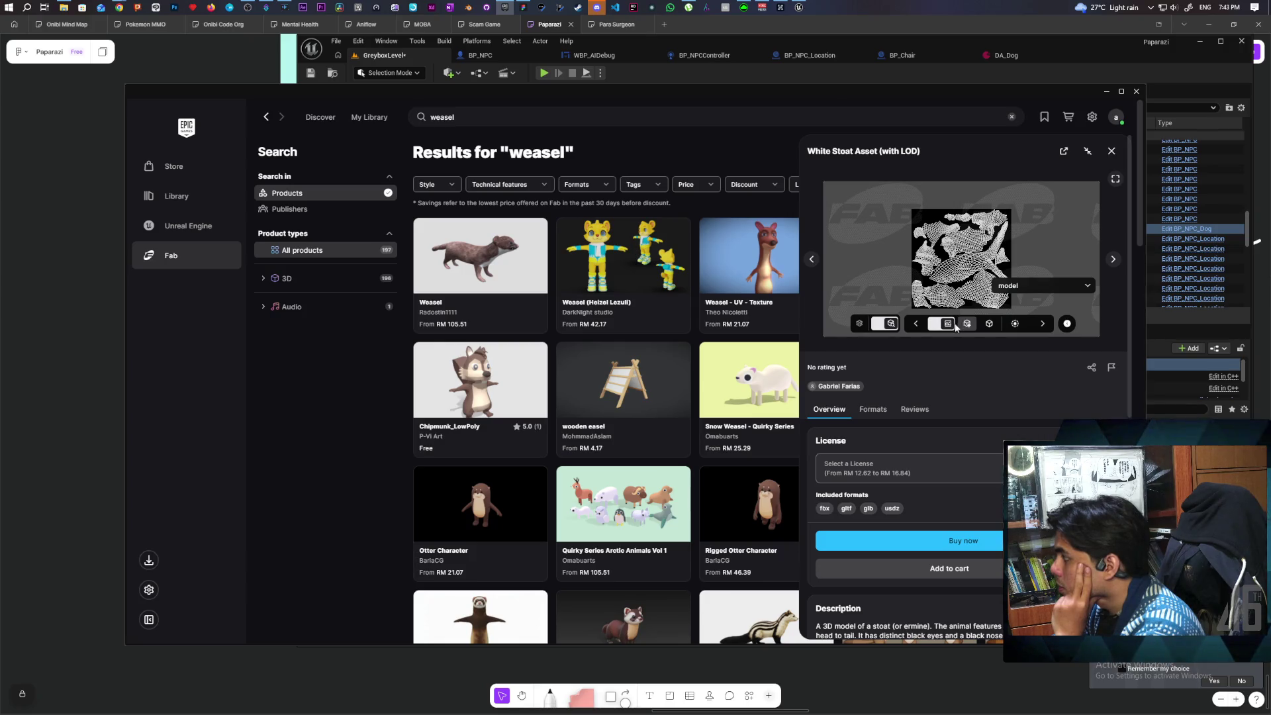
click(989, 323)
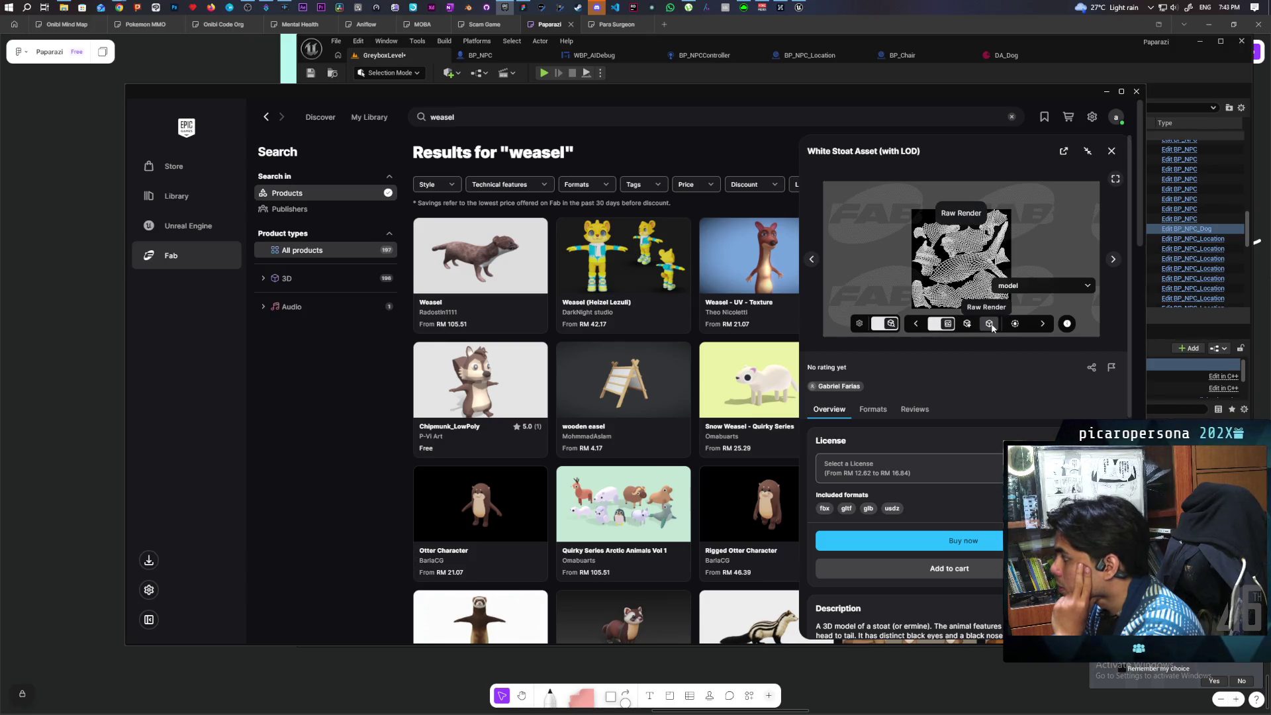
click(1072, 285)
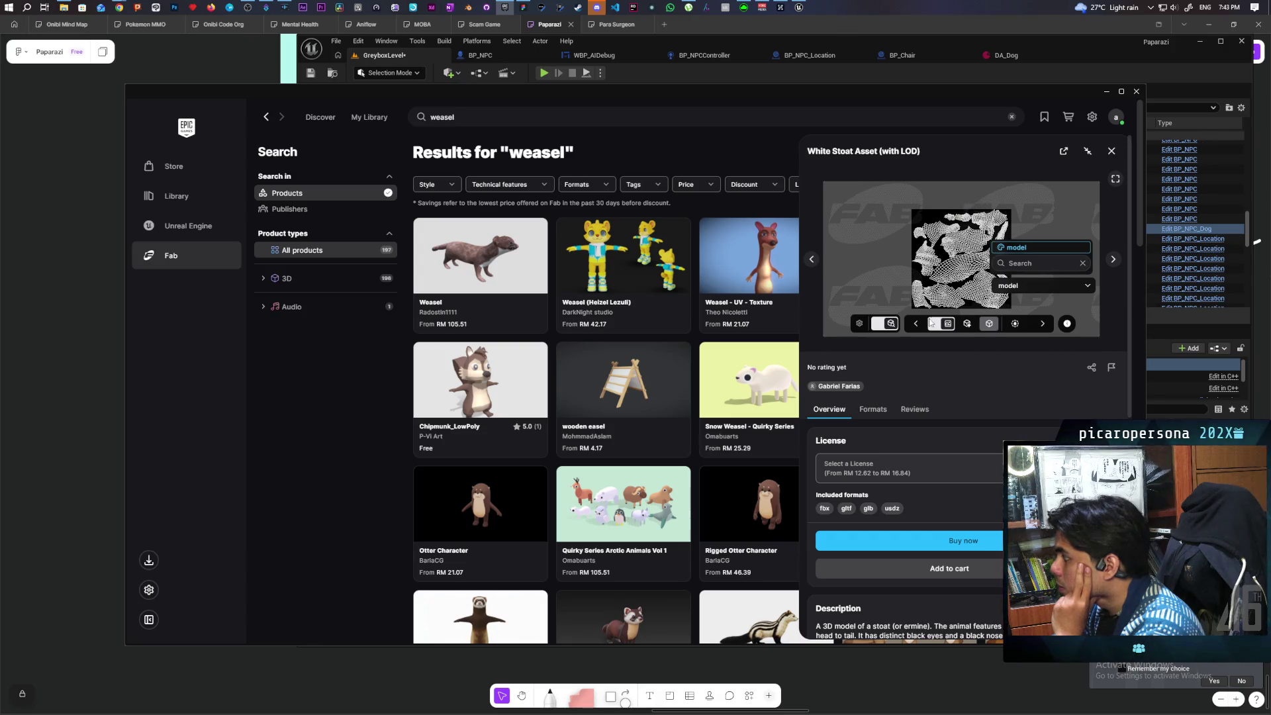
click(967, 324)
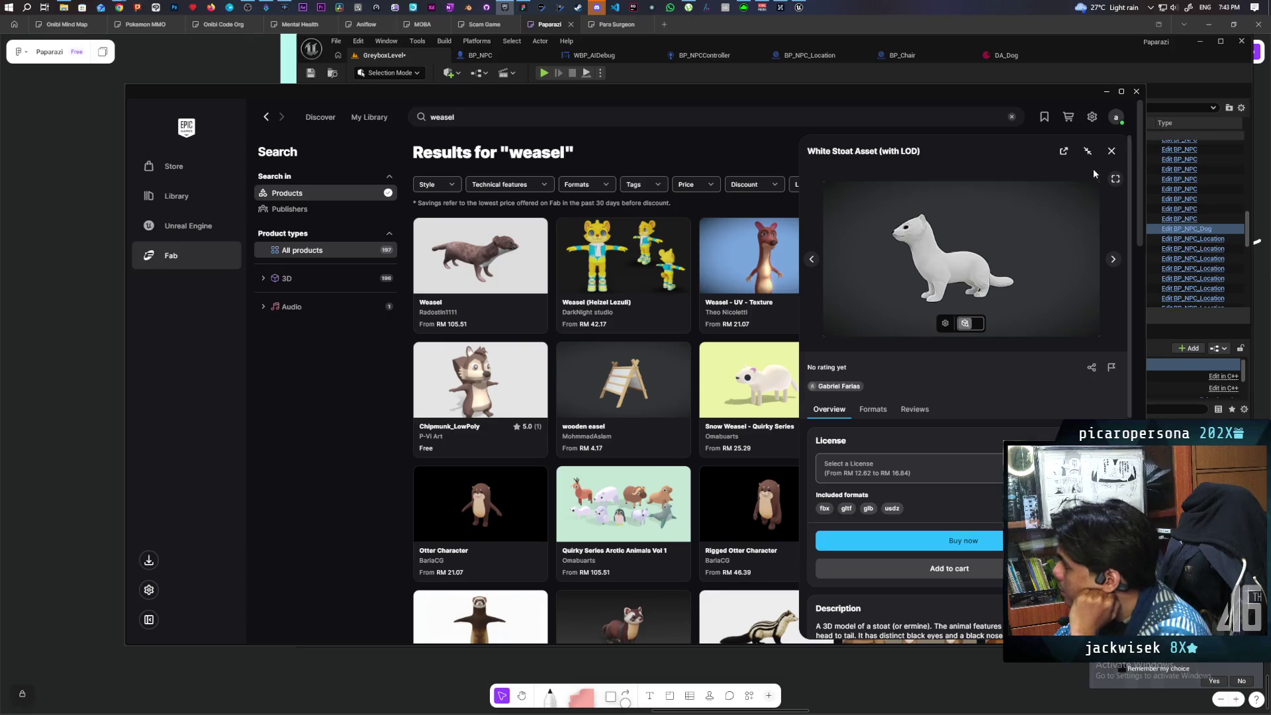
click(1111, 151)
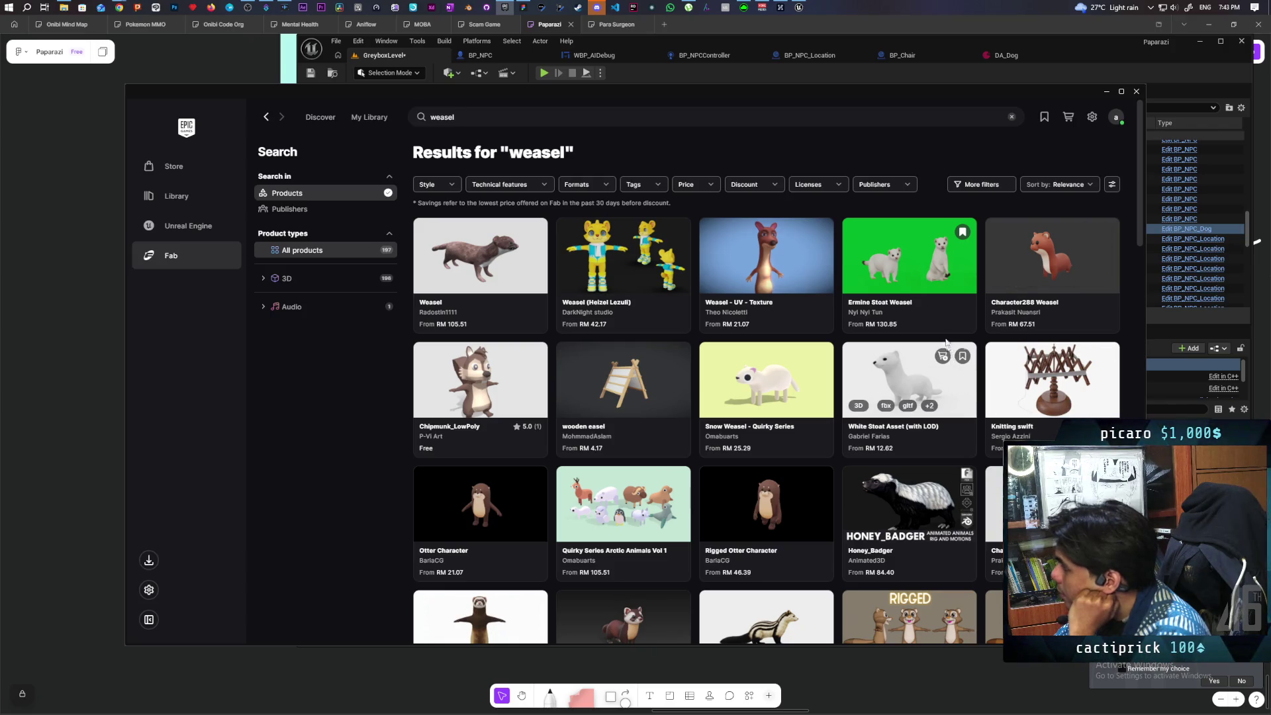
Review the Ermine Stoat Weasel listing on Fab (RM 130.85 to RM 211.08), then close it.
click(886, 333)
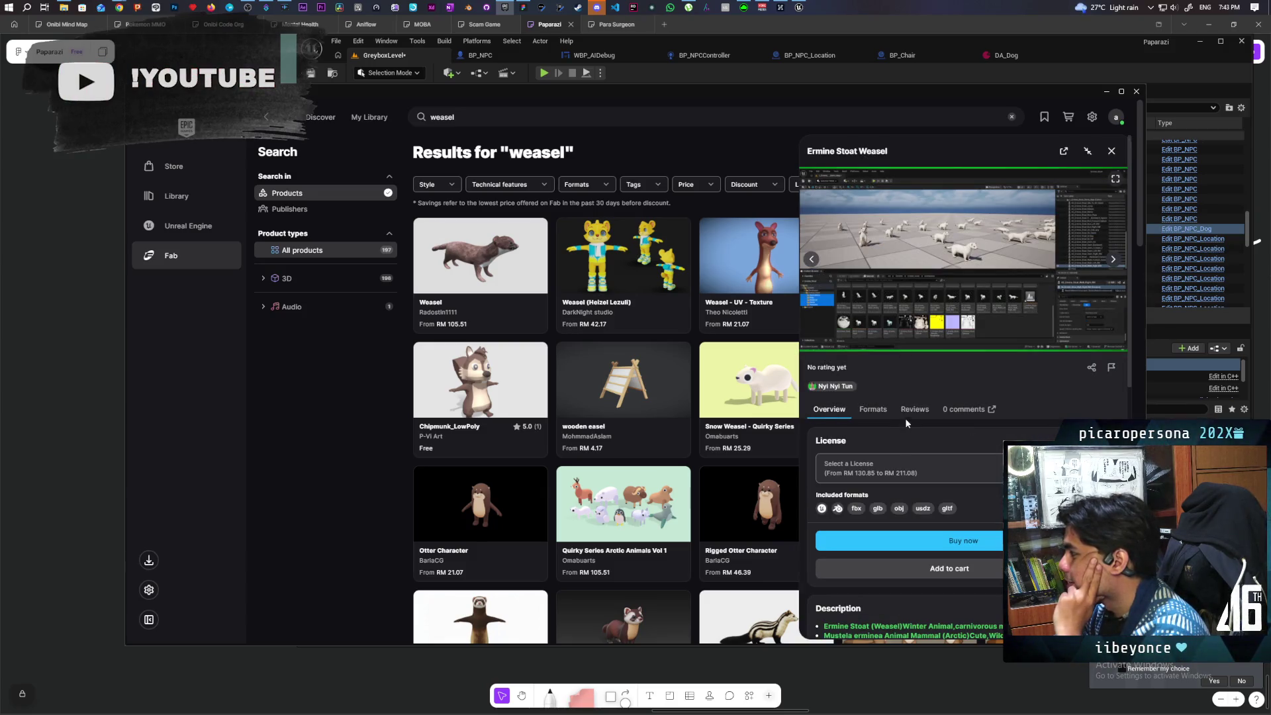
scroll(936, 374, down, 2)
scroll(936, 375, down, 2)
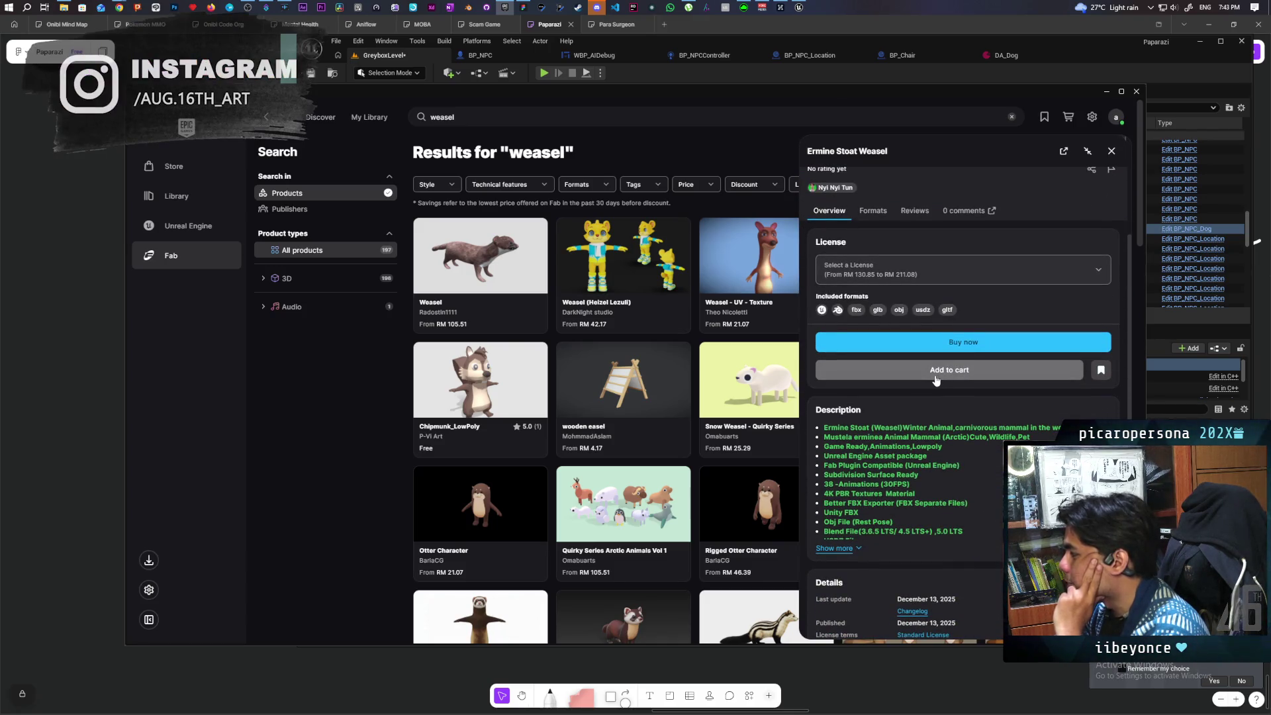
scroll(936, 379, up, 5)
click(1111, 151)
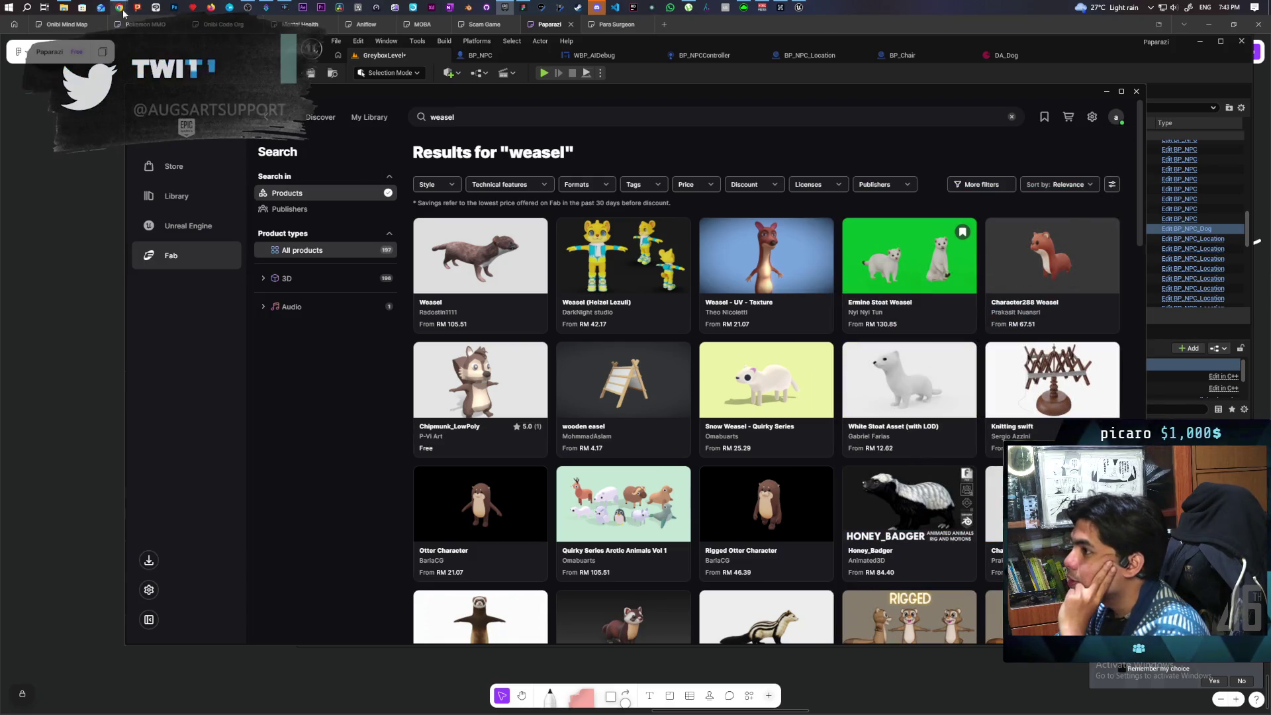
Google '3d weasel' in a new Chrome tab and open the Sketchfab Weasel model result.
mouse_move(120, 9)
click(689, 52)
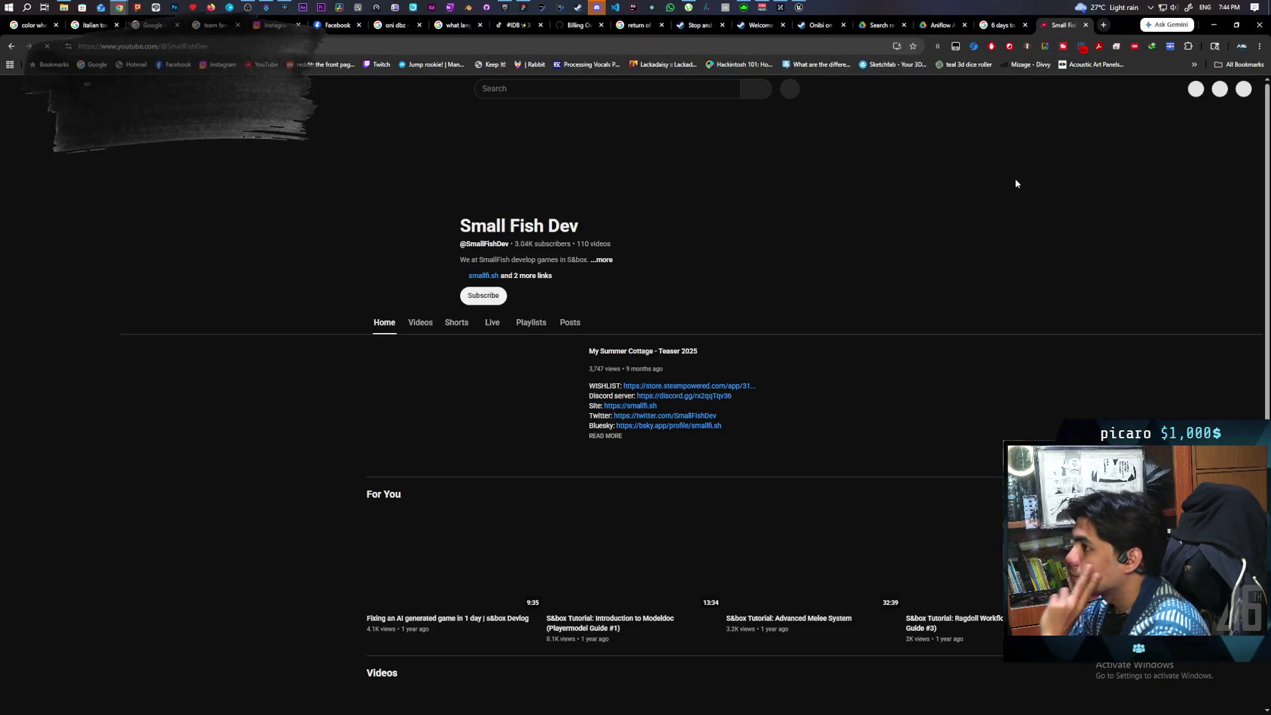
key(ctrl+t)
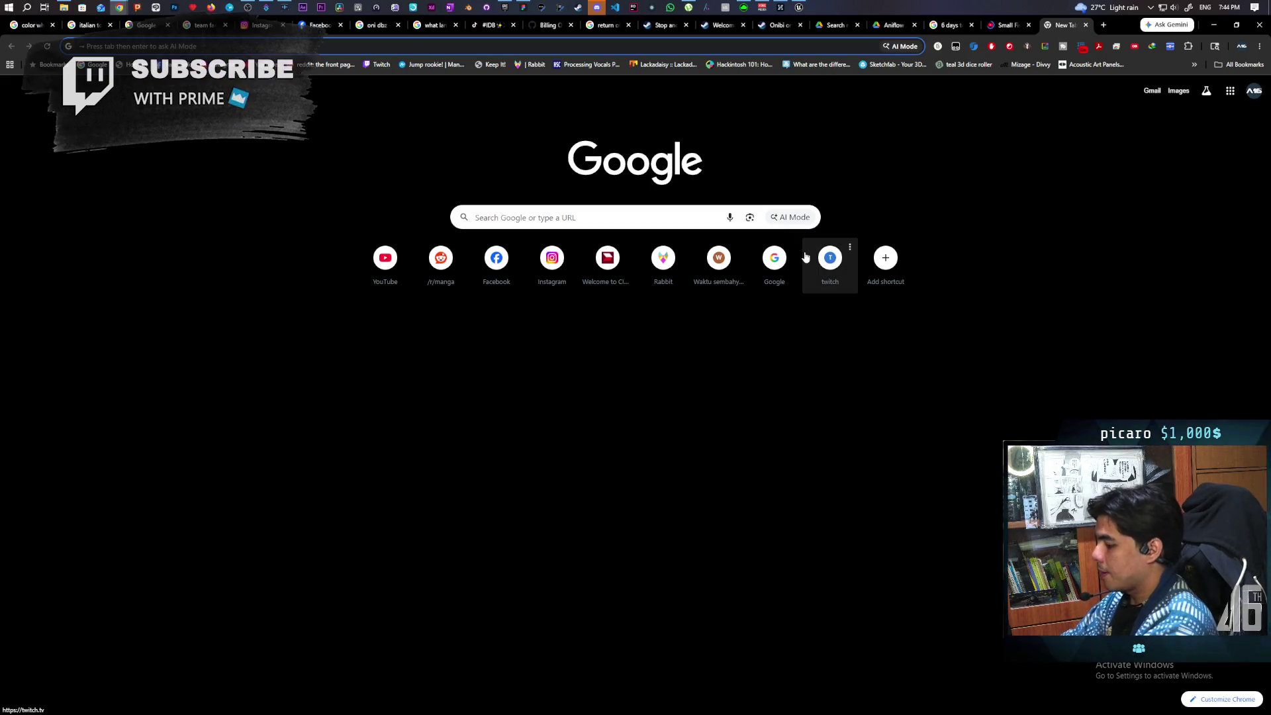
text(3d weasel)
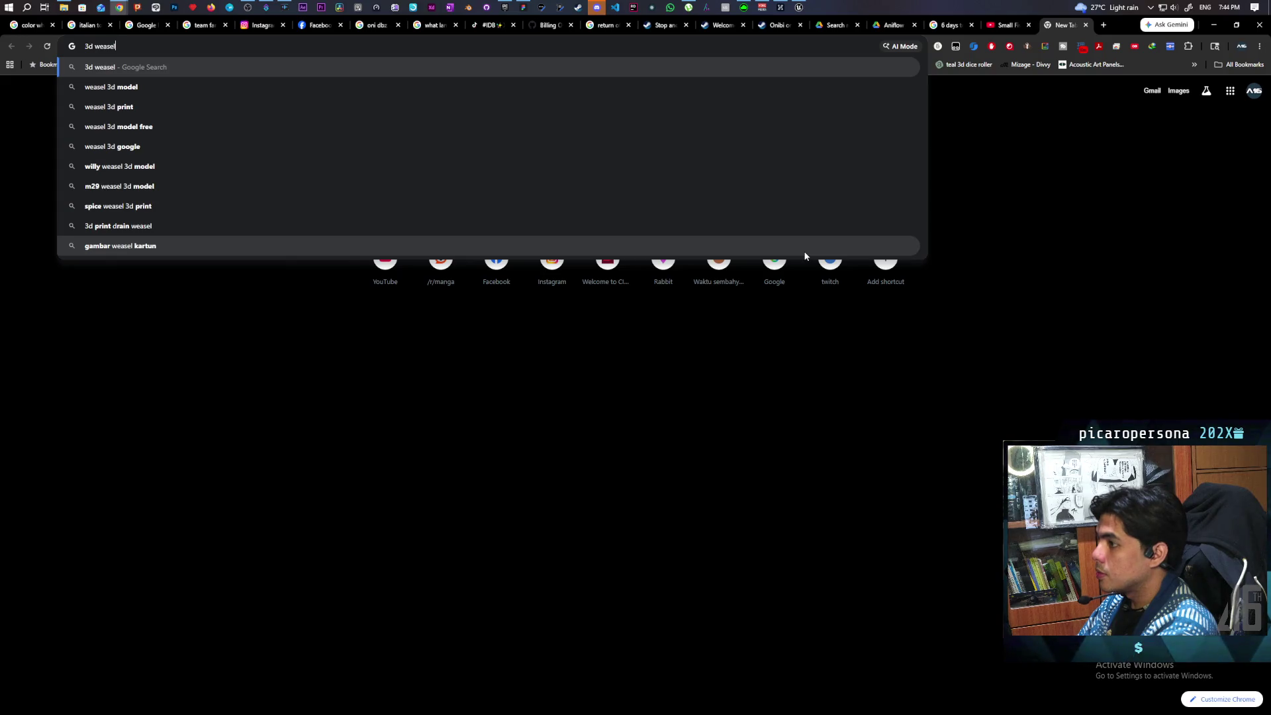
key(Return)
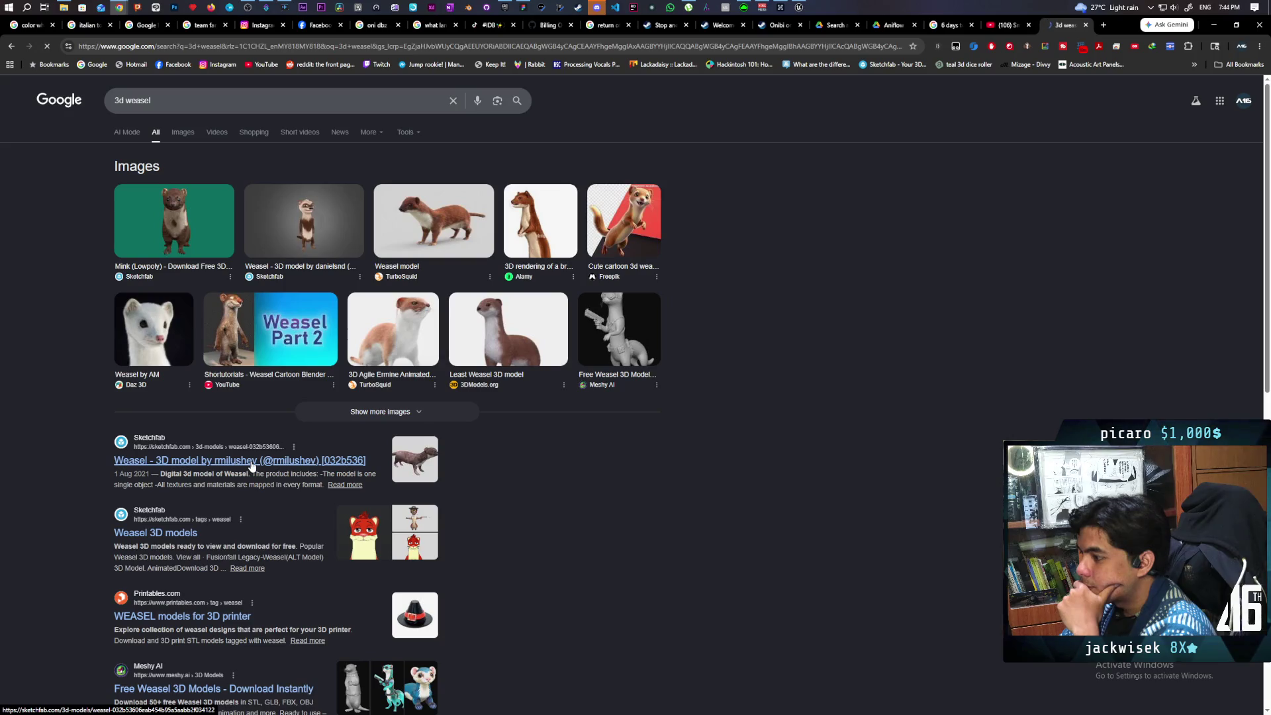
click(252, 466)
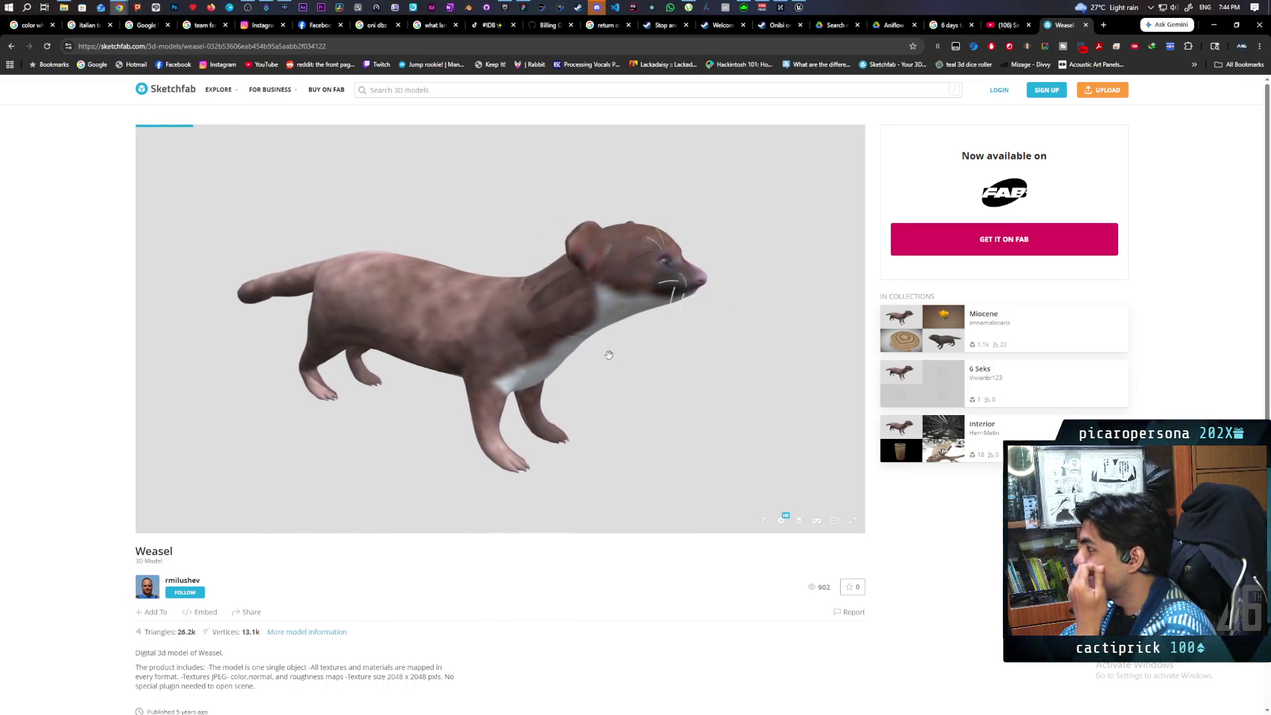
Look over the Sketchfab Weasel model page, then return to the '3d weasel' results.
scroll(409, 547, down, 3)
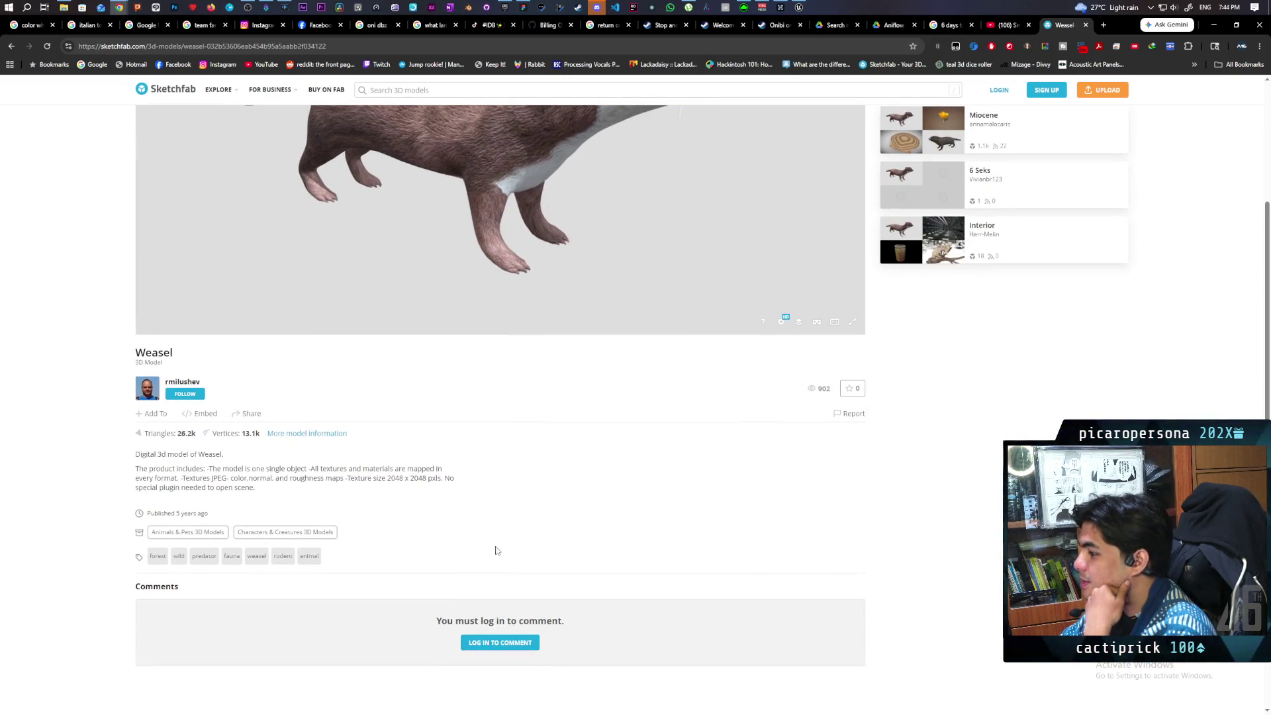
scroll(439, 468, up, 2)
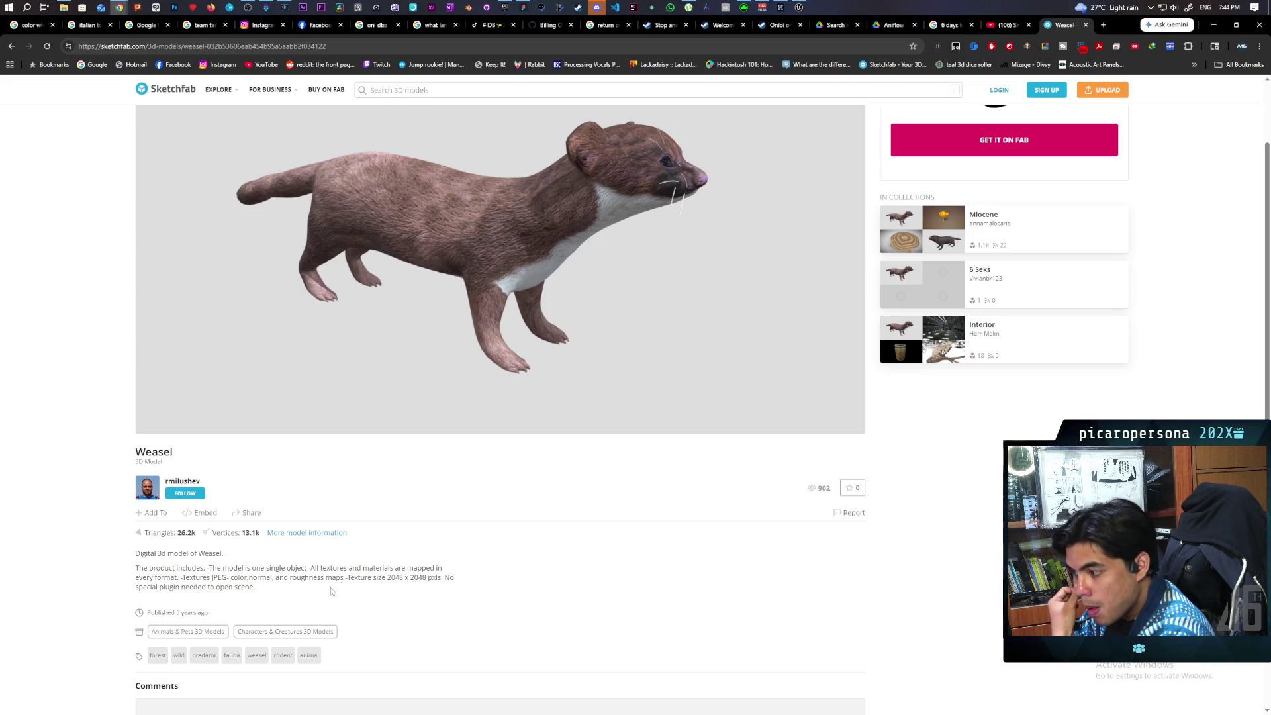
key(alt+Left)
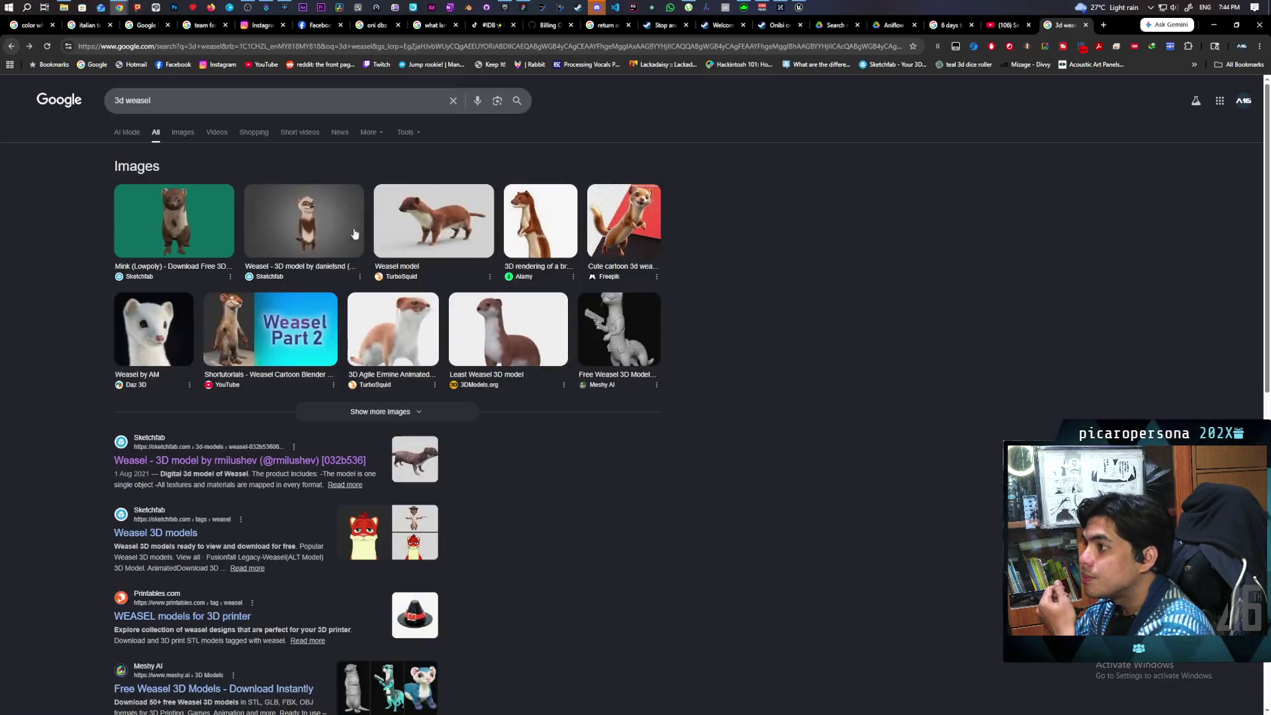
Try a '3d weasel running' search, then revert to plain '3d weasel'.
click(170, 101)
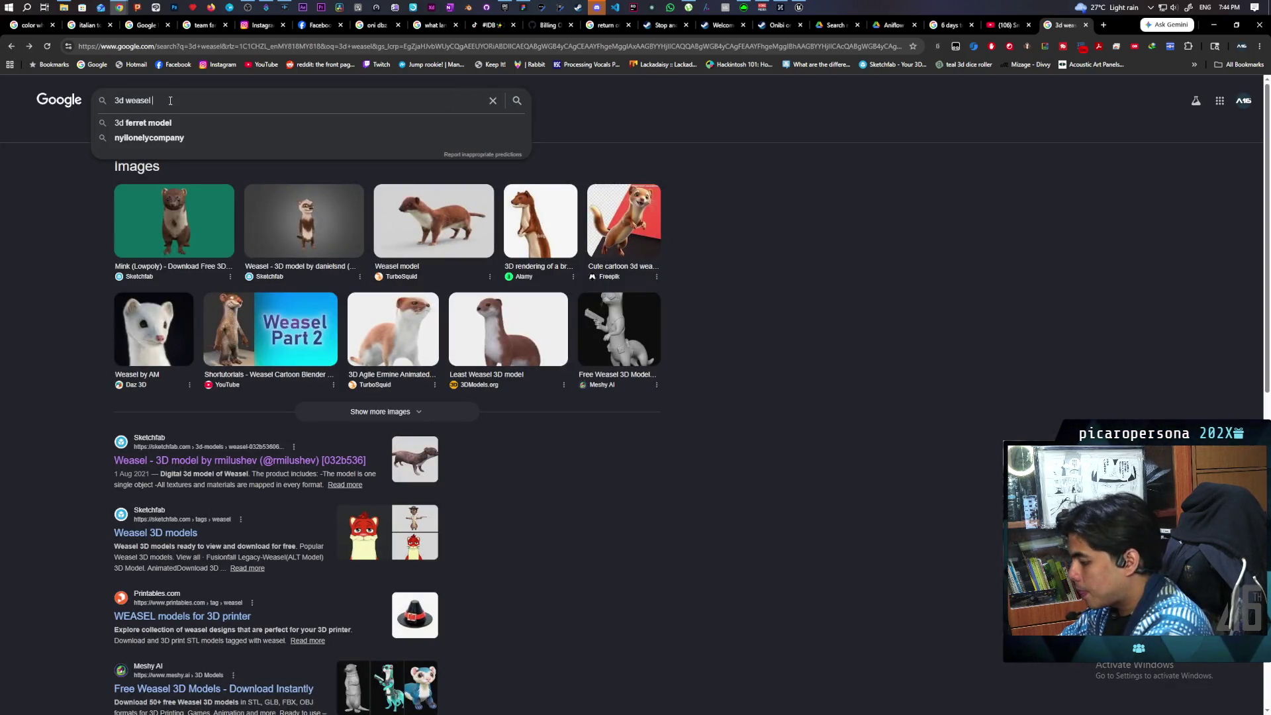
text(running)
key(Return)
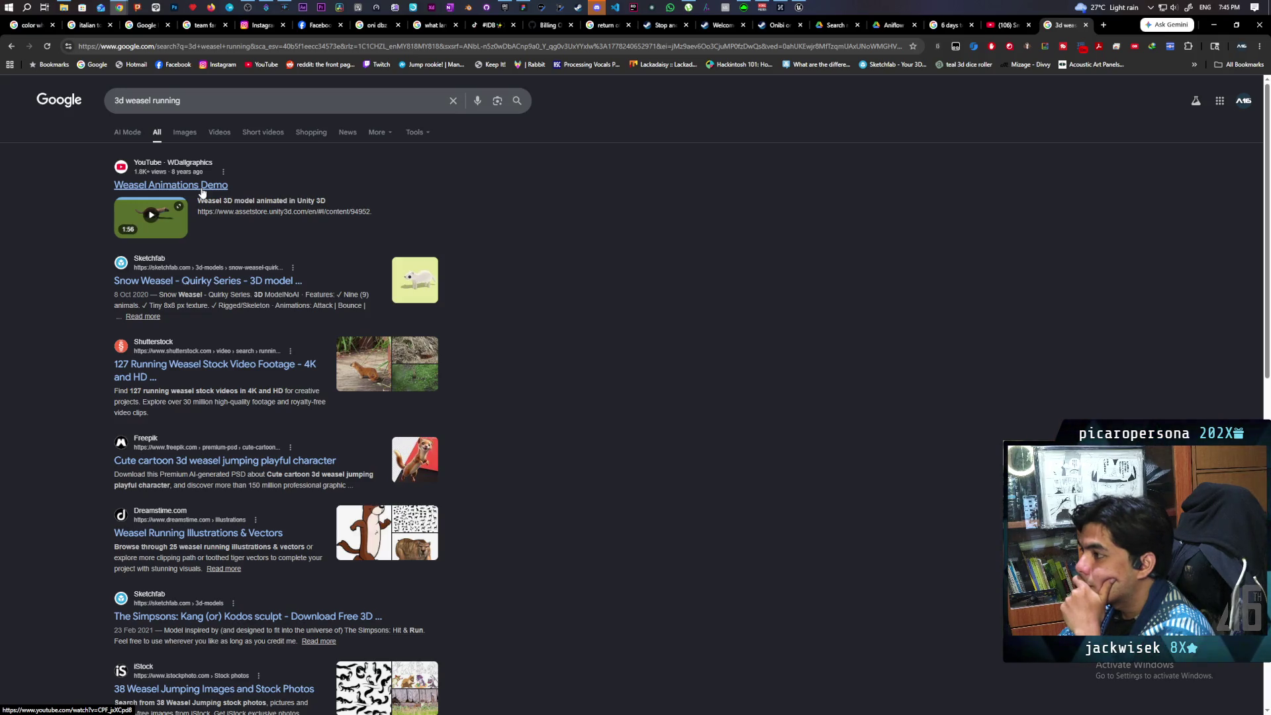
click(124, 103)
key(BackSpace)
key(BackSpace)
key(BackSpace)
key(Return)
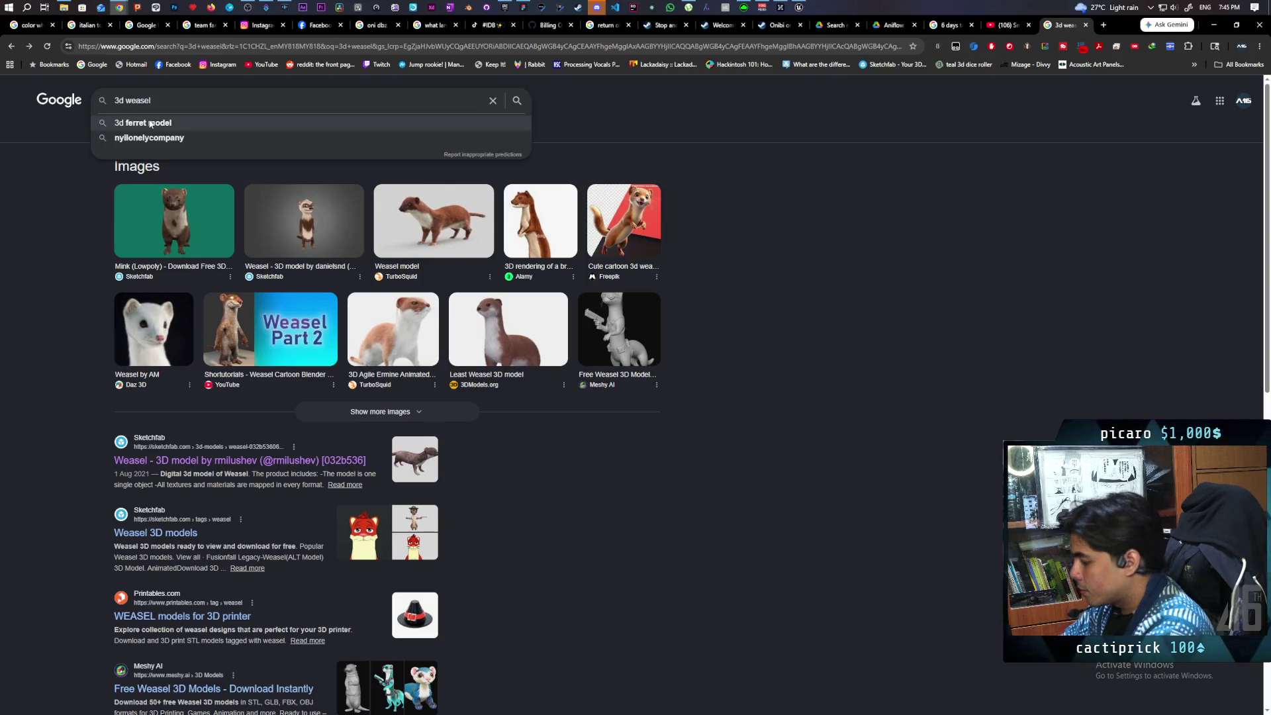
Search 'free 3d weasel' and open the Sketchfab Mink (Lowpoly) result.
key(Home)
text(free)
key(Return)
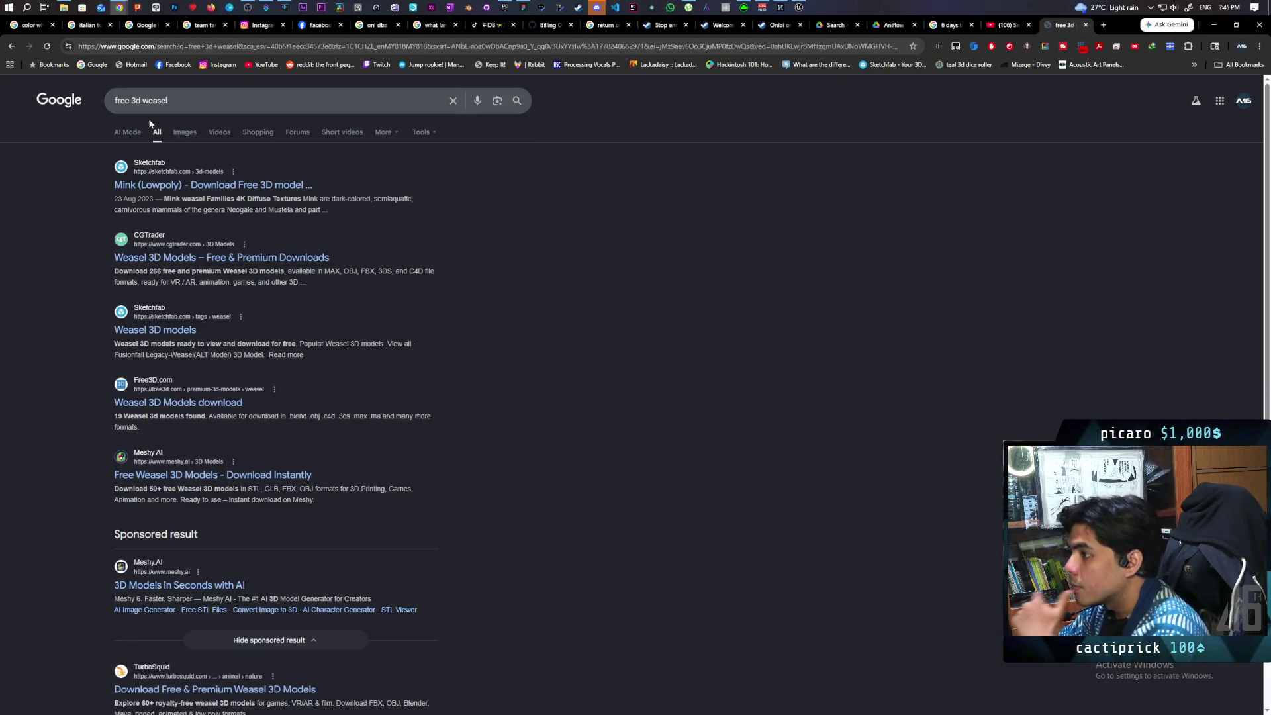
click(224, 187)
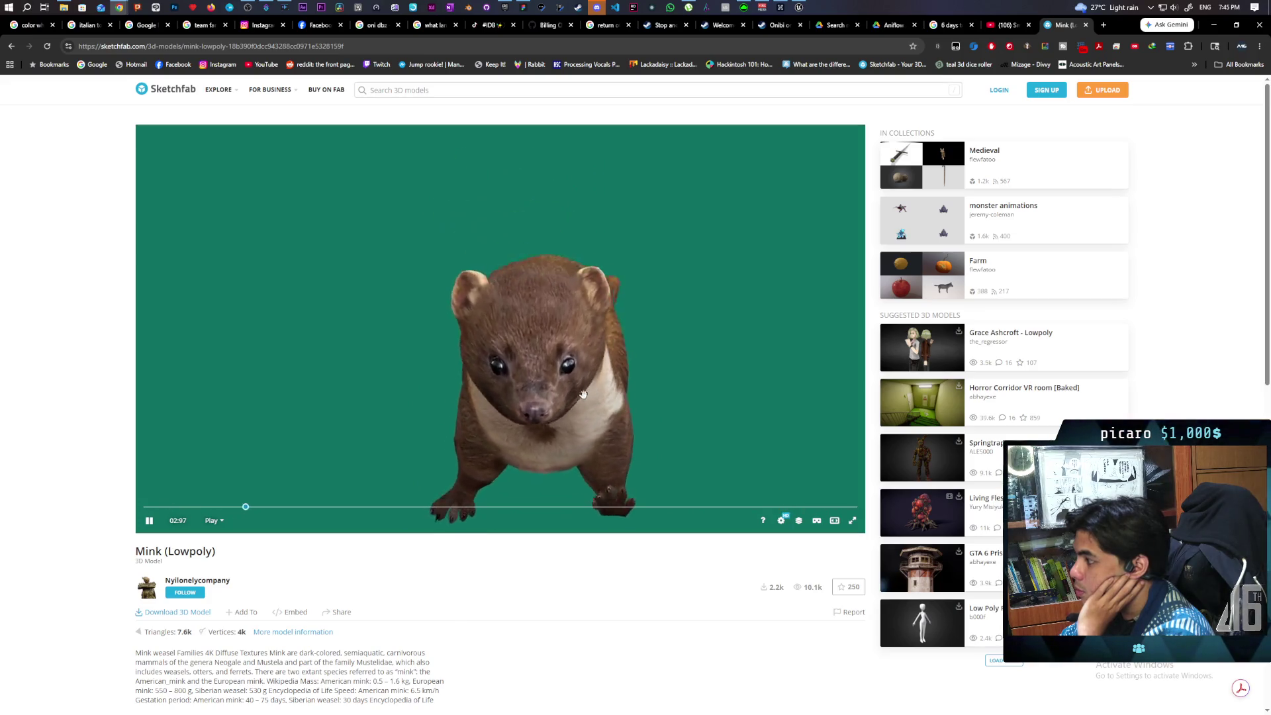
Orbit the animated Mink (Lowpoly) model and scroll through its license, tags and comments.
scroll(523, 556, down, 3)
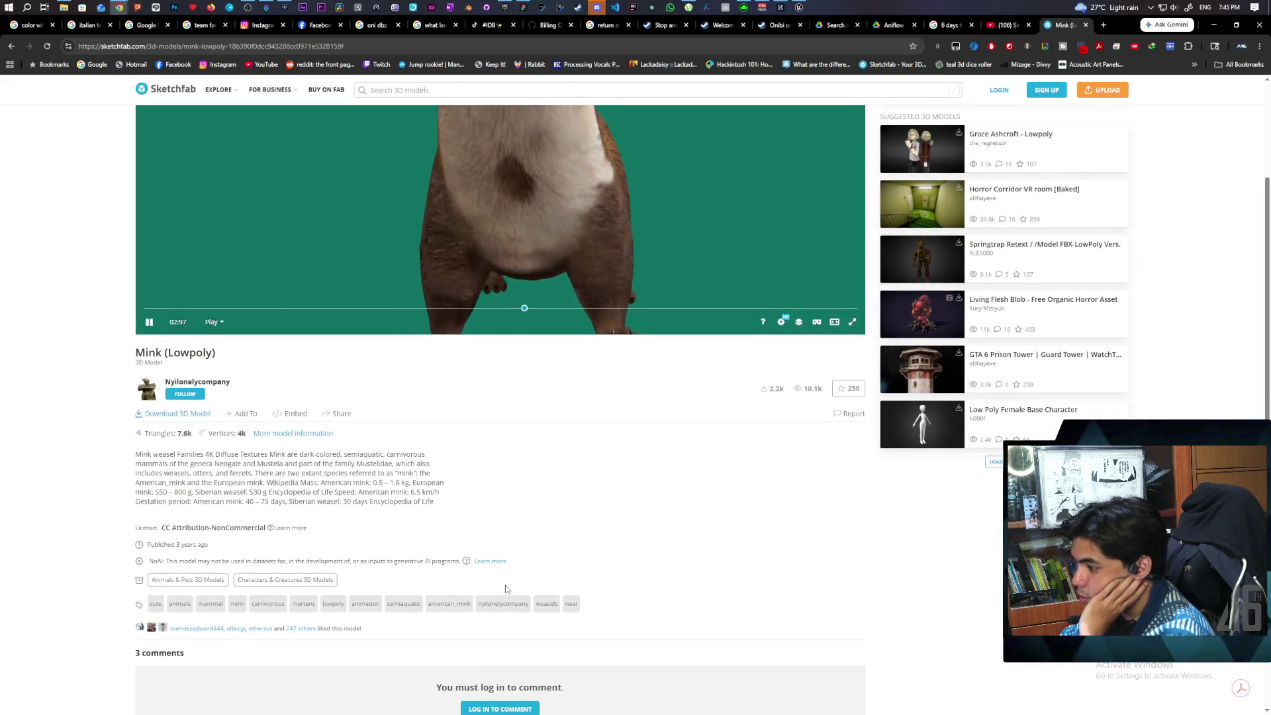
drag(502, 192, 456, 218)
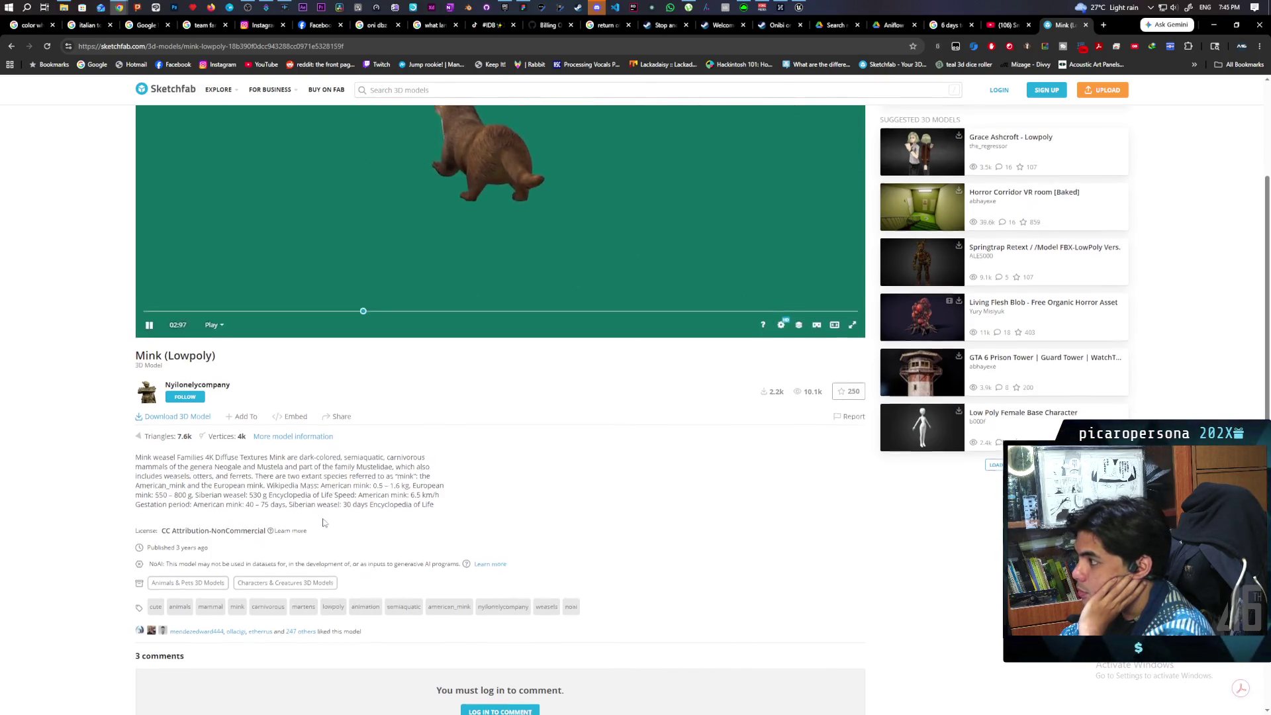
scroll(324, 523, up, 3)
drag(508, 369, 544, 366)
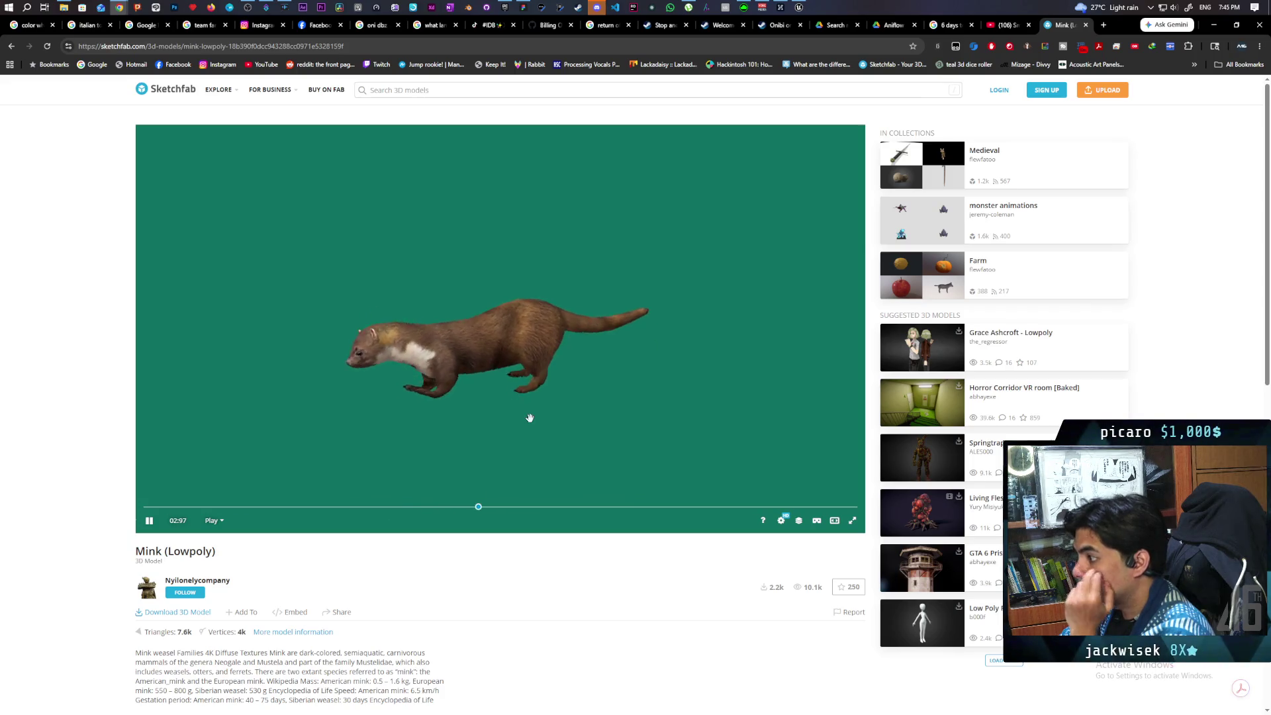
scroll(511, 589, down, 4)
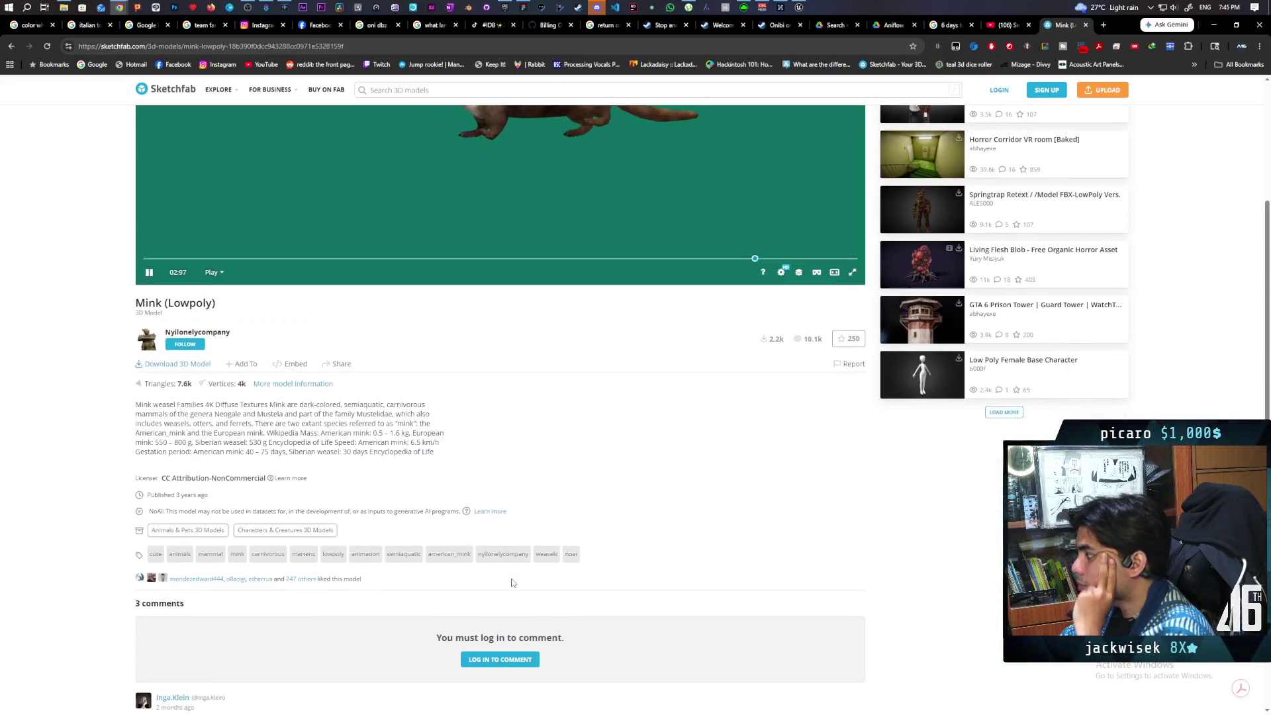
scroll(564, 515, down, 1)
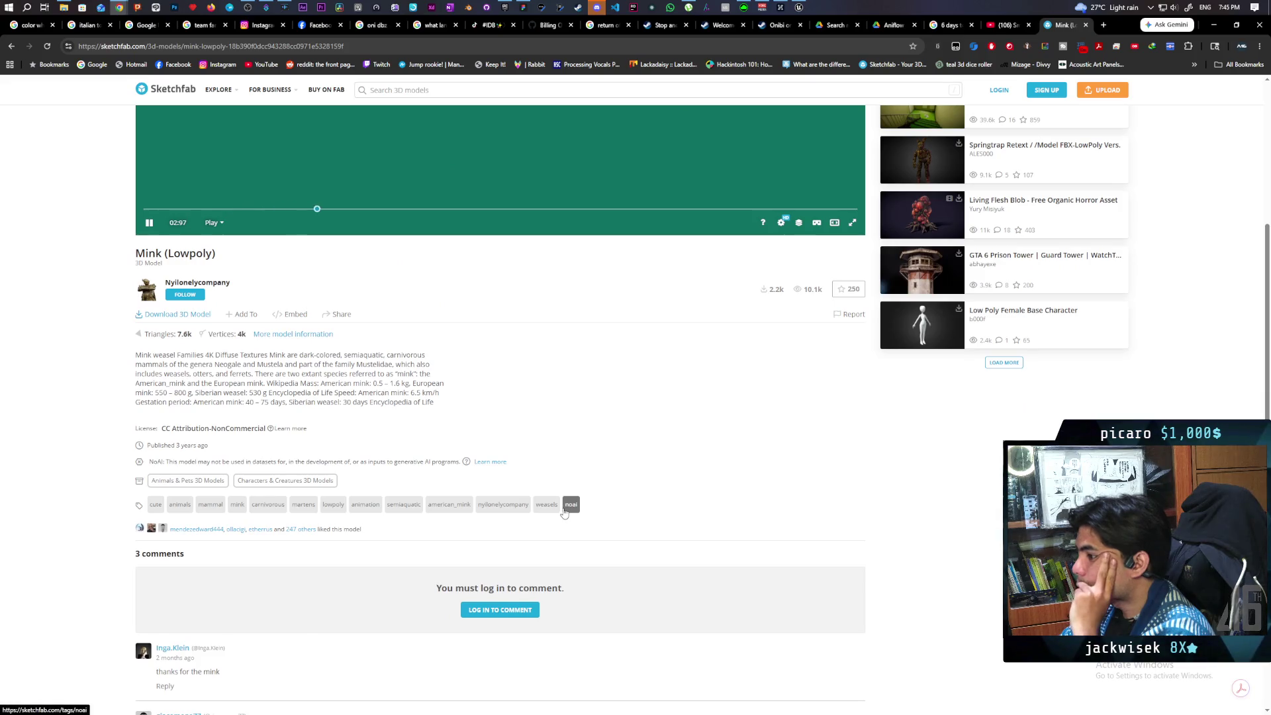
scroll(564, 516, down, 2)
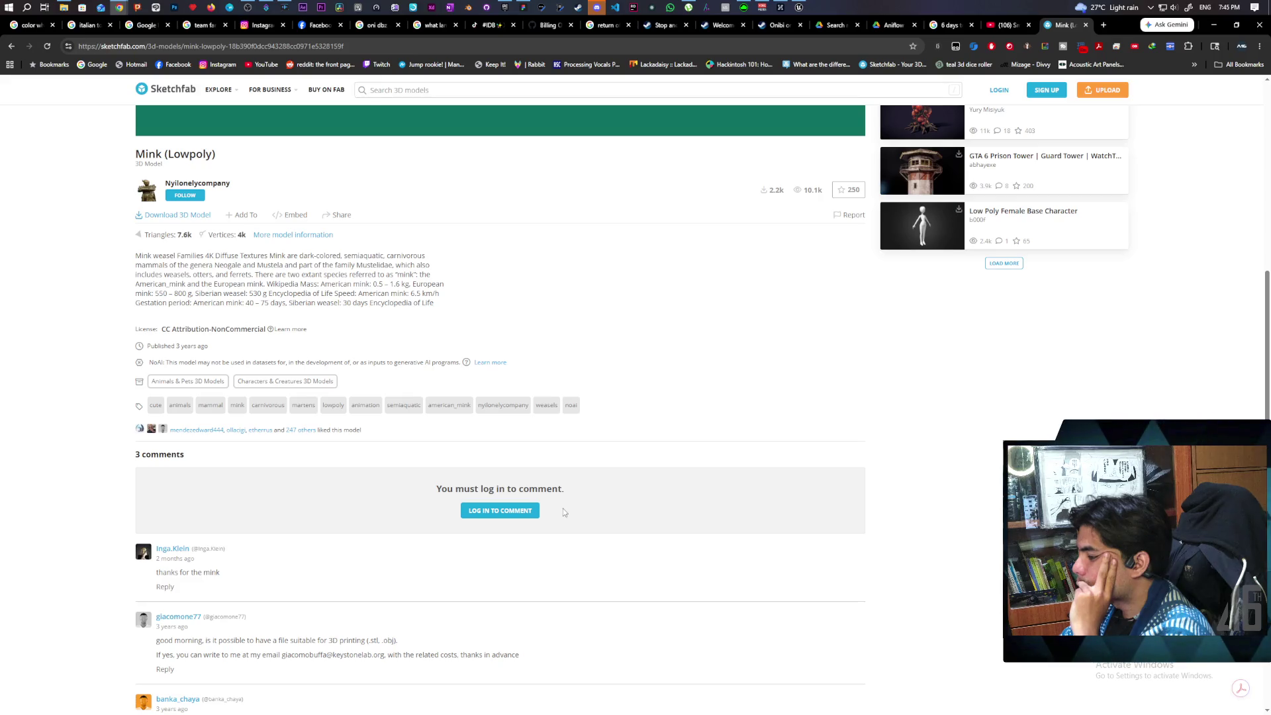
scroll(563, 510, down, 1)
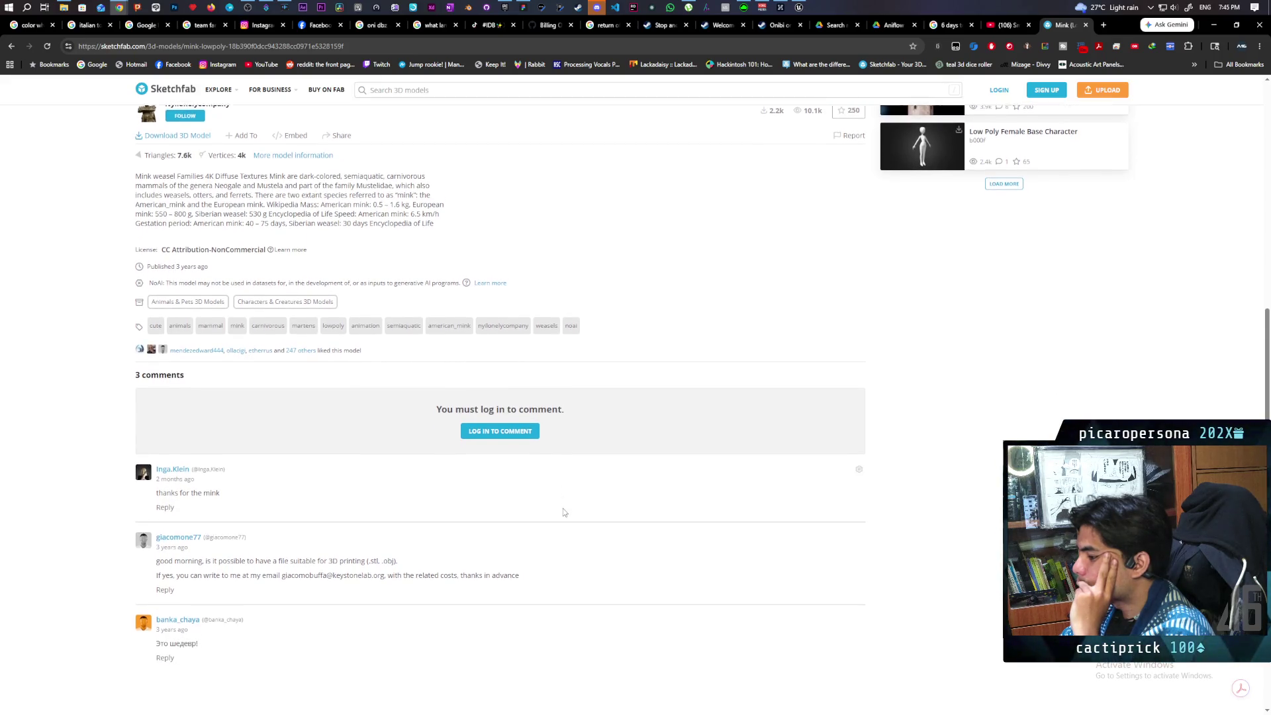
scroll(563, 512, up, 7)
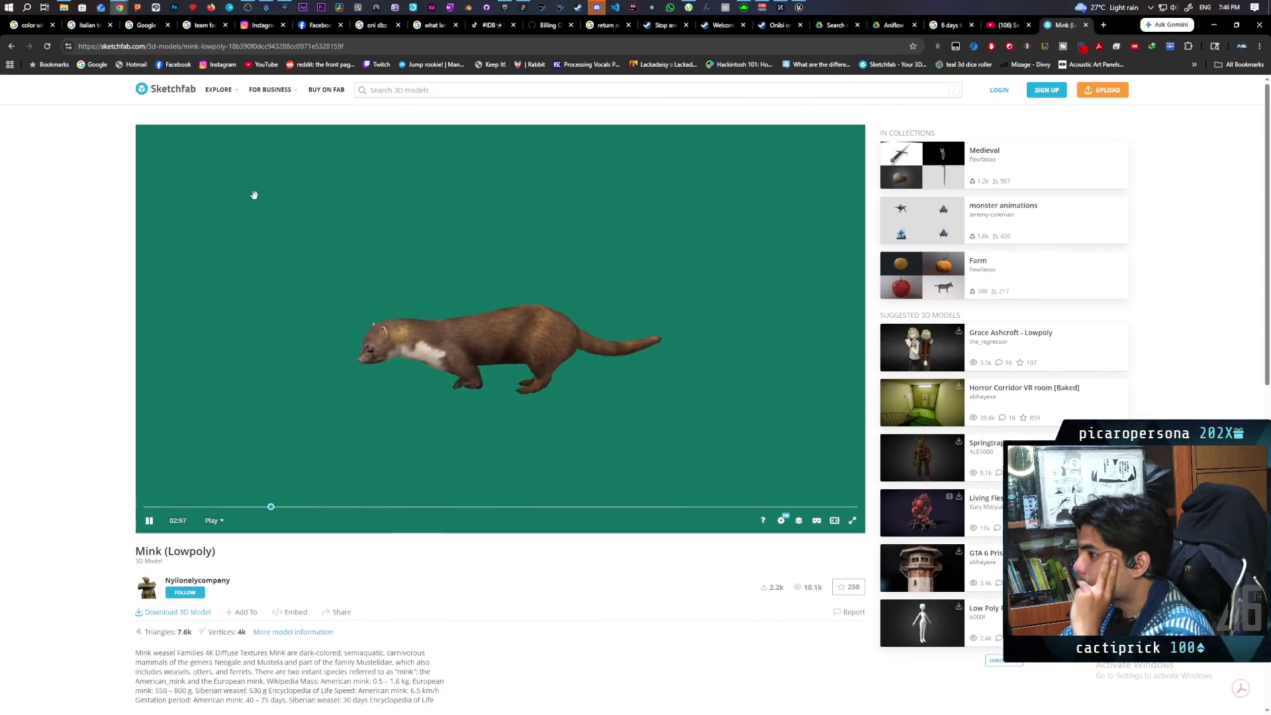
Go back to the results and browse the Sketchfab Weasel 3D models tag page grid.
click(10, 46)
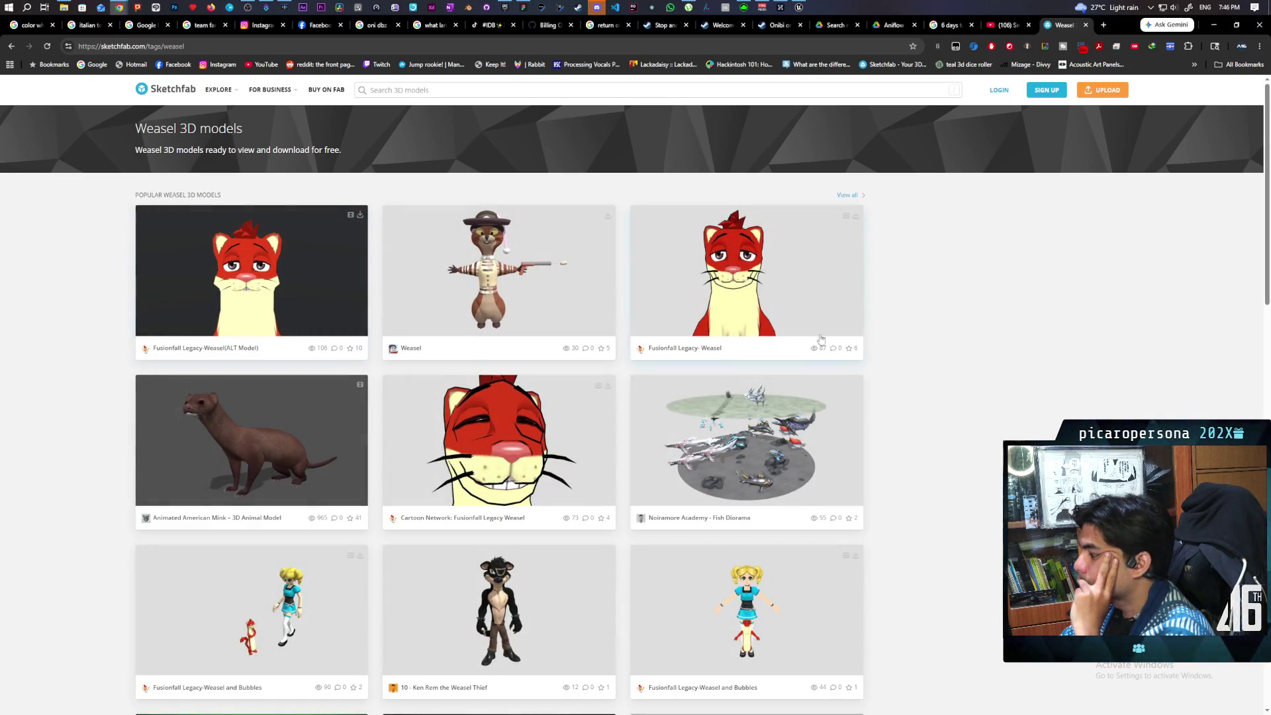
scroll(938, 350, down, 3)
scroll(938, 351, down, 1)
scroll(938, 351, down, 2)
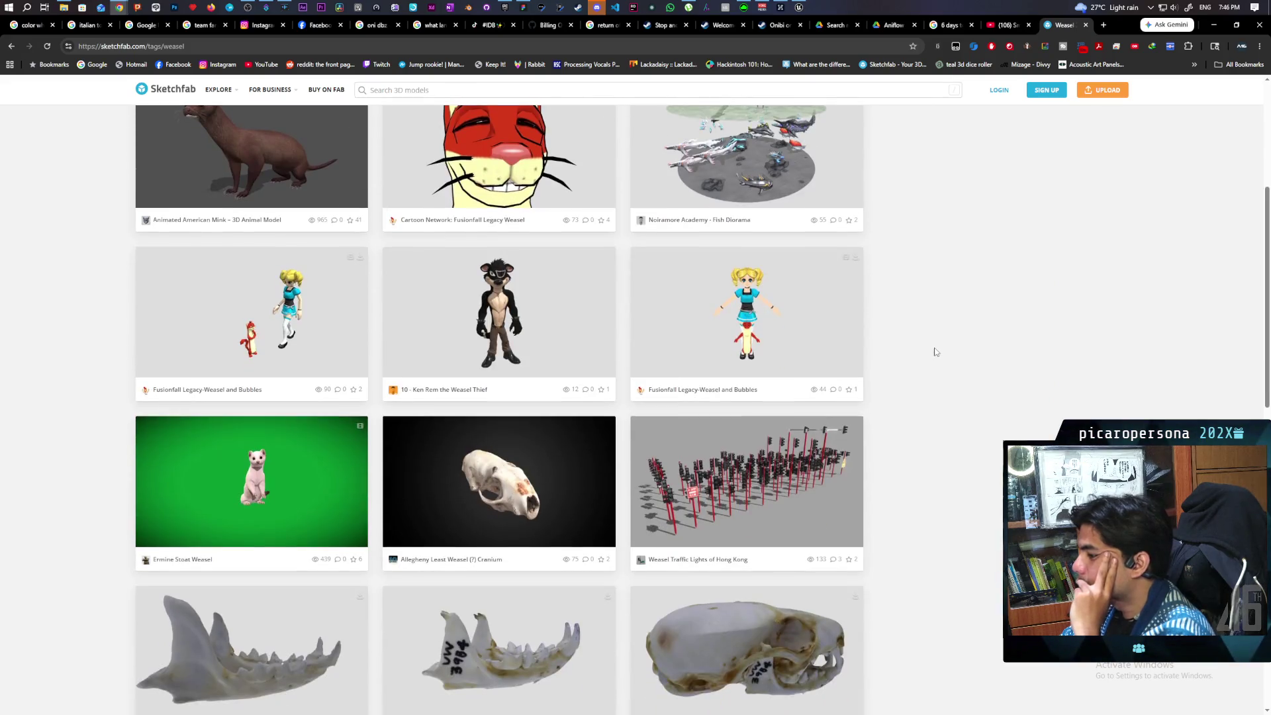
scroll(937, 352, down, 2)
scroll(937, 352, down, 4)
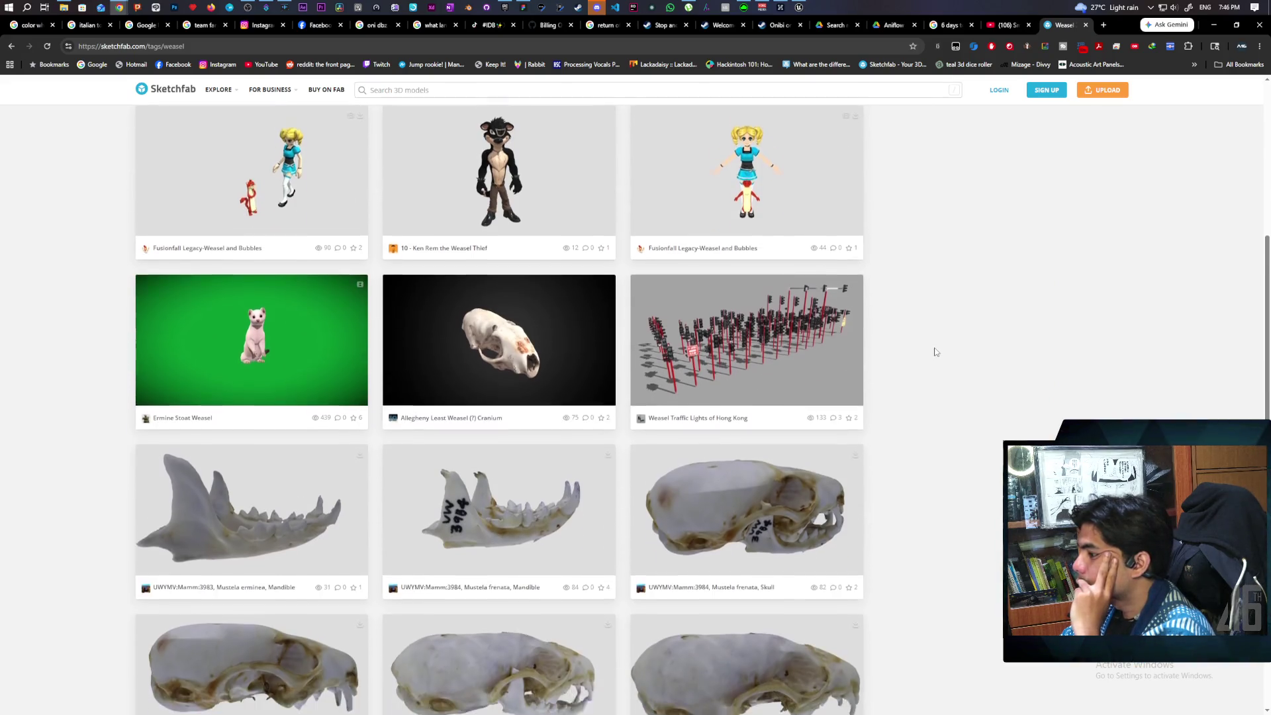
scroll(937, 352, down, 3)
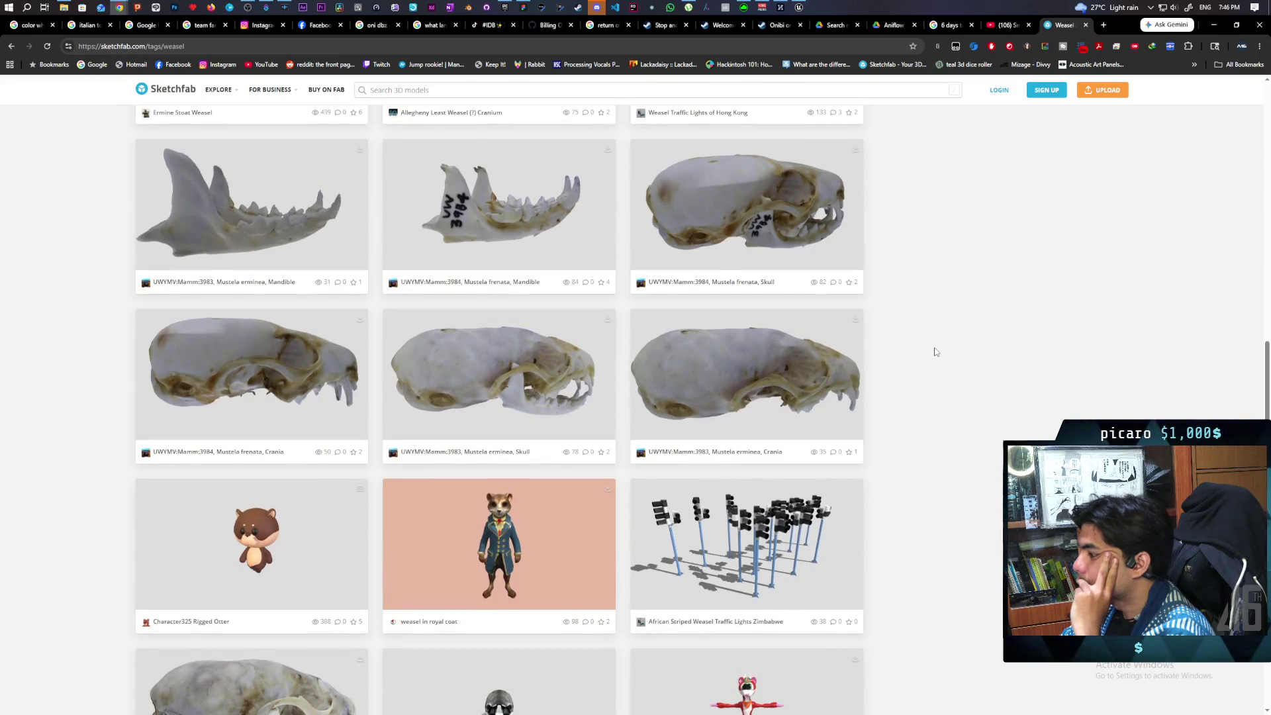
scroll(937, 352, down, 3)
scroll(938, 352, up, 8)
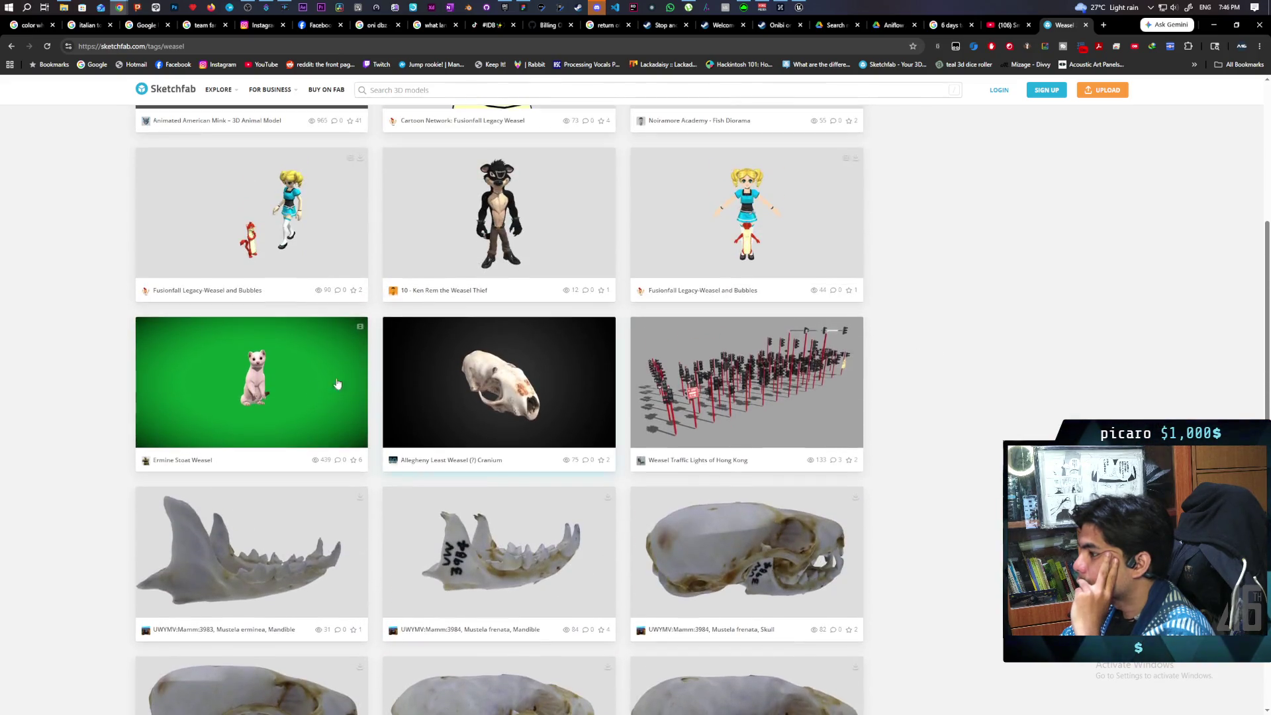
click(303, 387)
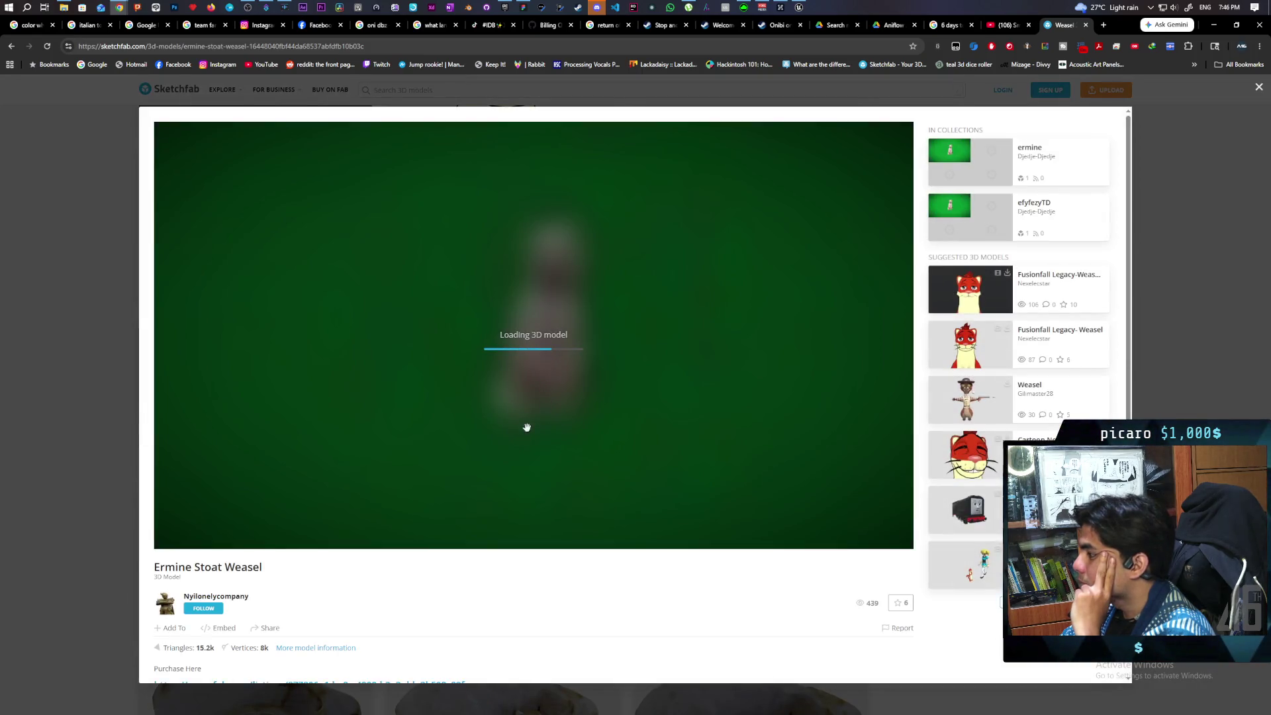
scroll(632, 568, down, 3)
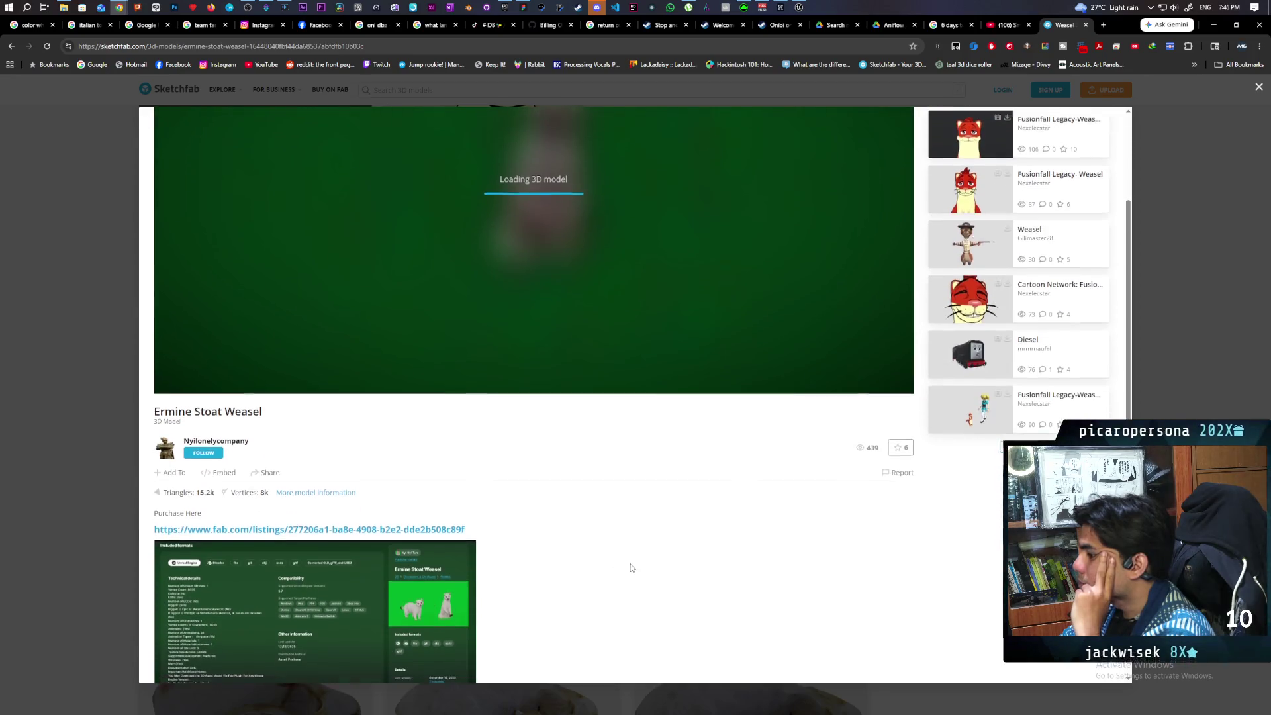
scroll(631, 563, down, 2)
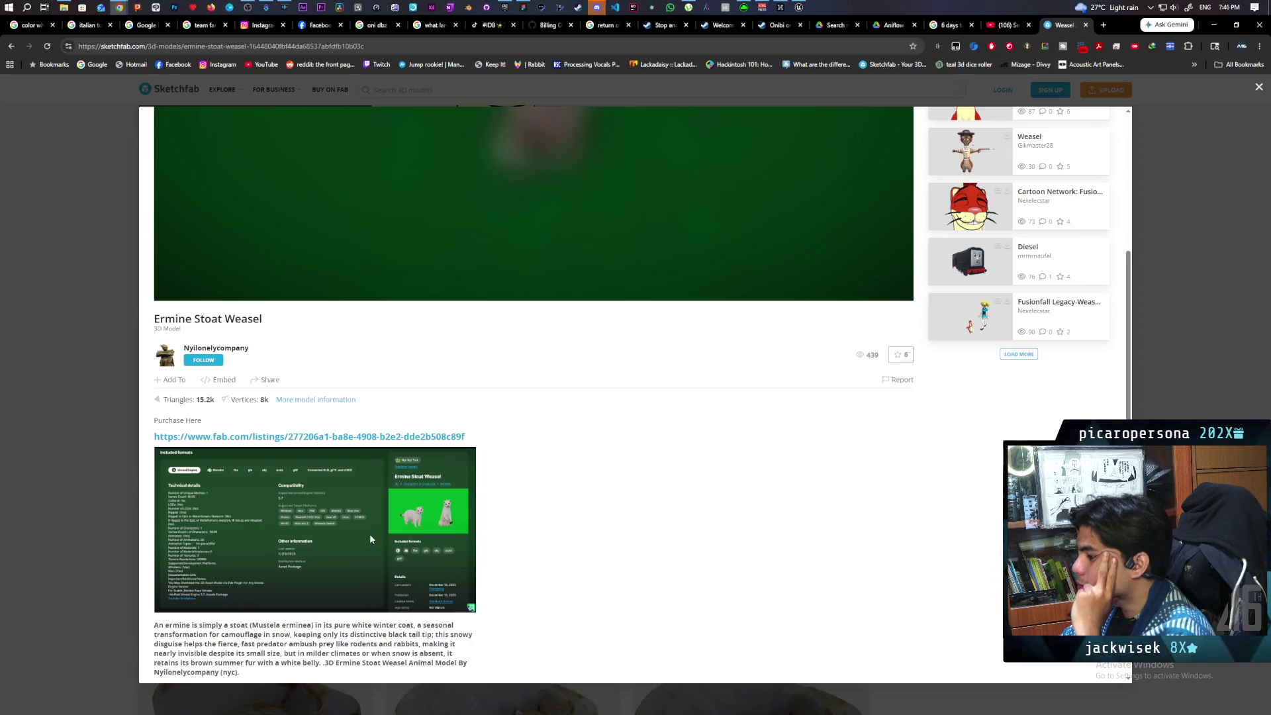
scroll(556, 536, down, 2)
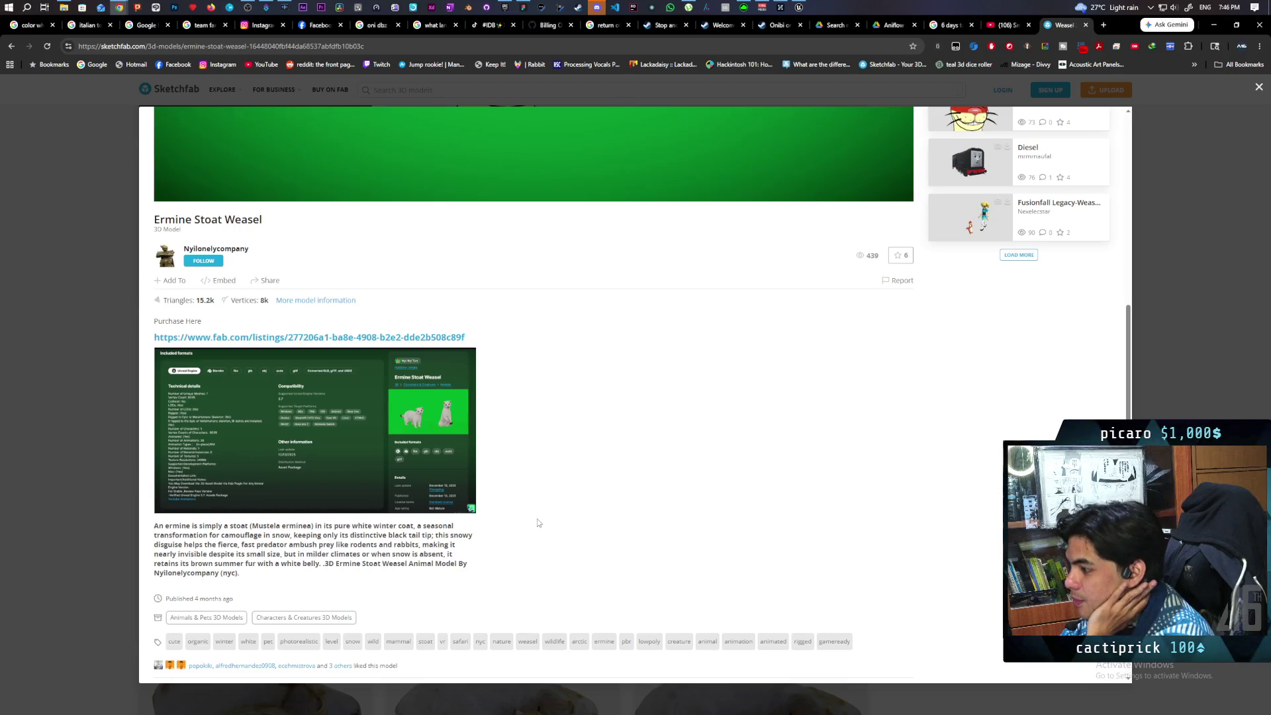
scroll(538, 523, up, 7)
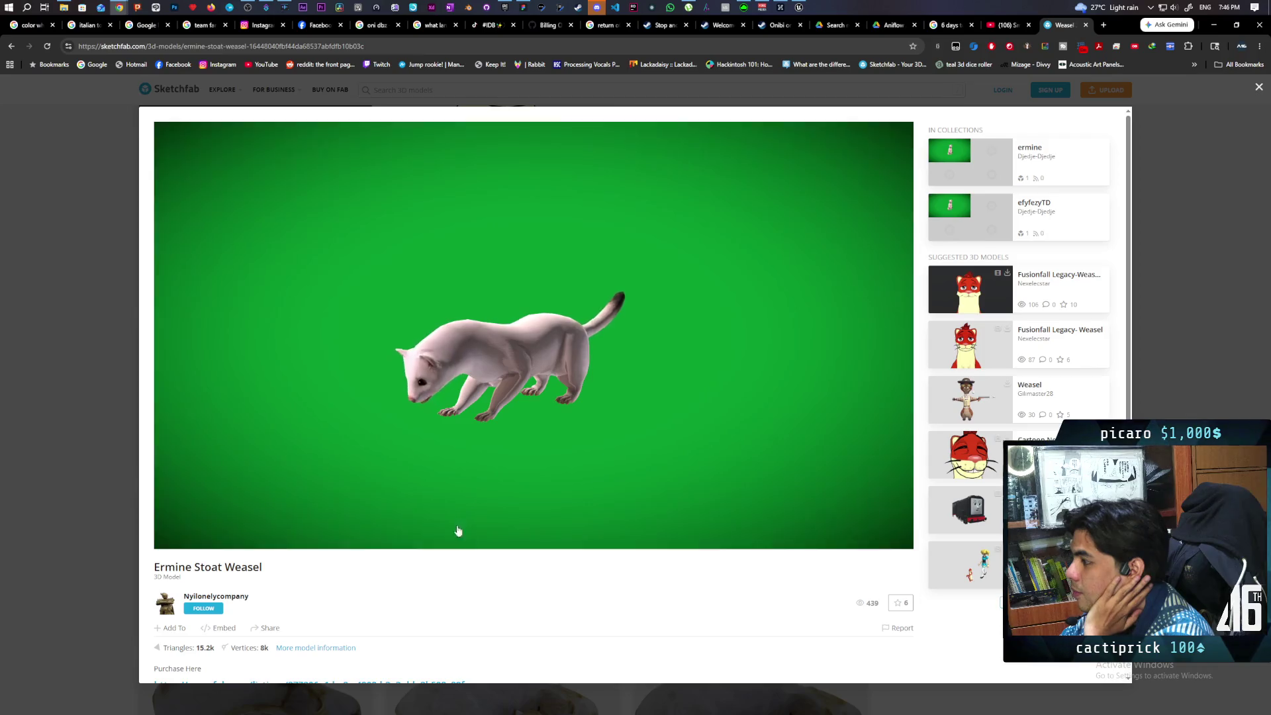
scroll(489, 561, down, 3)
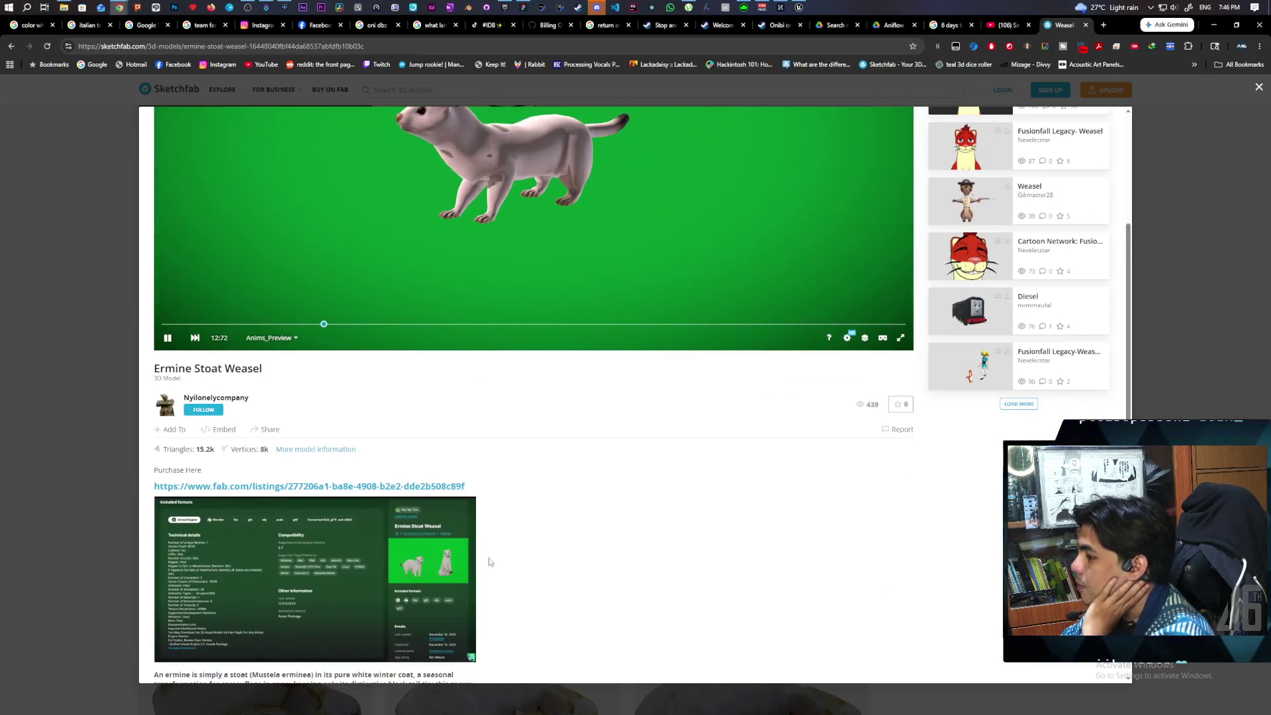
click(457, 486)
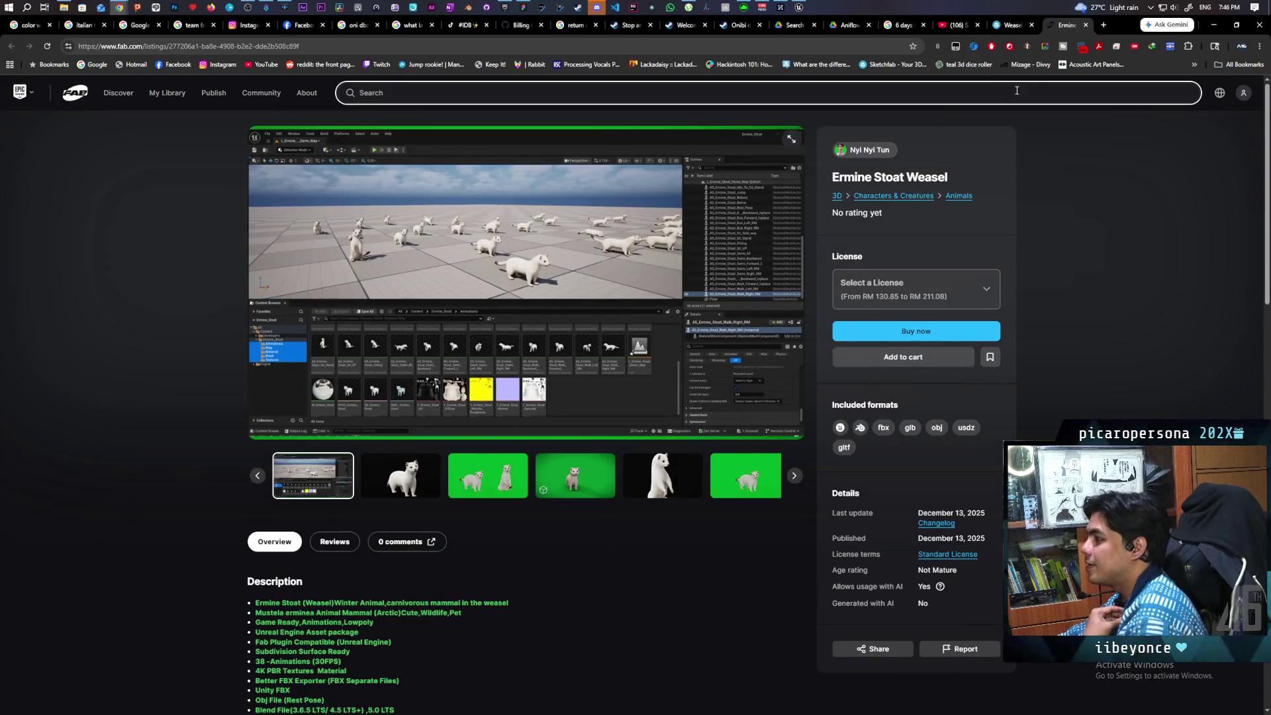
click(1086, 25)
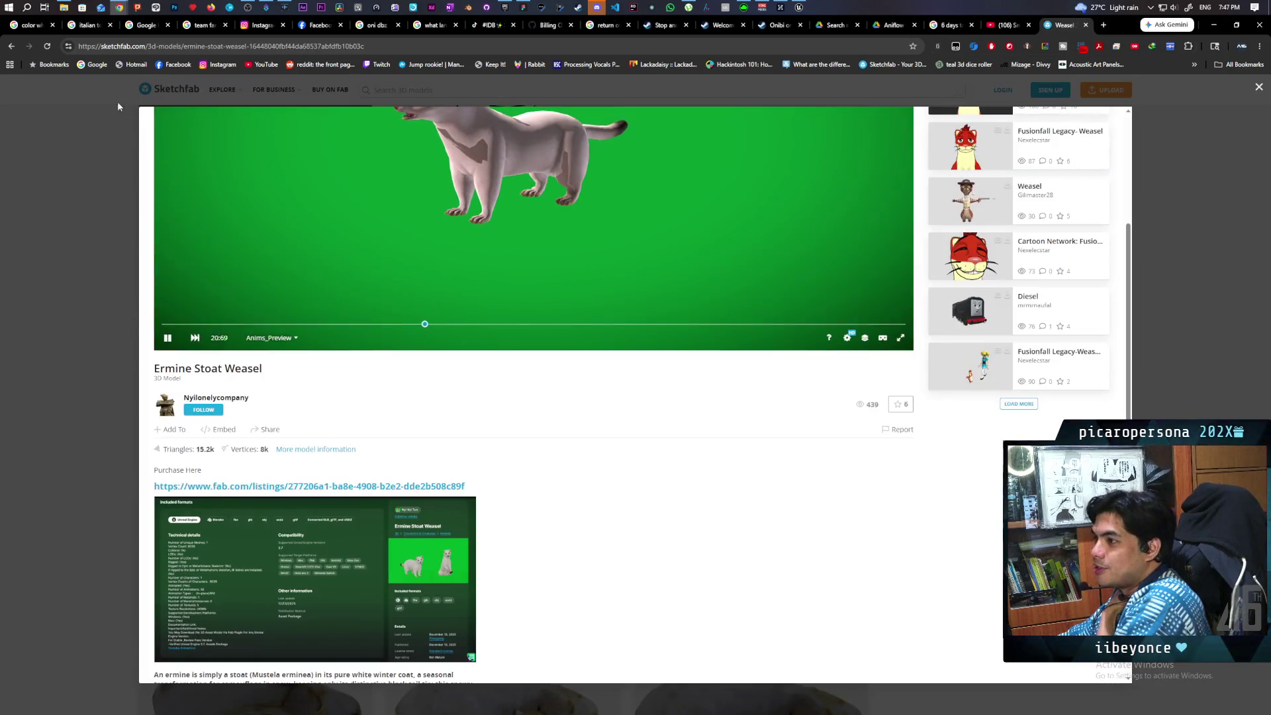
click(12, 46)
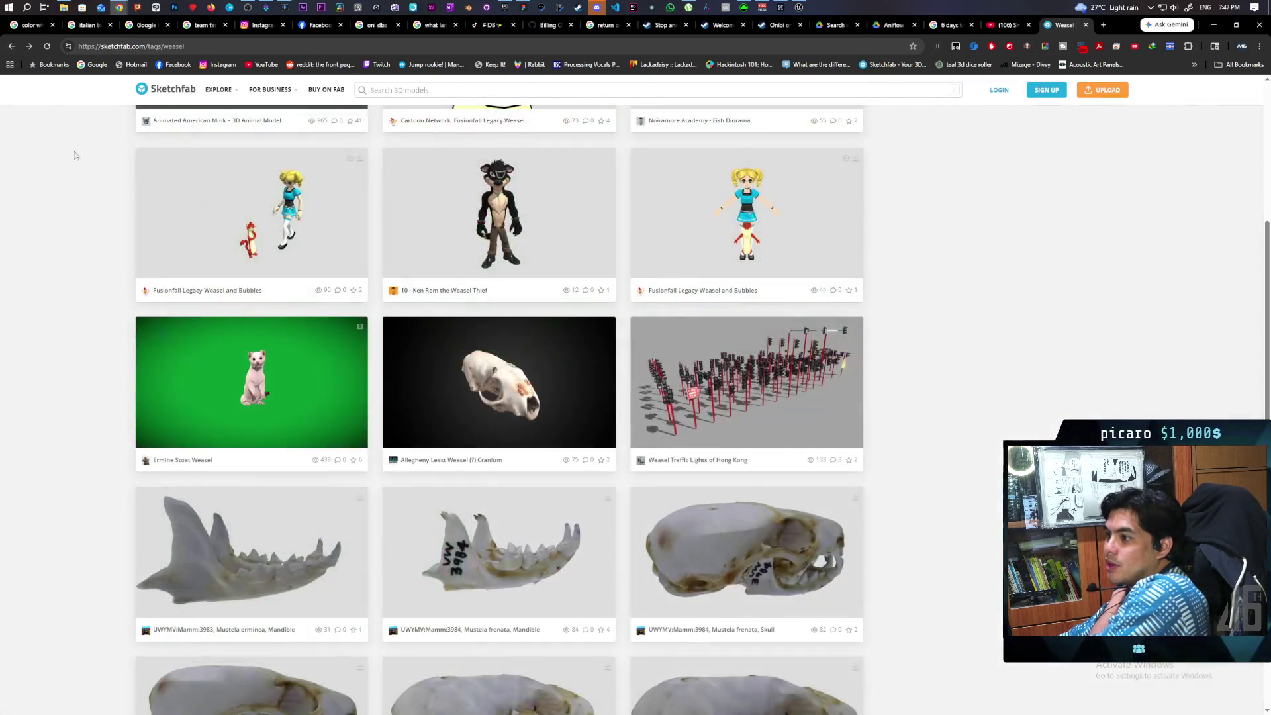
scroll(102, 237, up, 5)
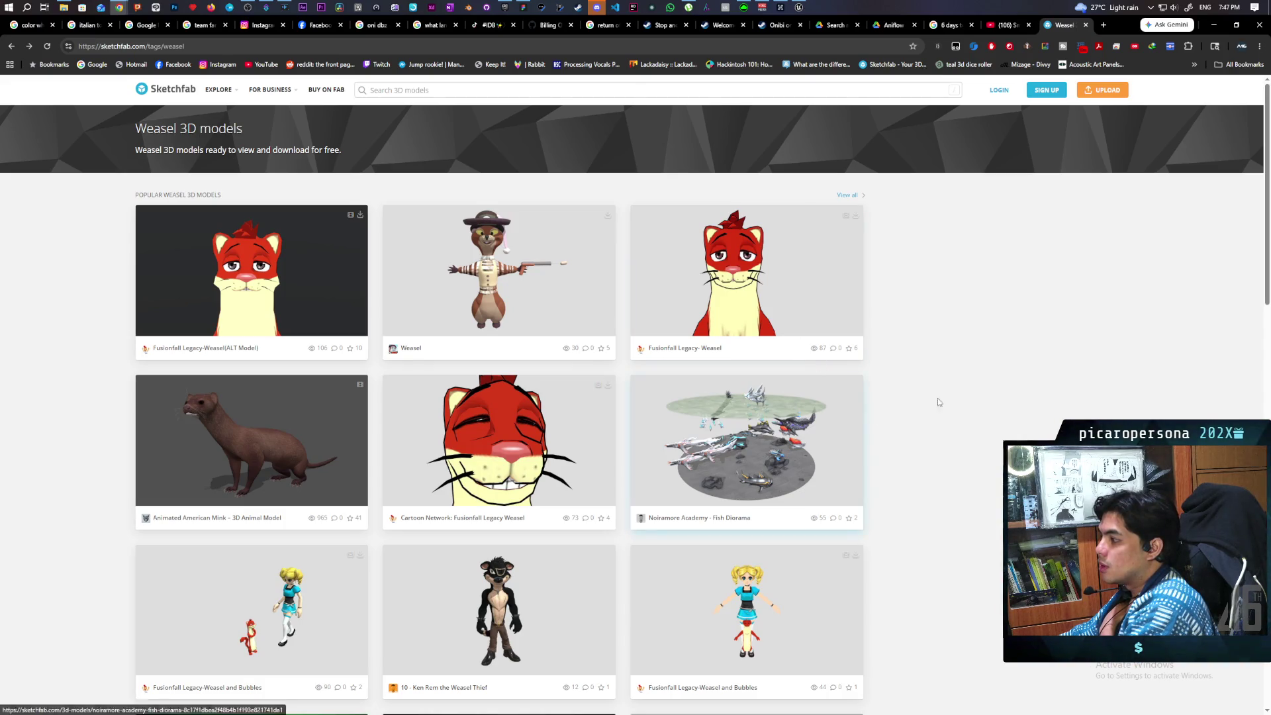
scroll(997, 368, down, 5)
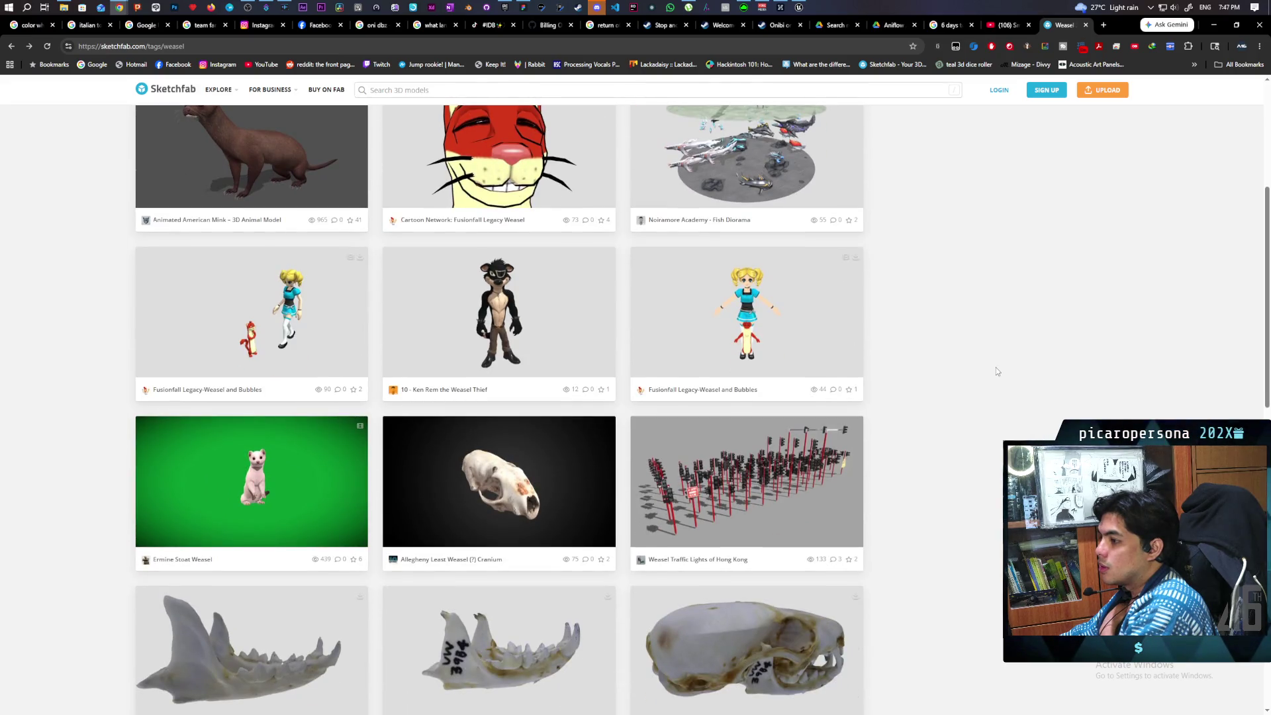
scroll(996, 371, down, 9)
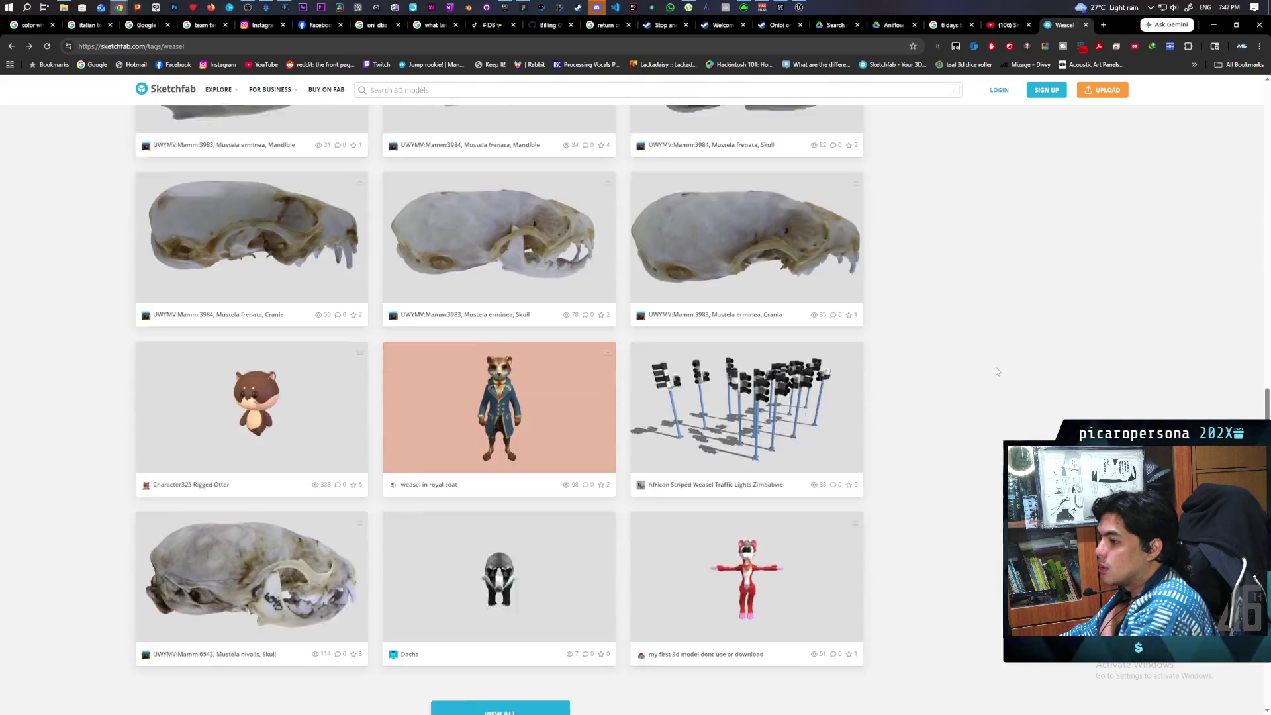
scroll(996, 367, down, 2)
scroll(996, 368, up, 5)
scroll(994, 363, up, 10)
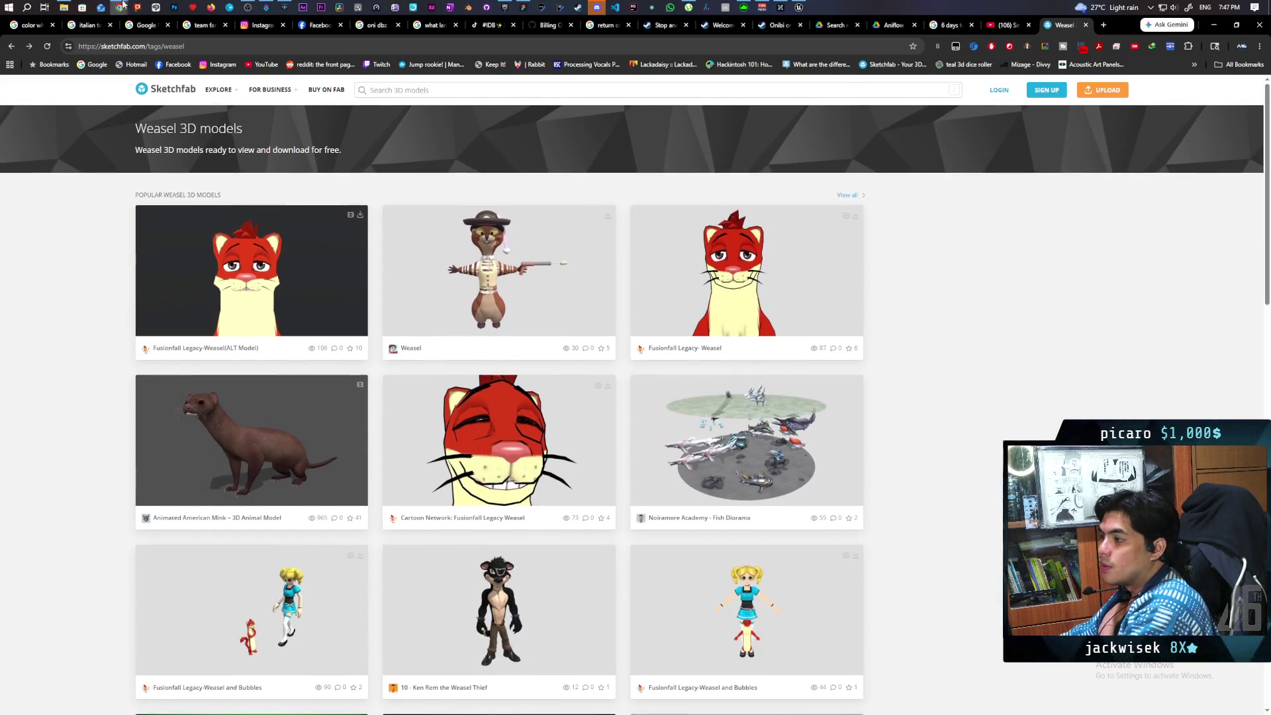
click(12, 46)
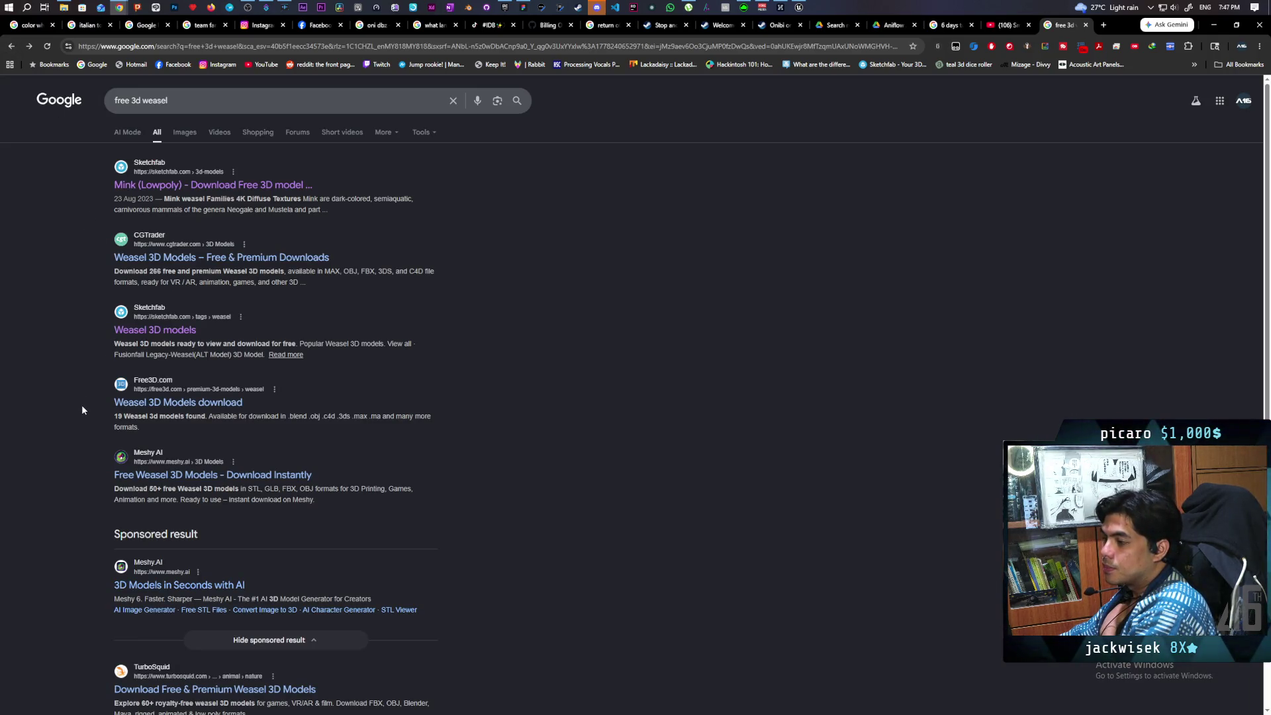
Open Free3D's 3D Weasel Models page and browse its paid listings.
click(190, 410)
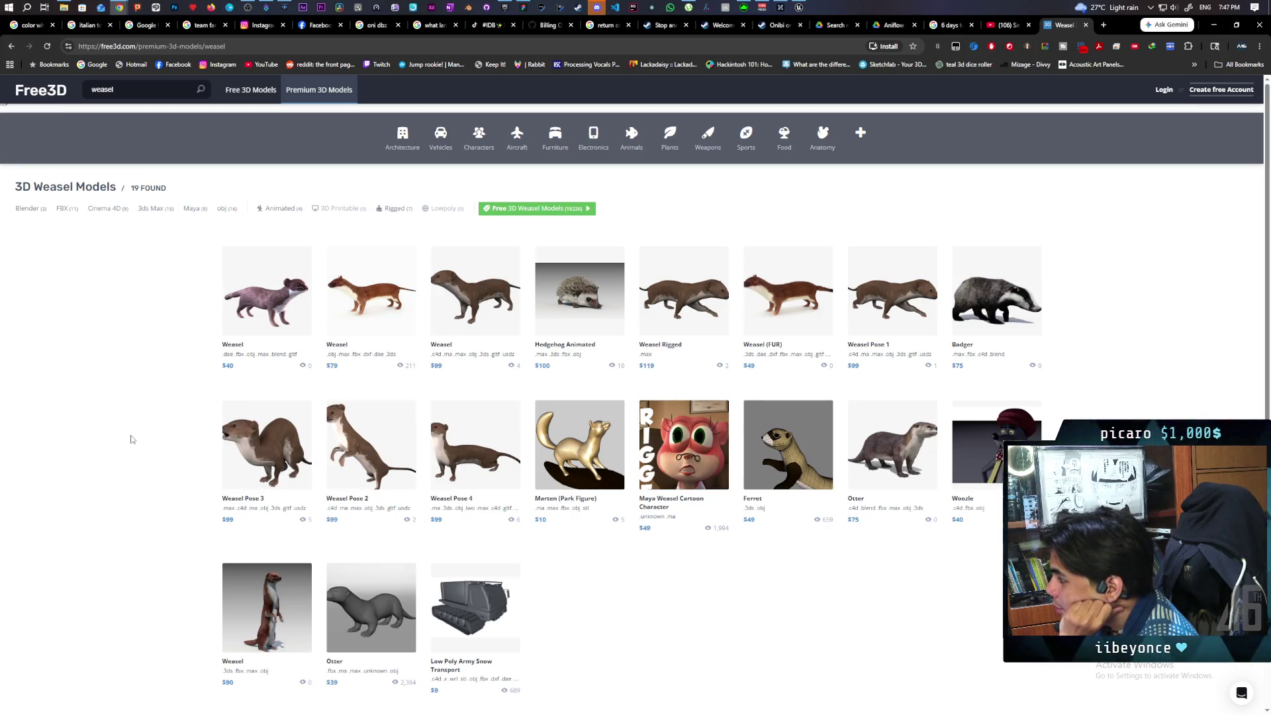
scroll(131, 439, down, 2)
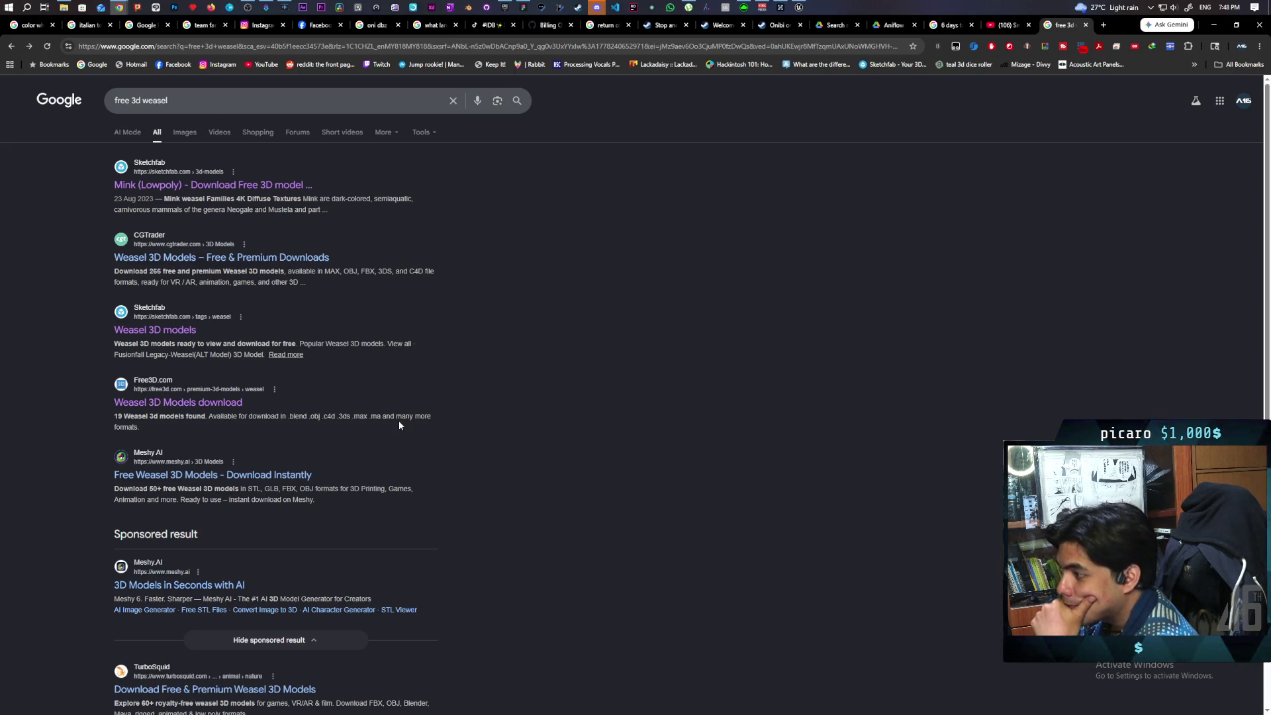
click(261, 475)
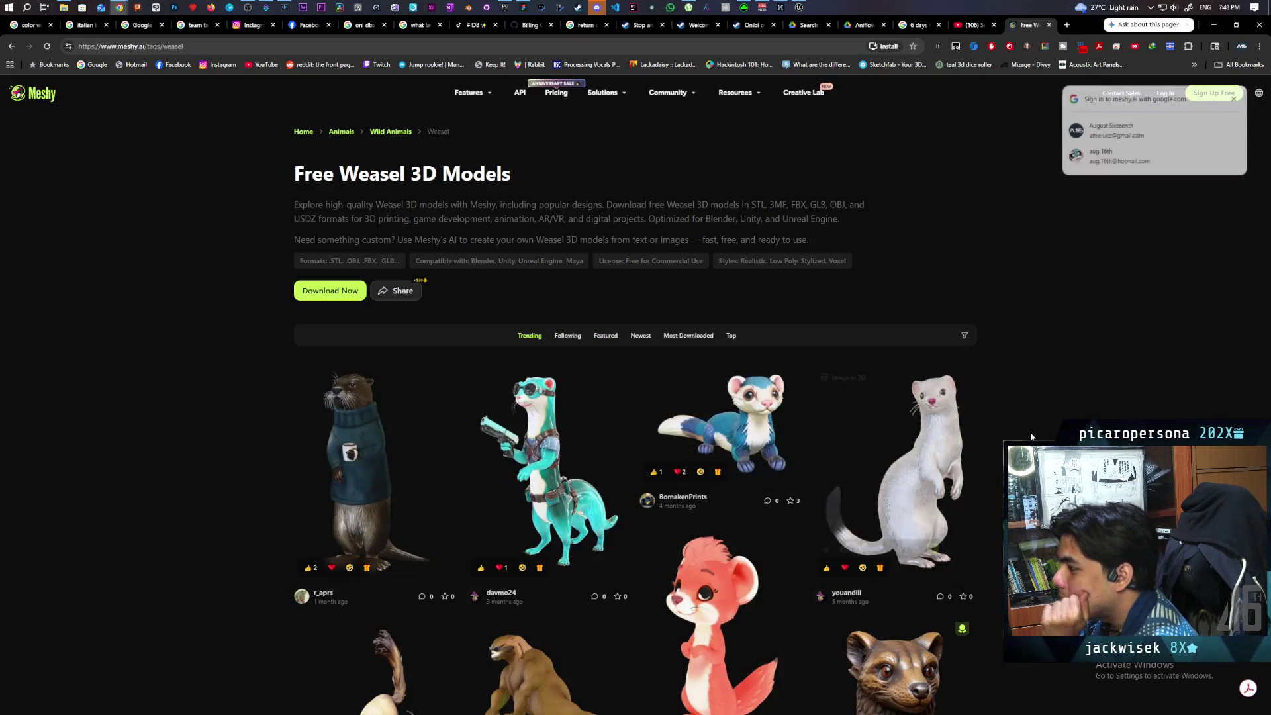
scroll(1099, 394, down, 1)
scroll(1097, 401, down, 1)
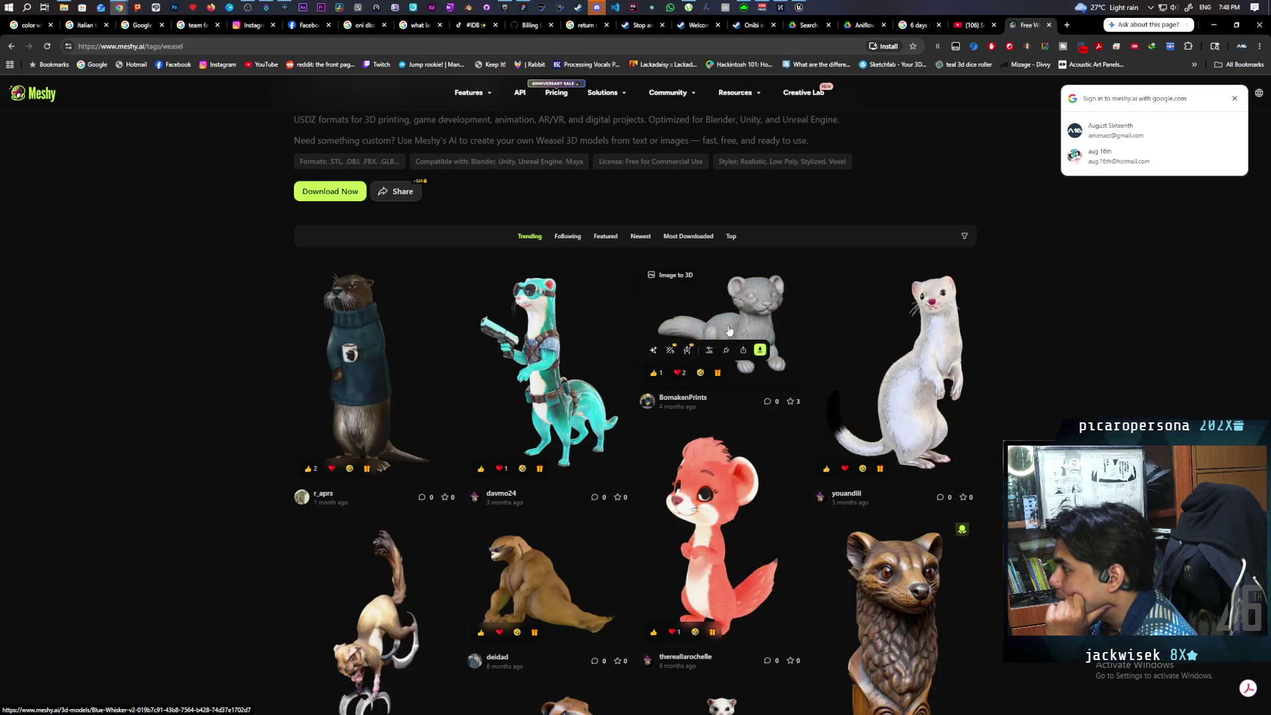
mouse_move(529, 332)
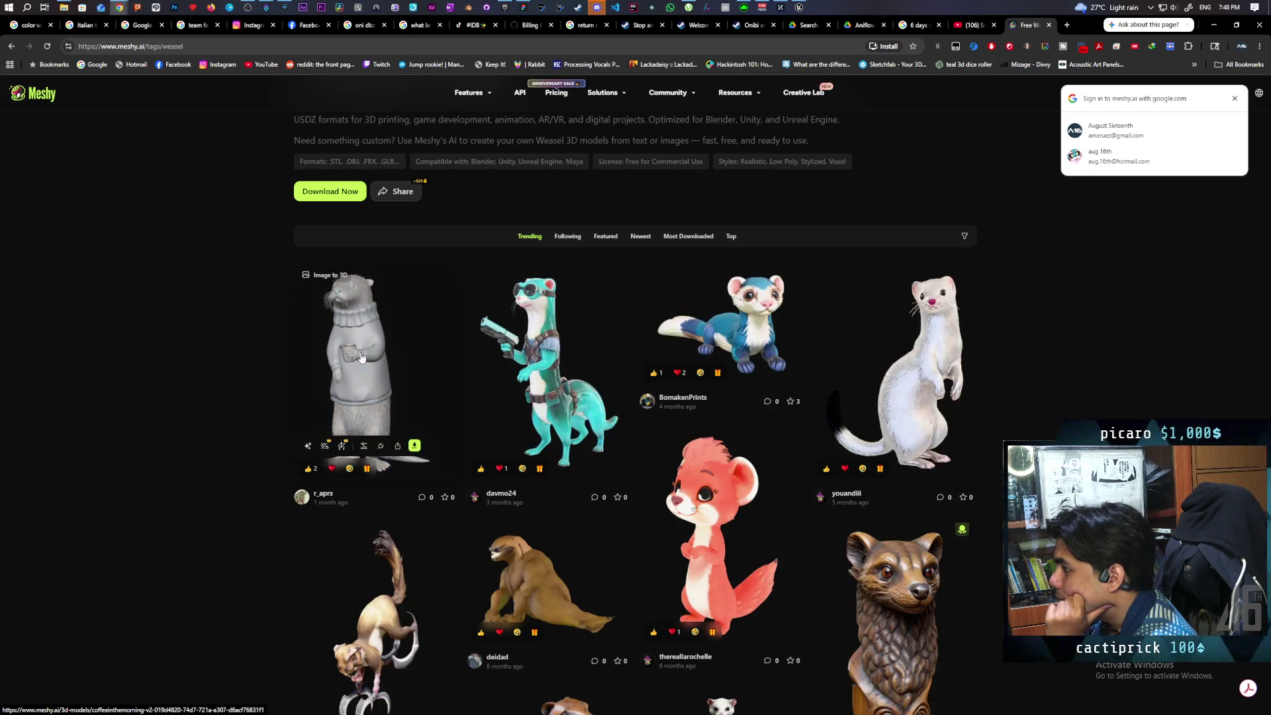
scroll(1096, 384, down, 2)
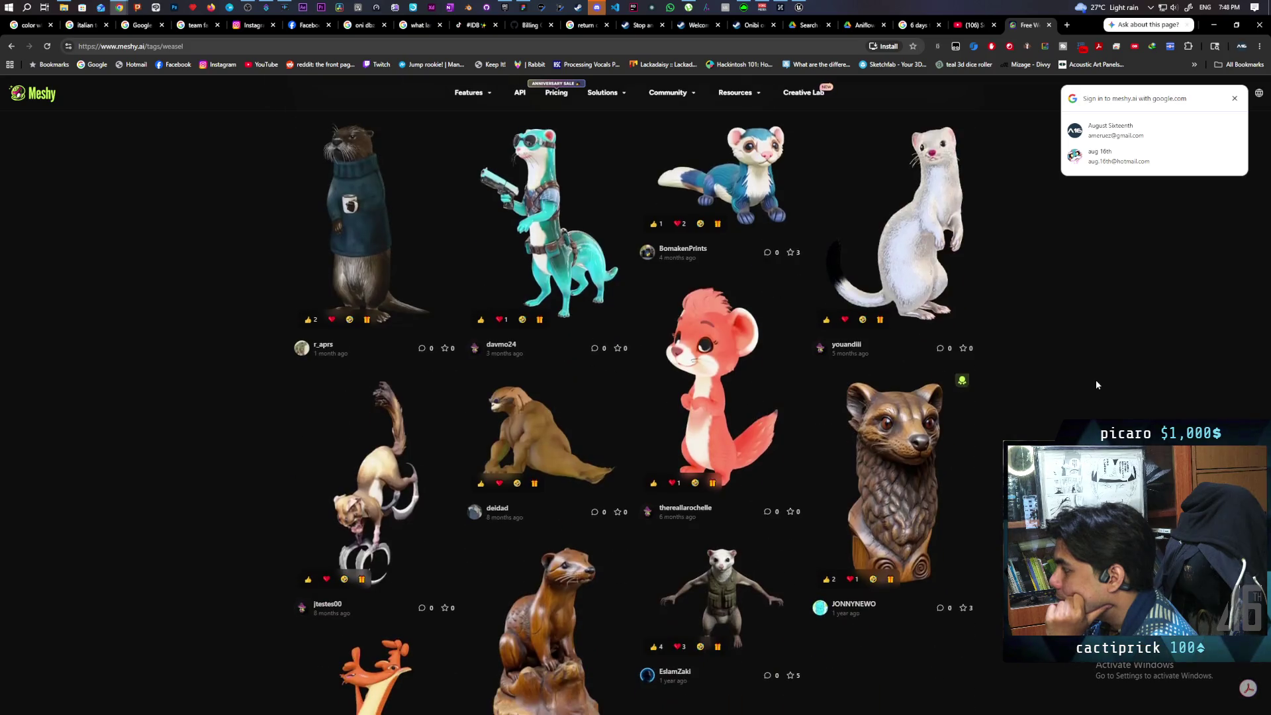
mouse_move(689, 457)
scroll(688, 457, up, 2)
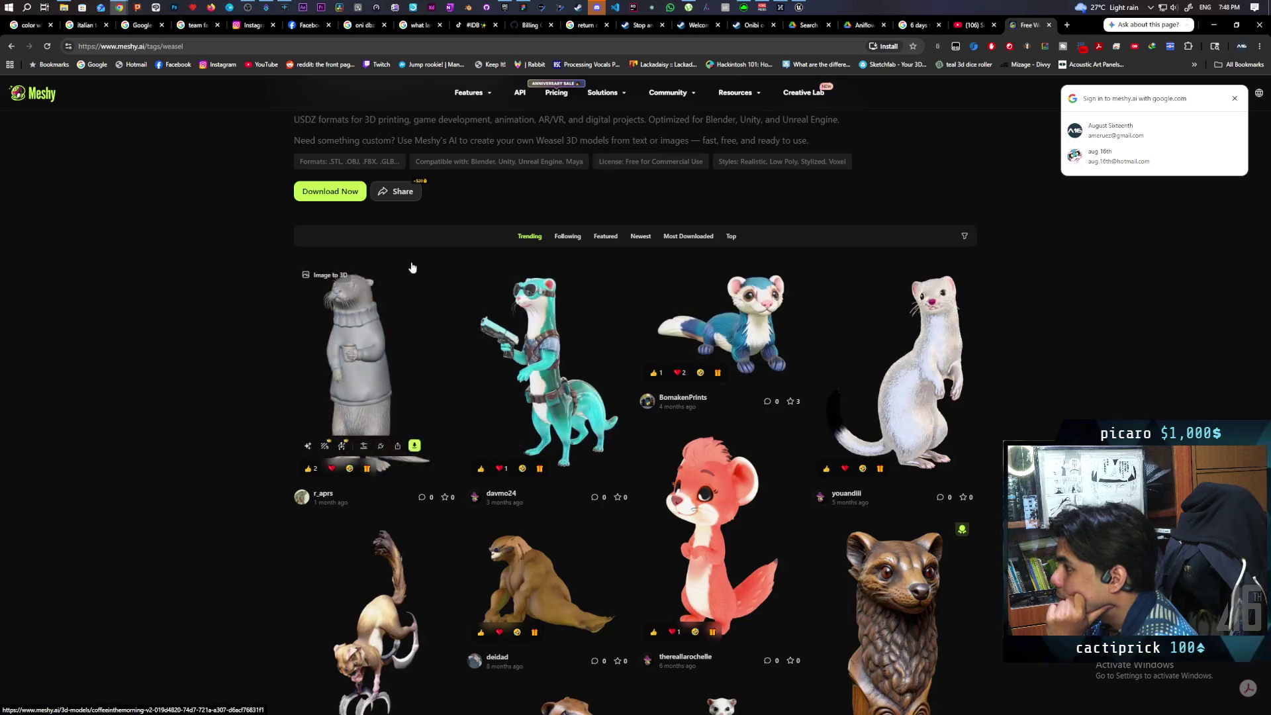
scroll(534, 221, up, 2)
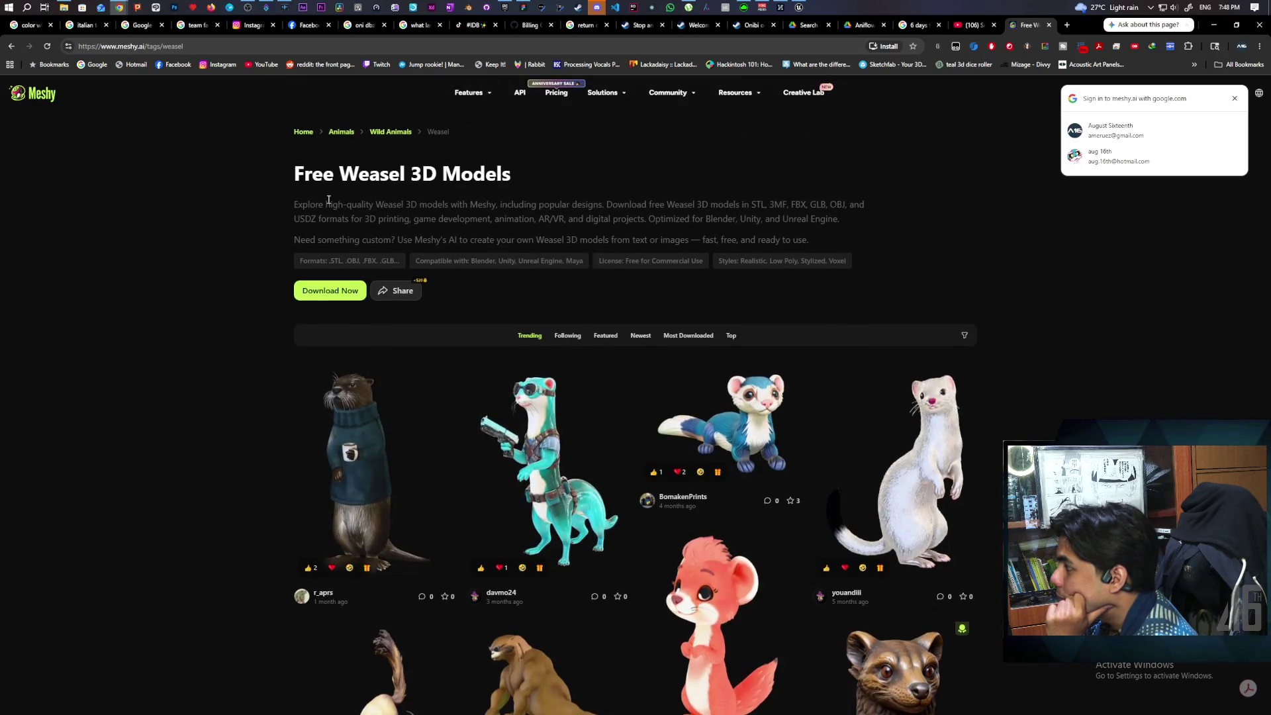
key(alt+Left)
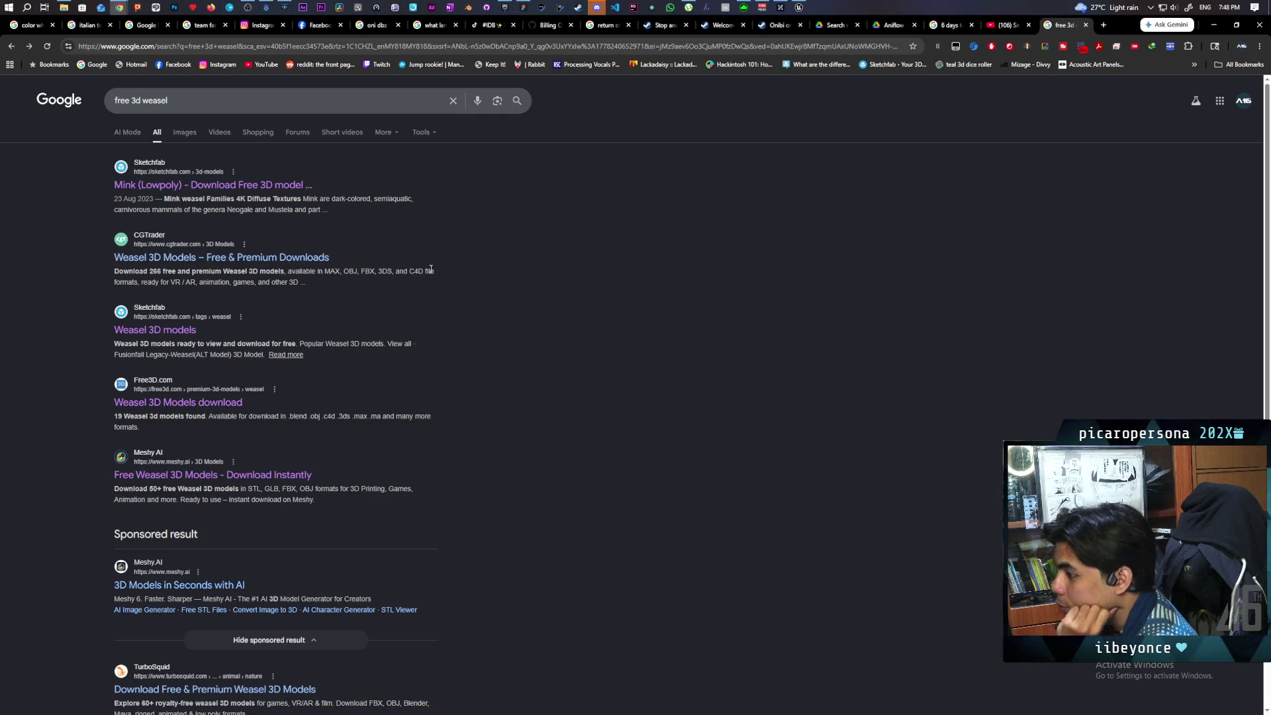
scroll(554, 280, down, 5)
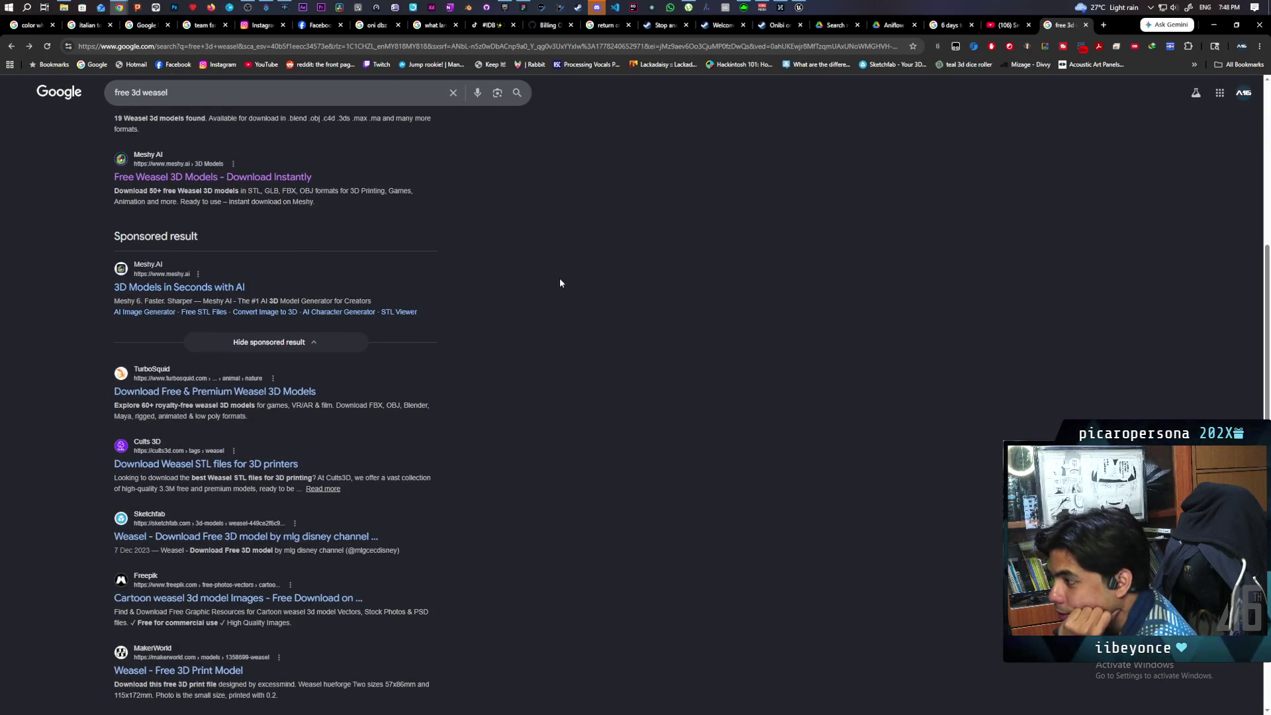
click(250, 391)
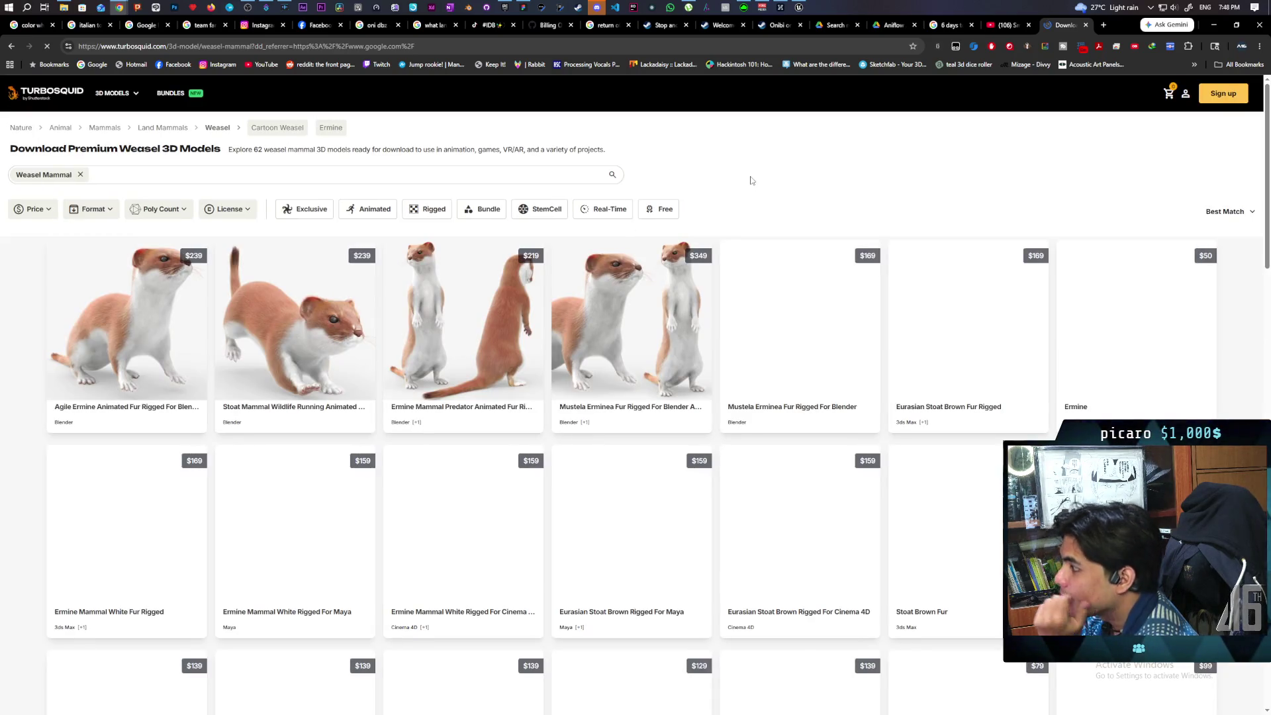
click(657, 210)
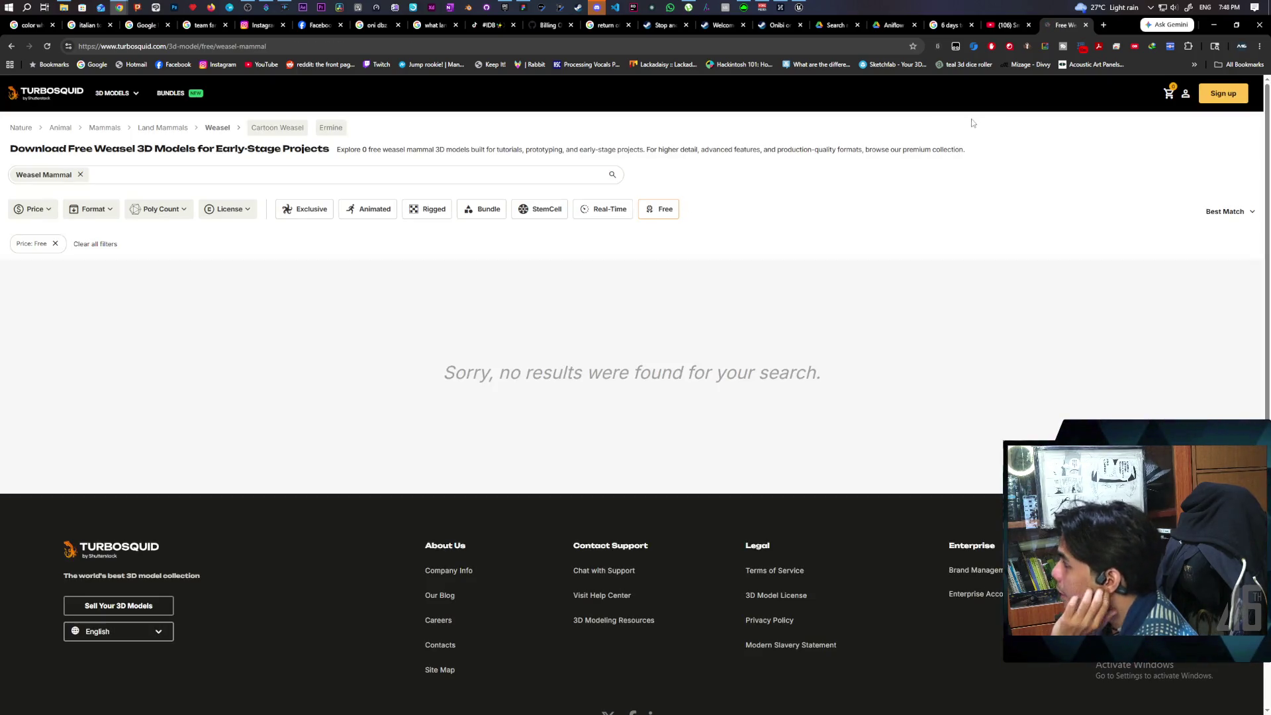
click(12, 46)
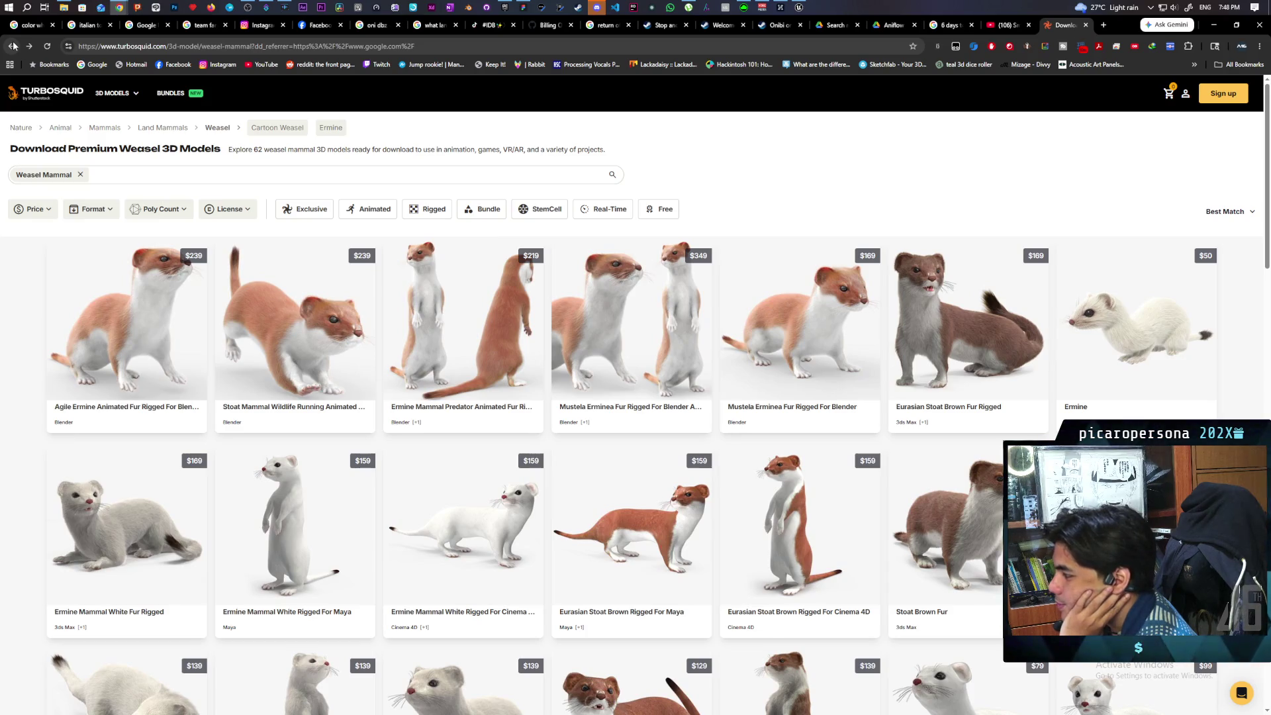
click(13, 46)
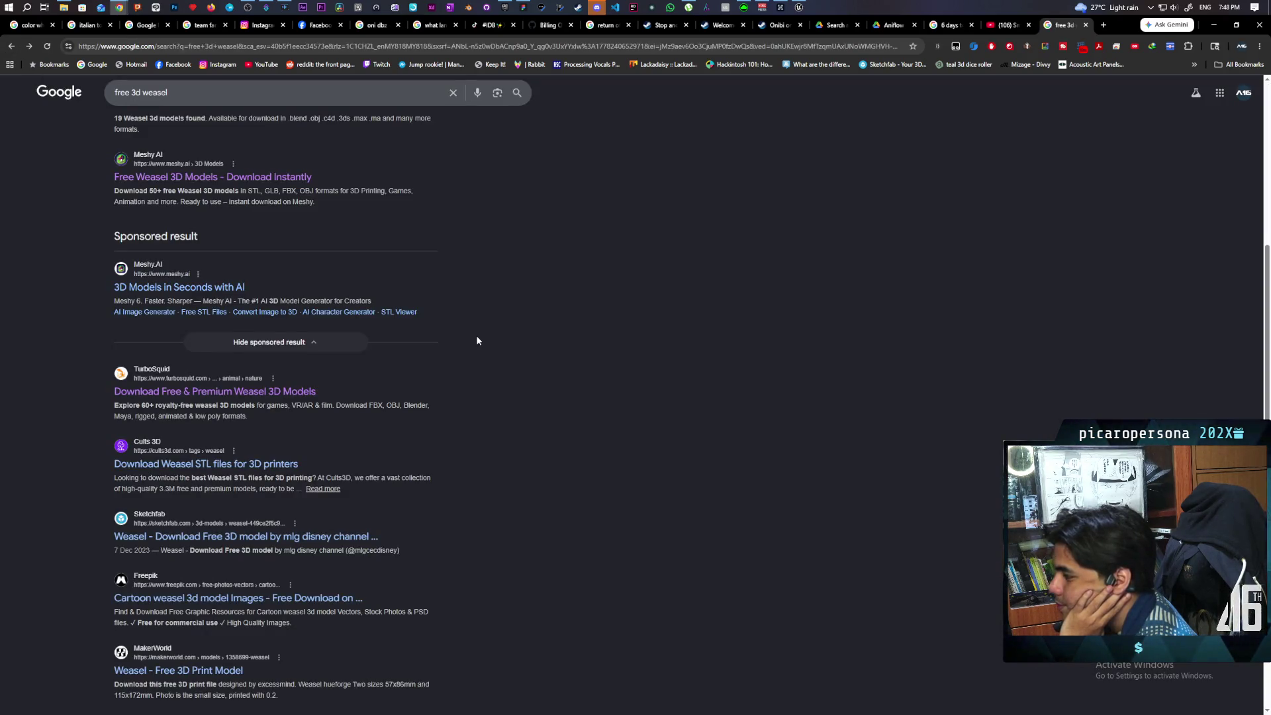
scroll(477, 340, down, 3)
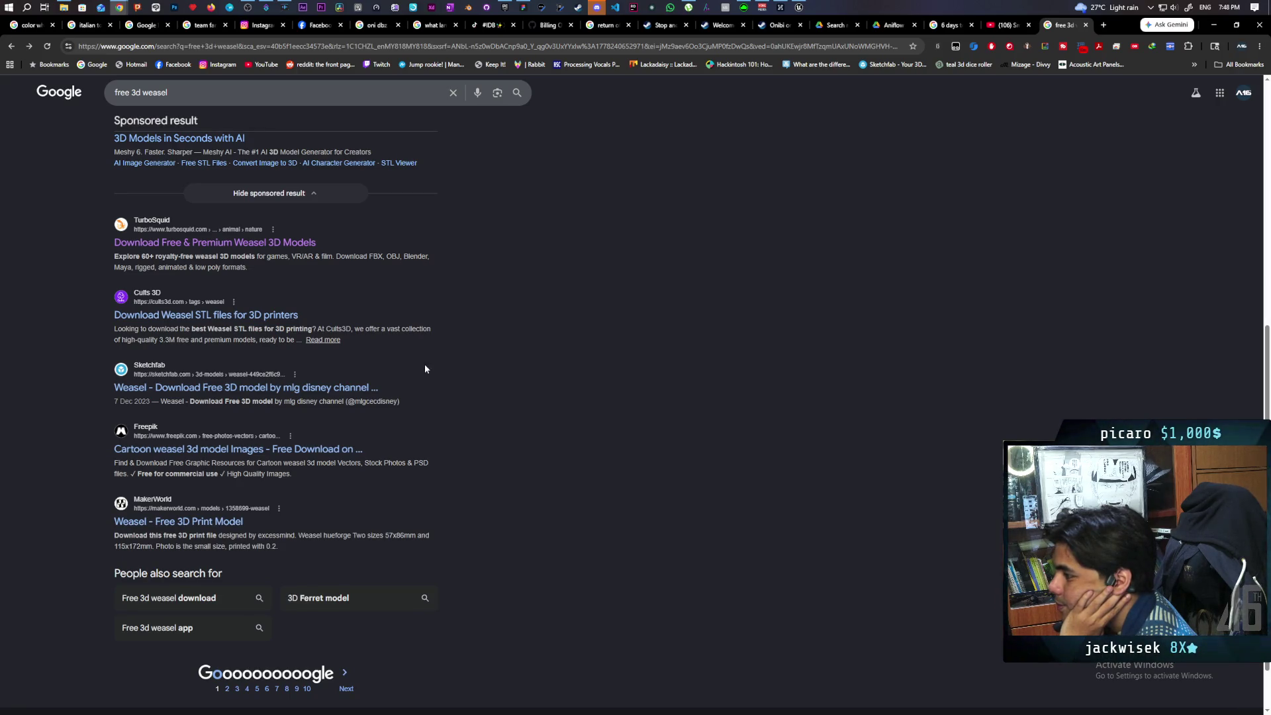
scroll(441, 363, up, 8)
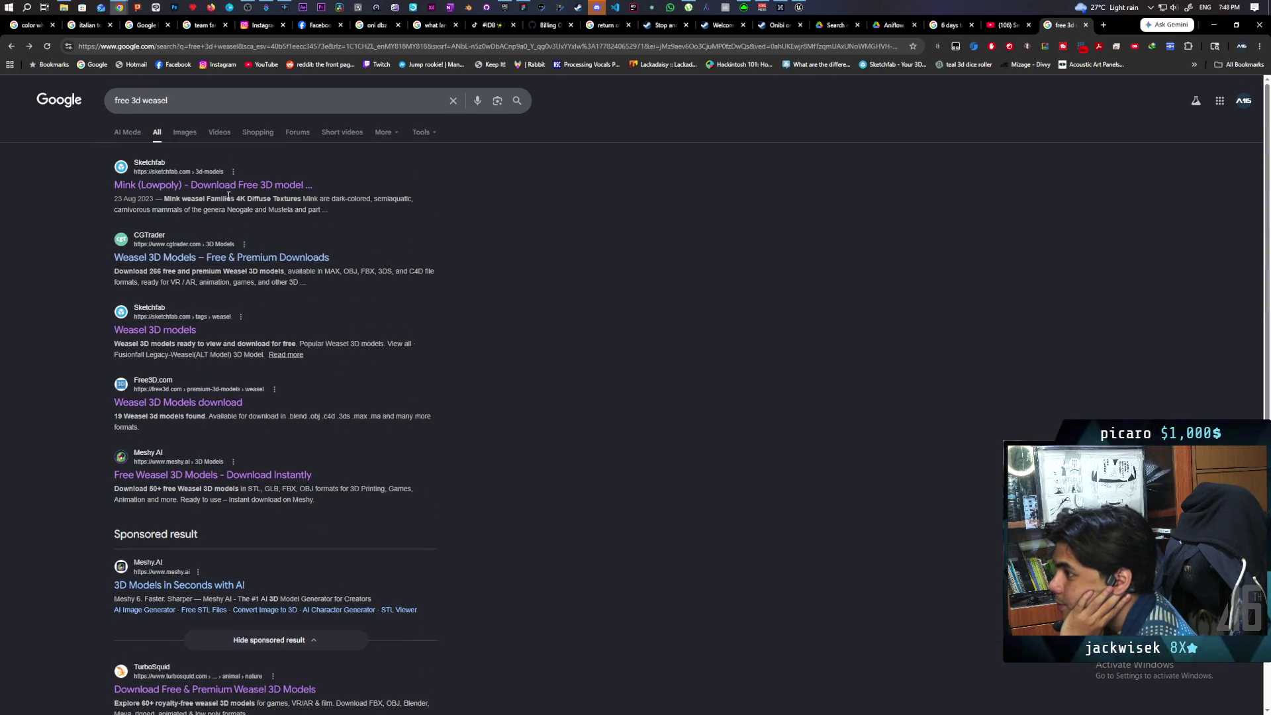
click(265, 186)
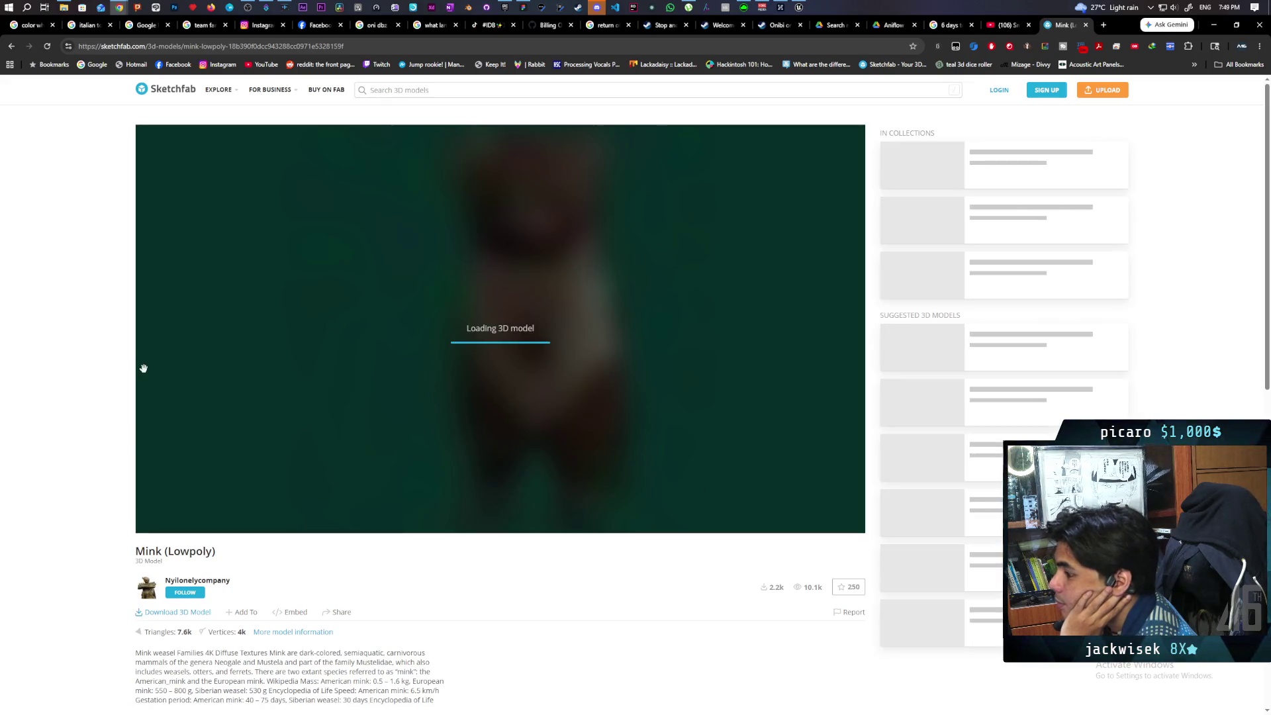
Scroll the Mink (Lowpoly) page and attempt the model download, bringing up the login prompt.
scroll(66, 381, down, 6)
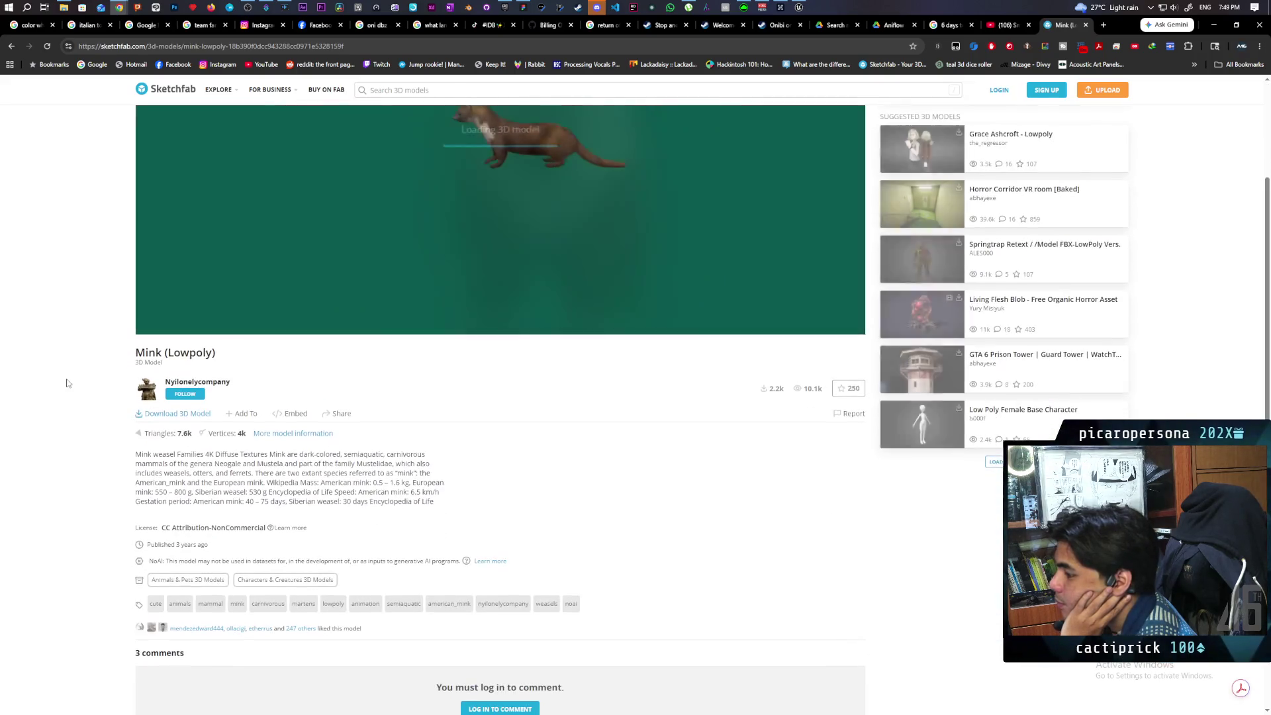
scroll(67, 382, up, 4)
scroll(66, 382, down, 2)
scroll(67, 383, up, 2)
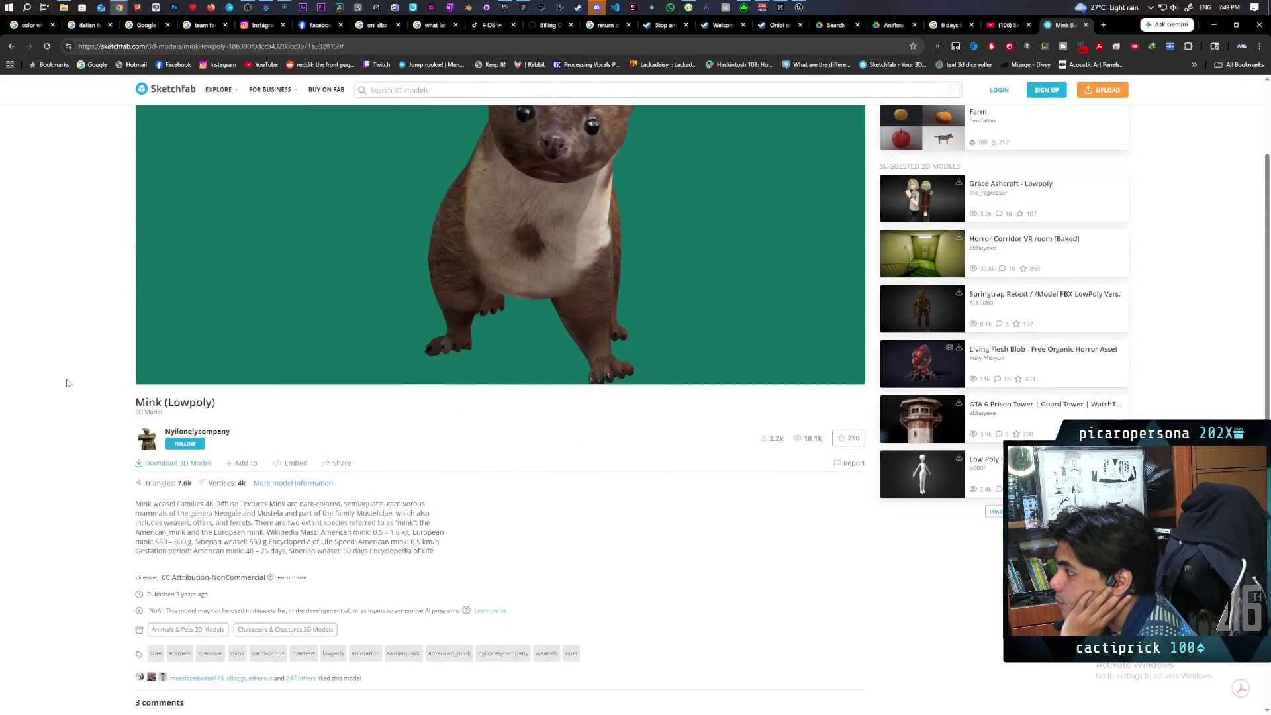
scroll(66, 383, down, 5)
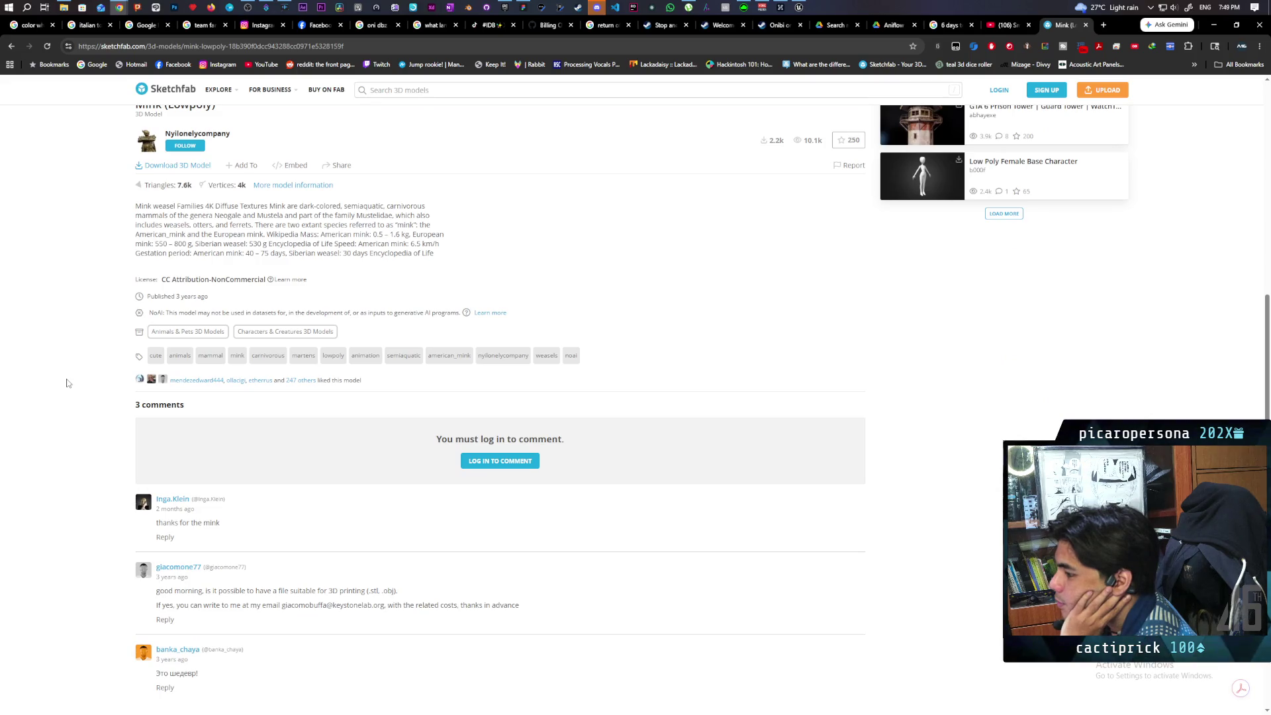
scroll(103, 366, up, 4)
click(164, 414)
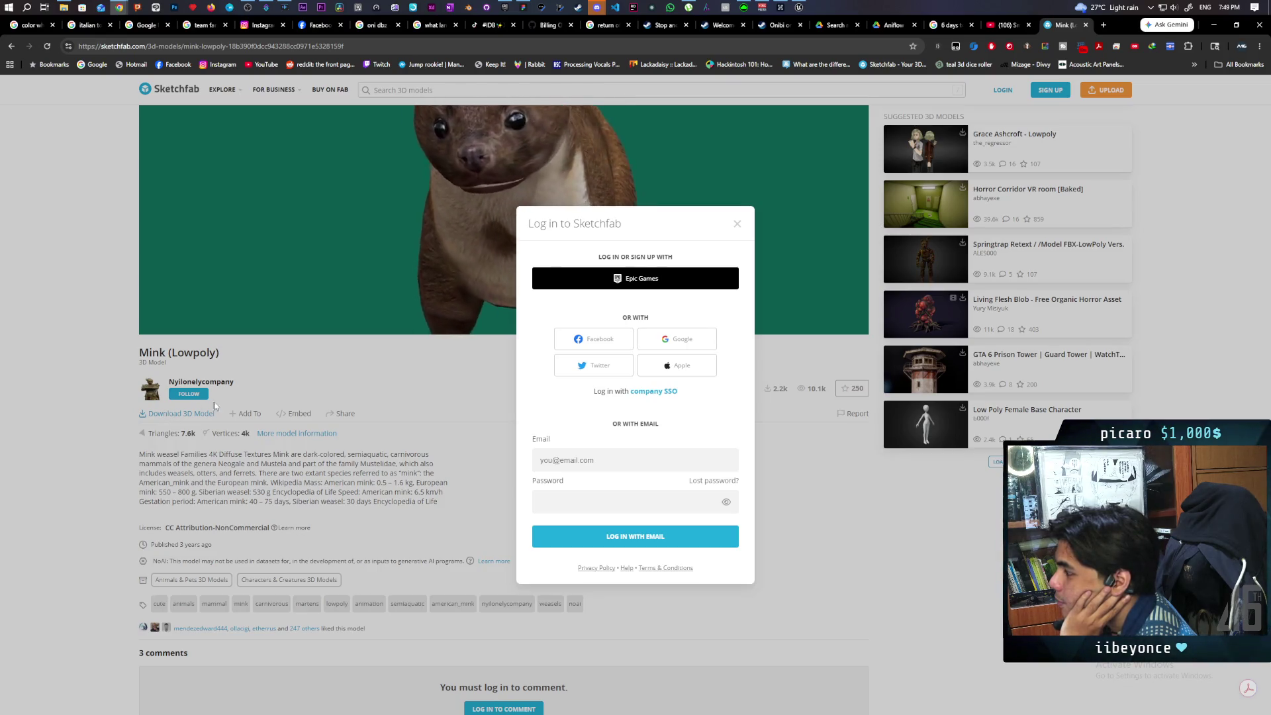
Choose Epic Games to log in to Sketchfab, then sign in to Epic with Google.
click(650, 285)
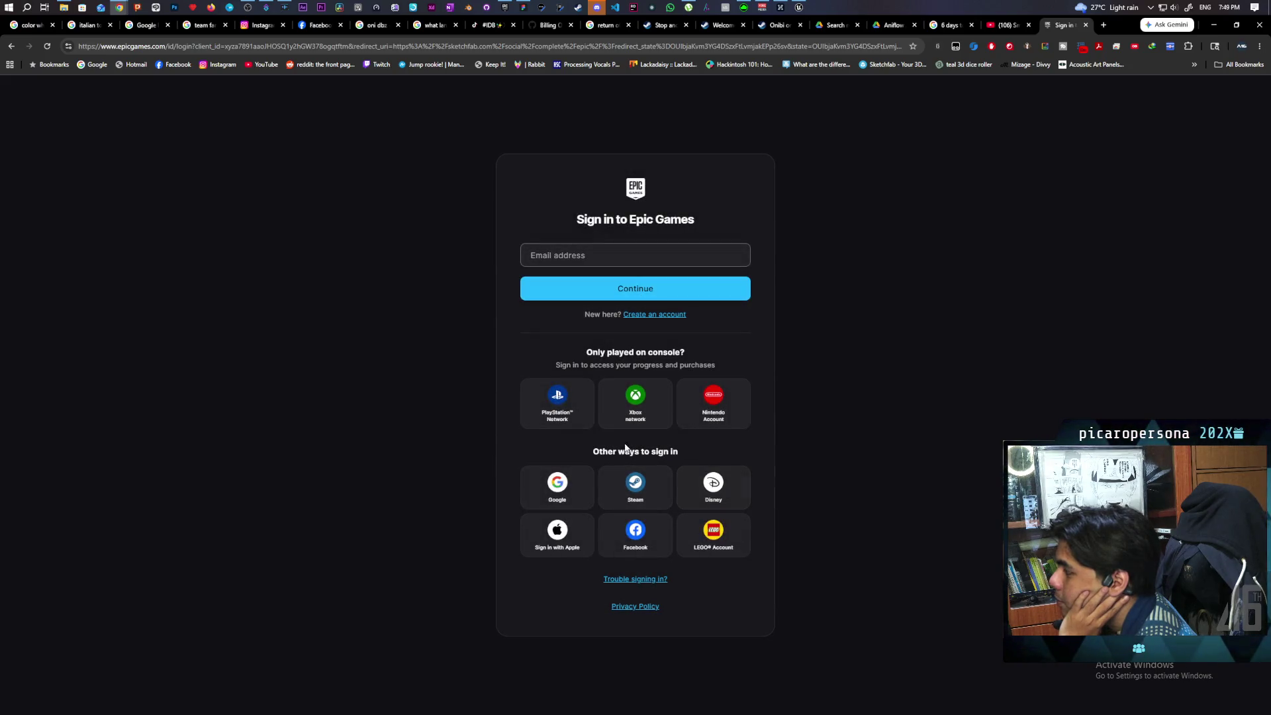
click(546, 488)
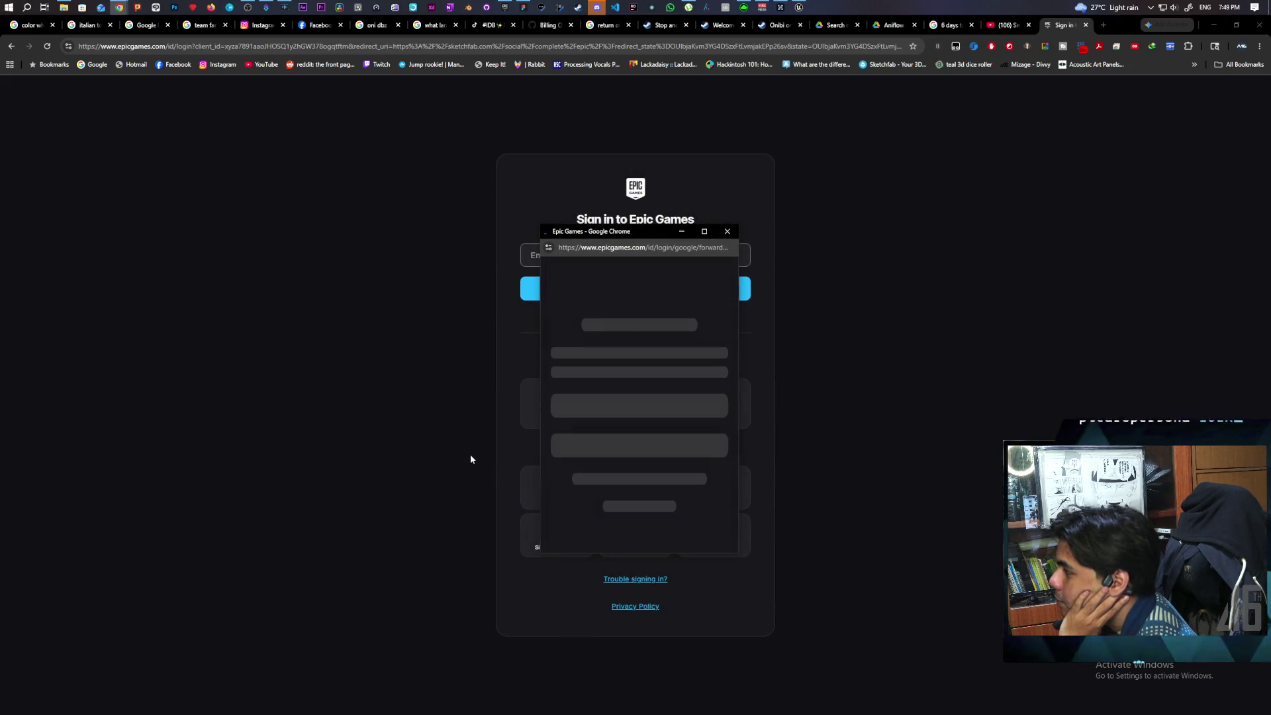
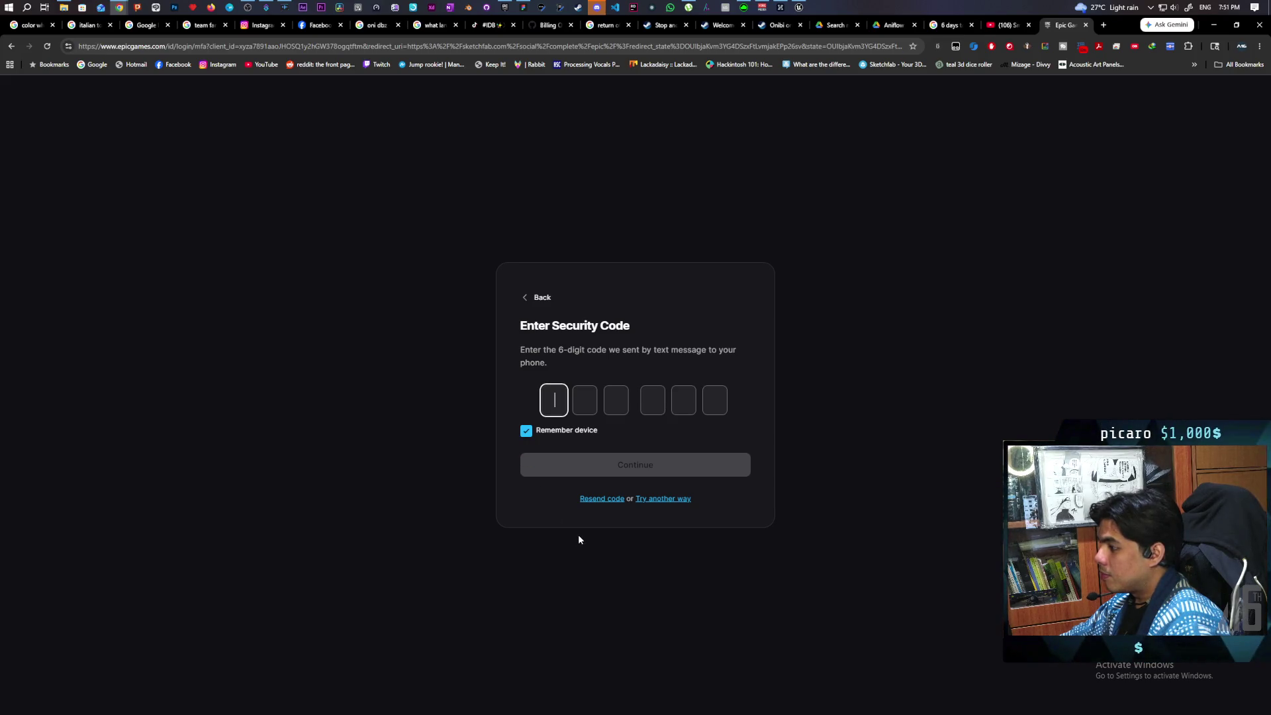
Give up on the SMS security code and switch Epic Games verification to email.
click(594, 498)
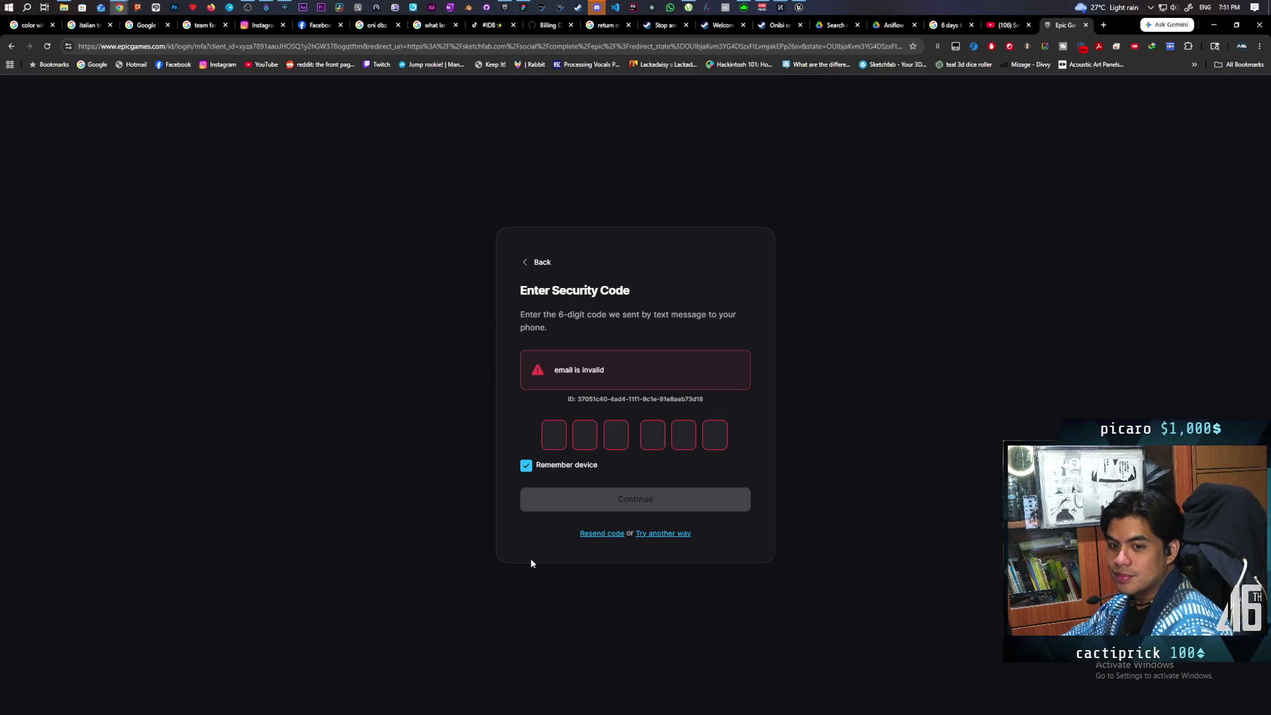
click(683, 539)
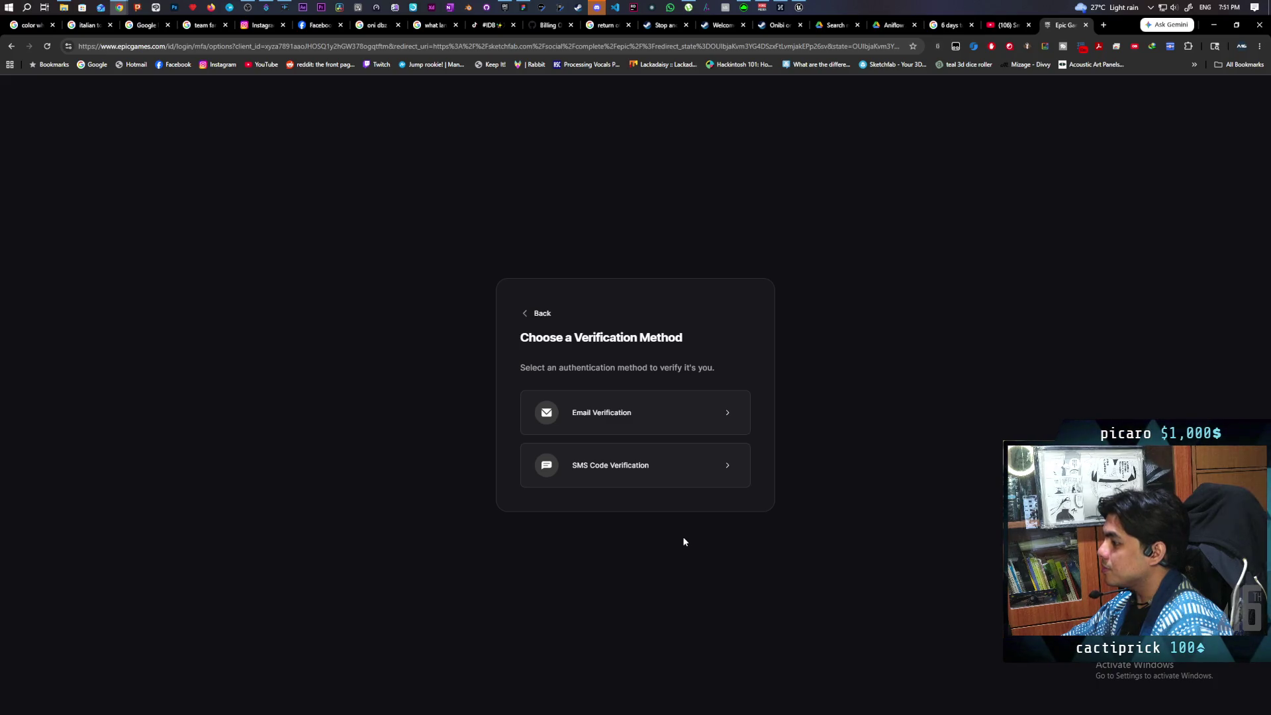
click(603, 475)
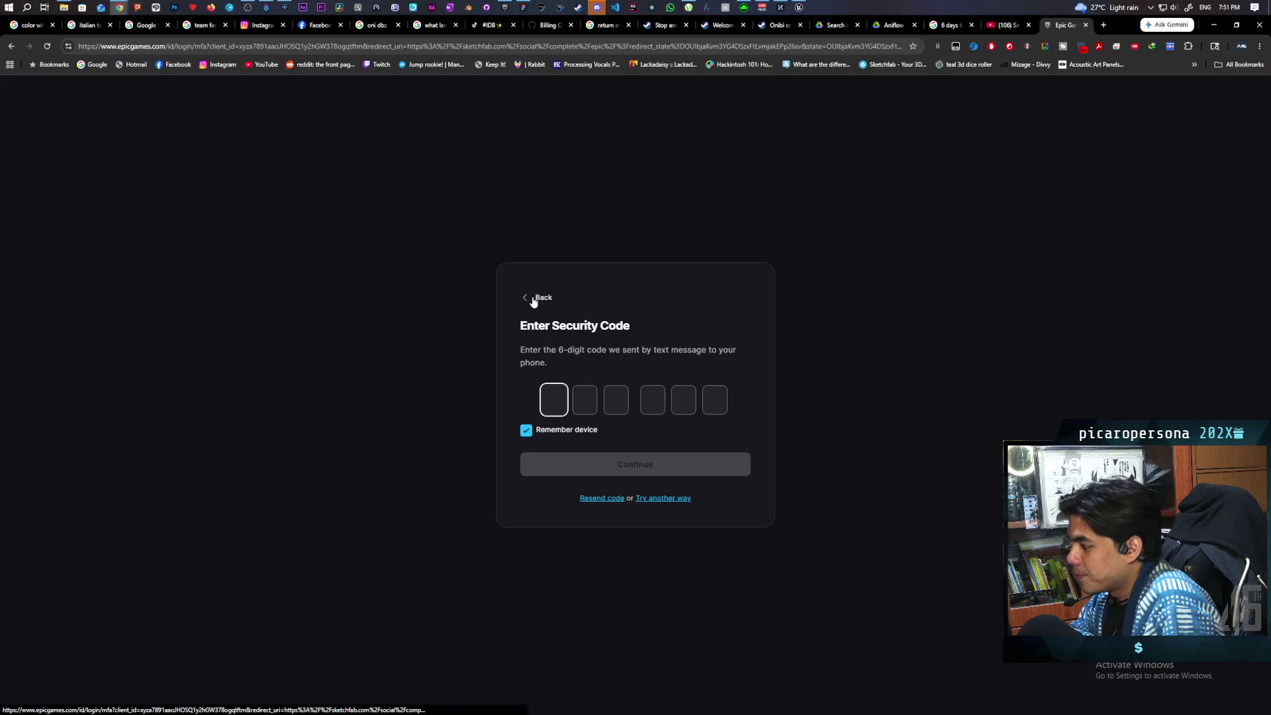
click(669, 498)
click(605, 419)
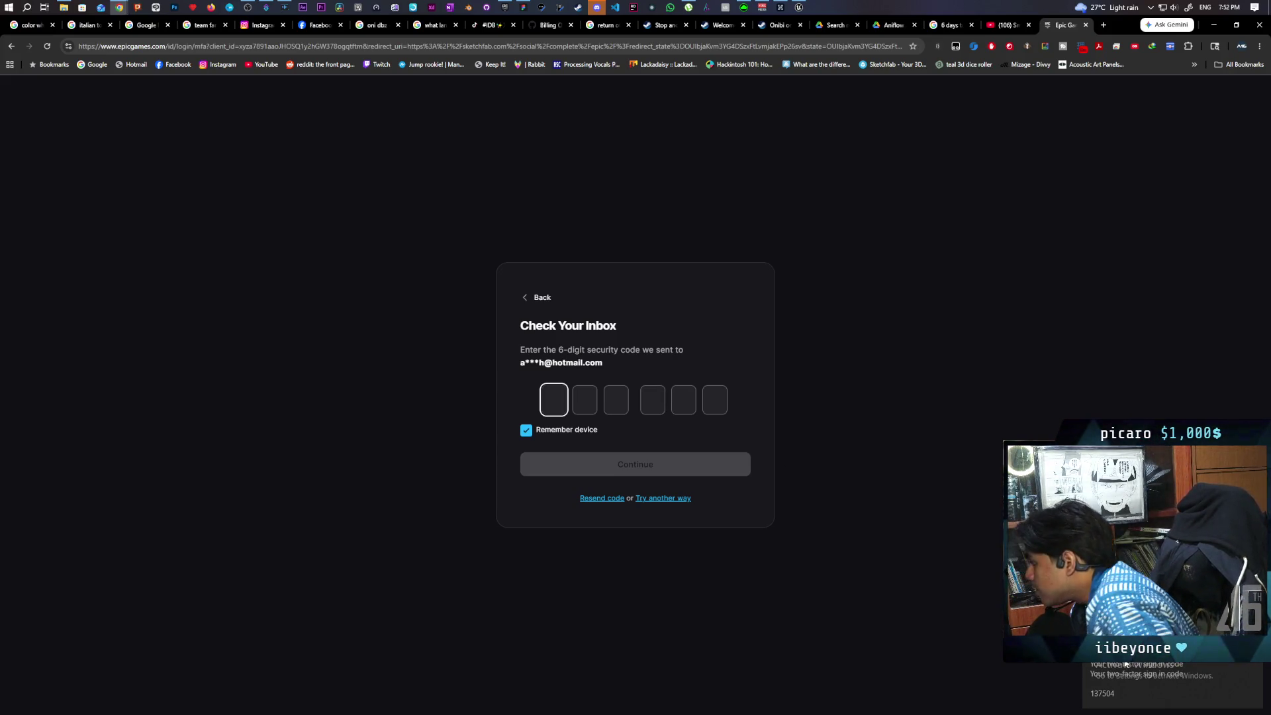
Submit the emailed 6-digit security code, then confirm the account and two-factor methods.
text(1)
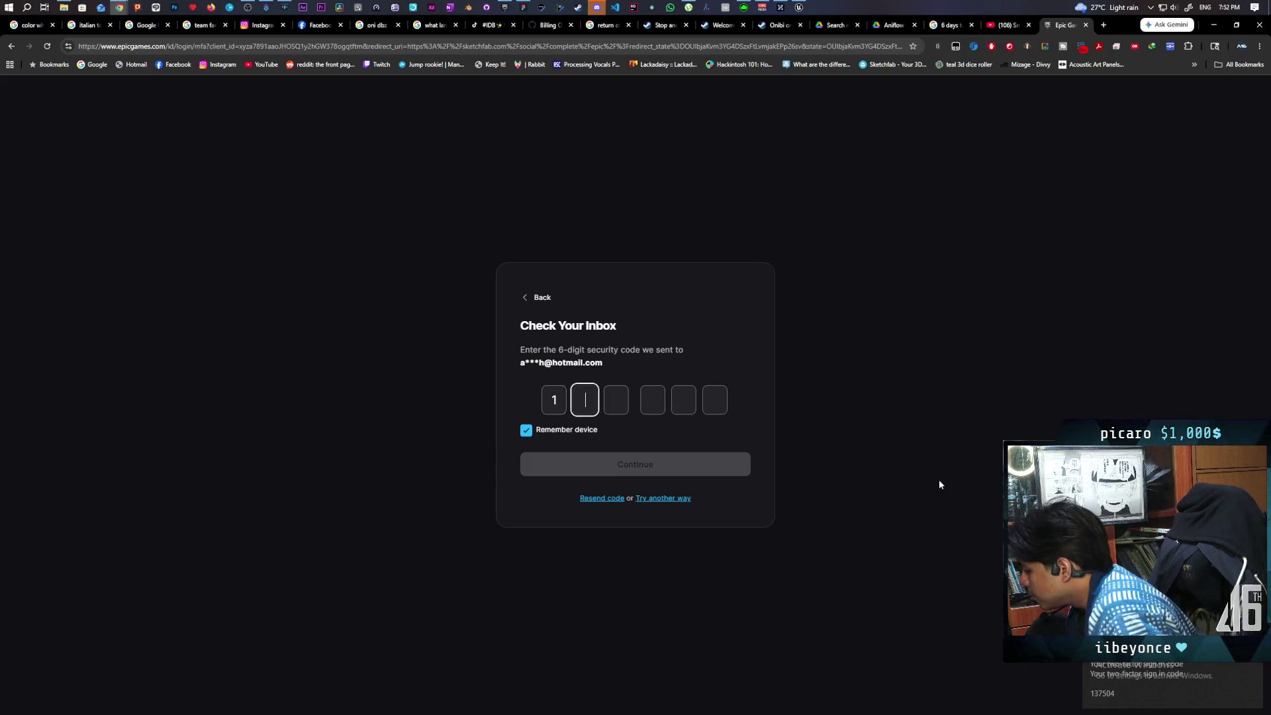
text(37504)
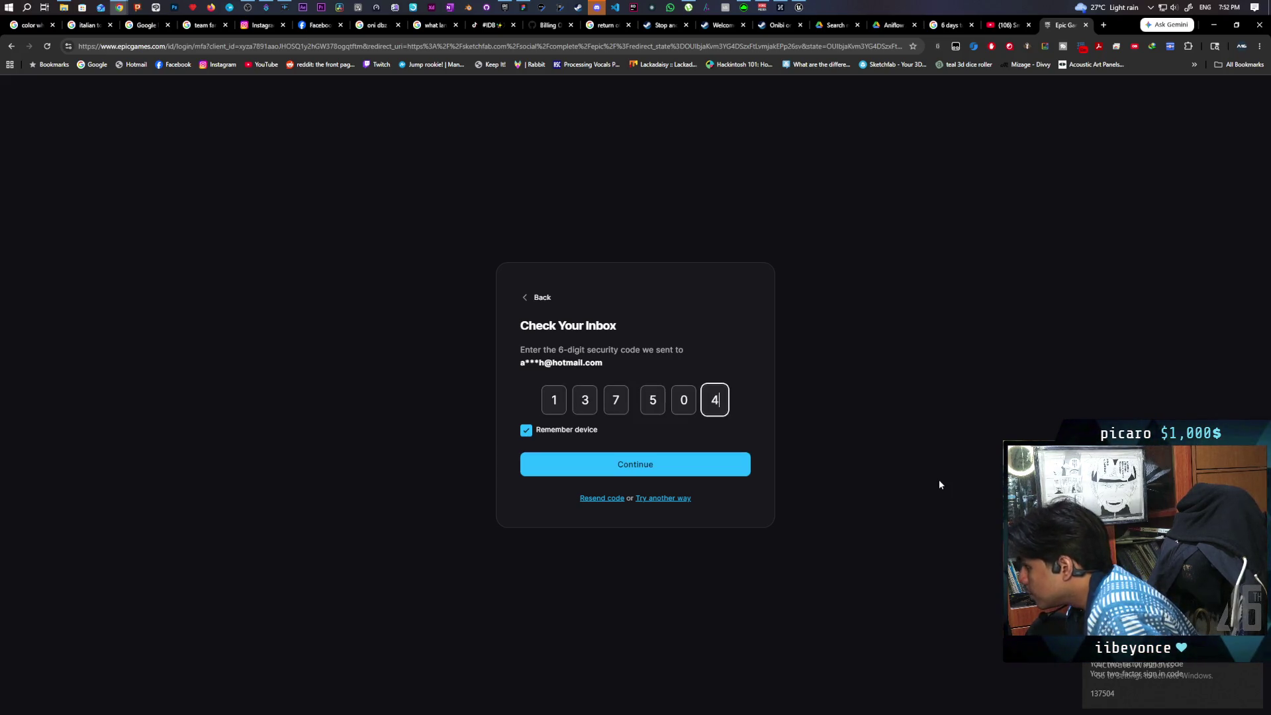
key(Return)
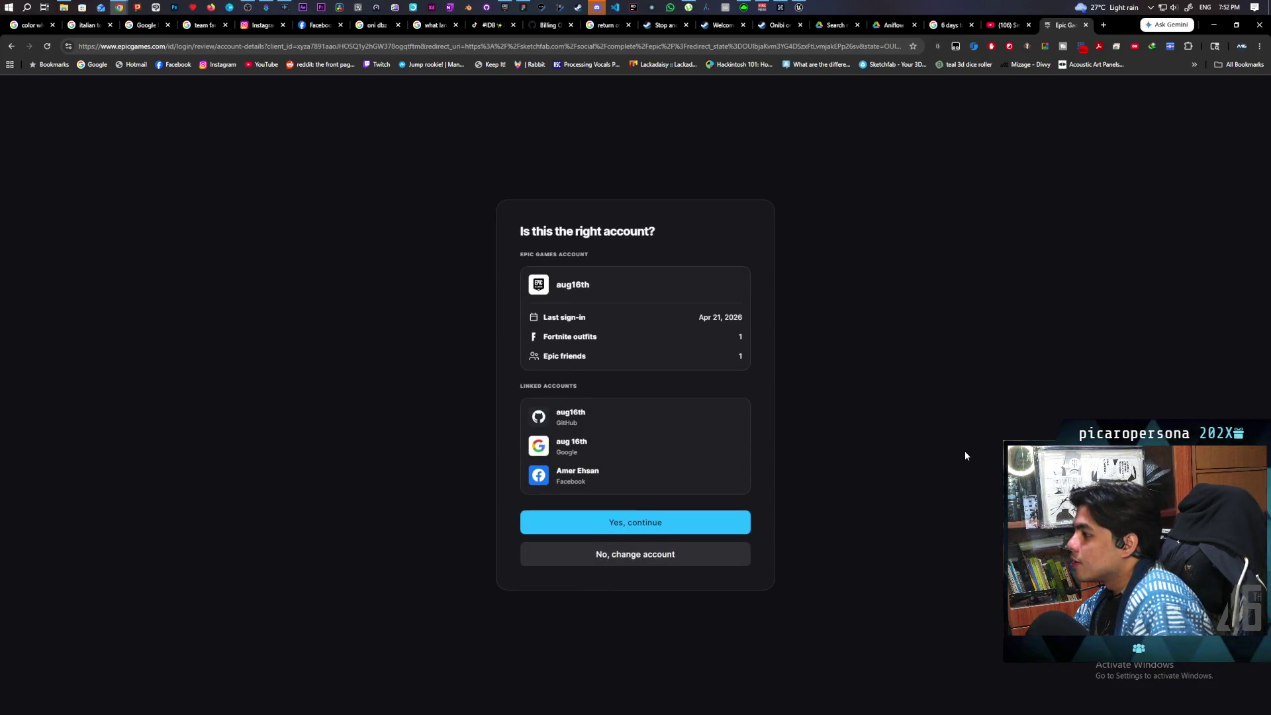
click(626, 525)
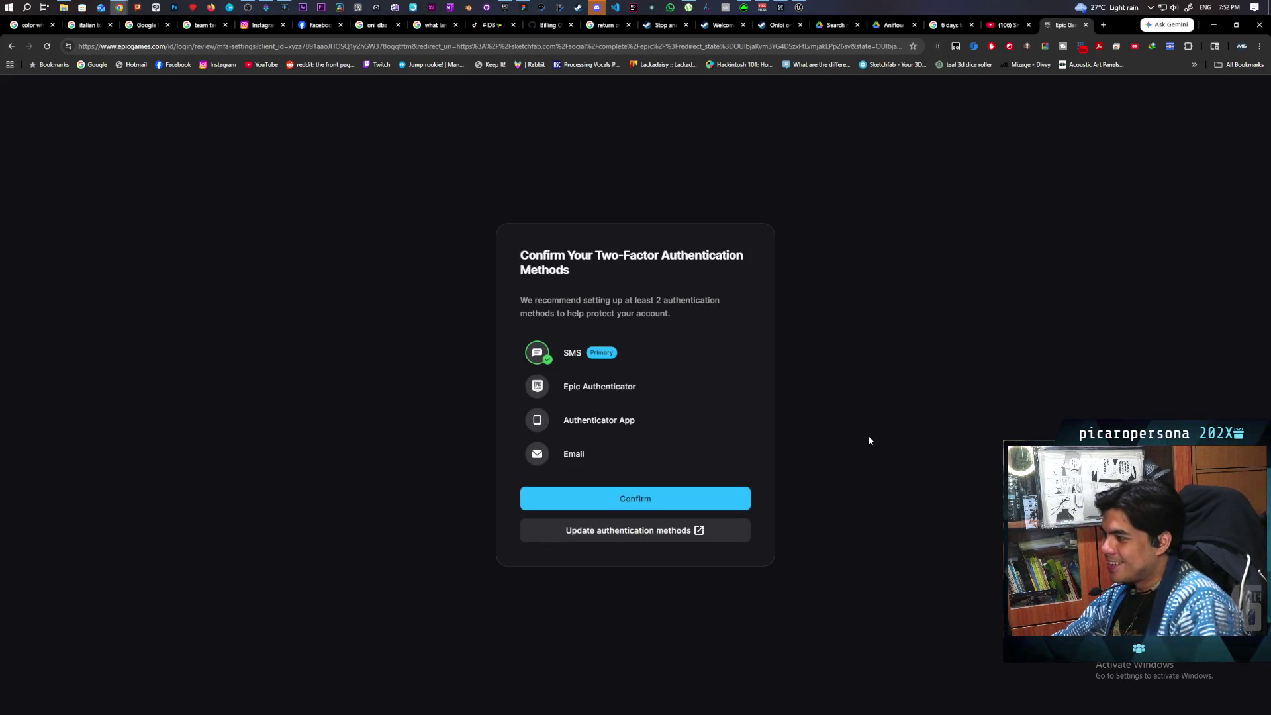
key(Return)
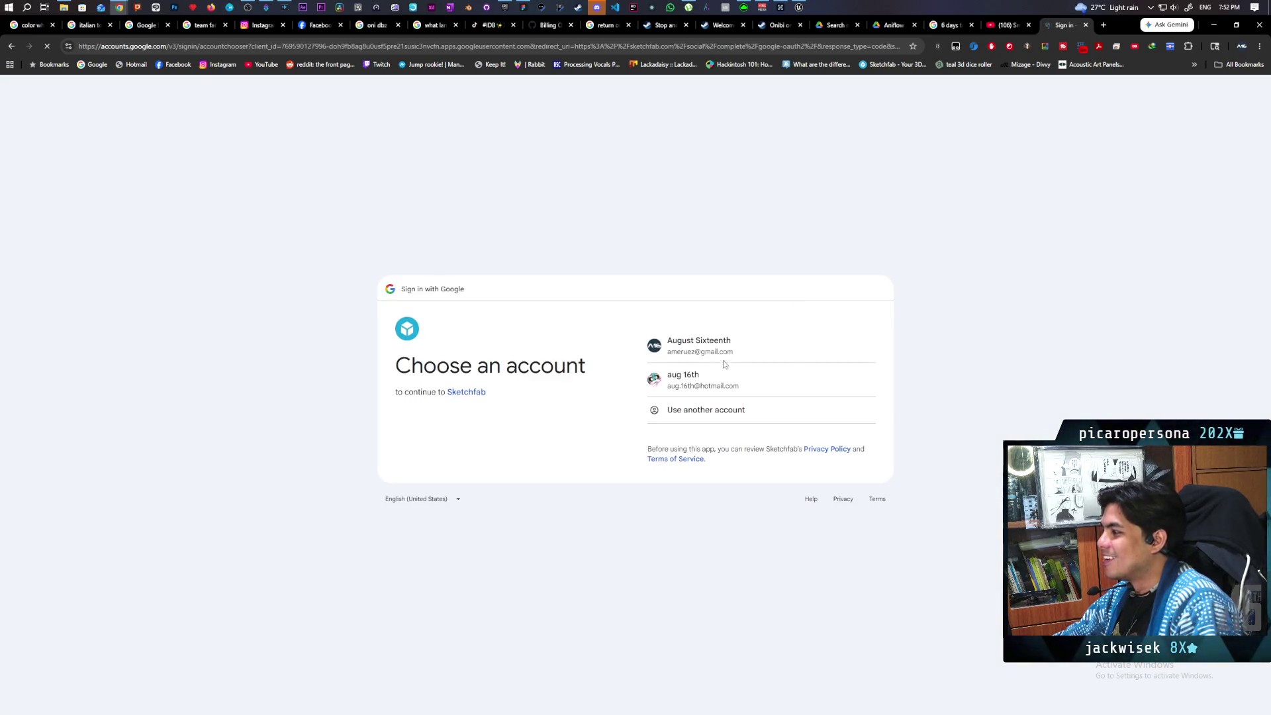
Sign in to Sketchfab with the chosen Google account and approve continuing.
click(729, 377)
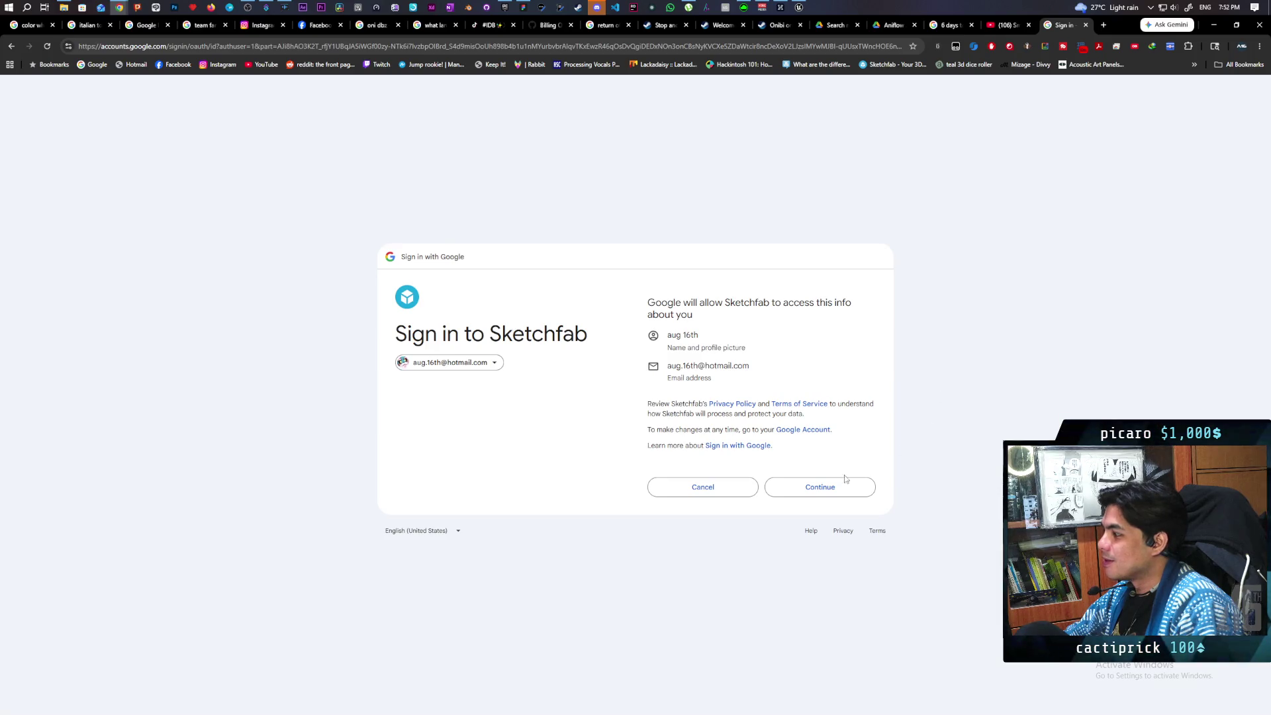
click(831, 487)
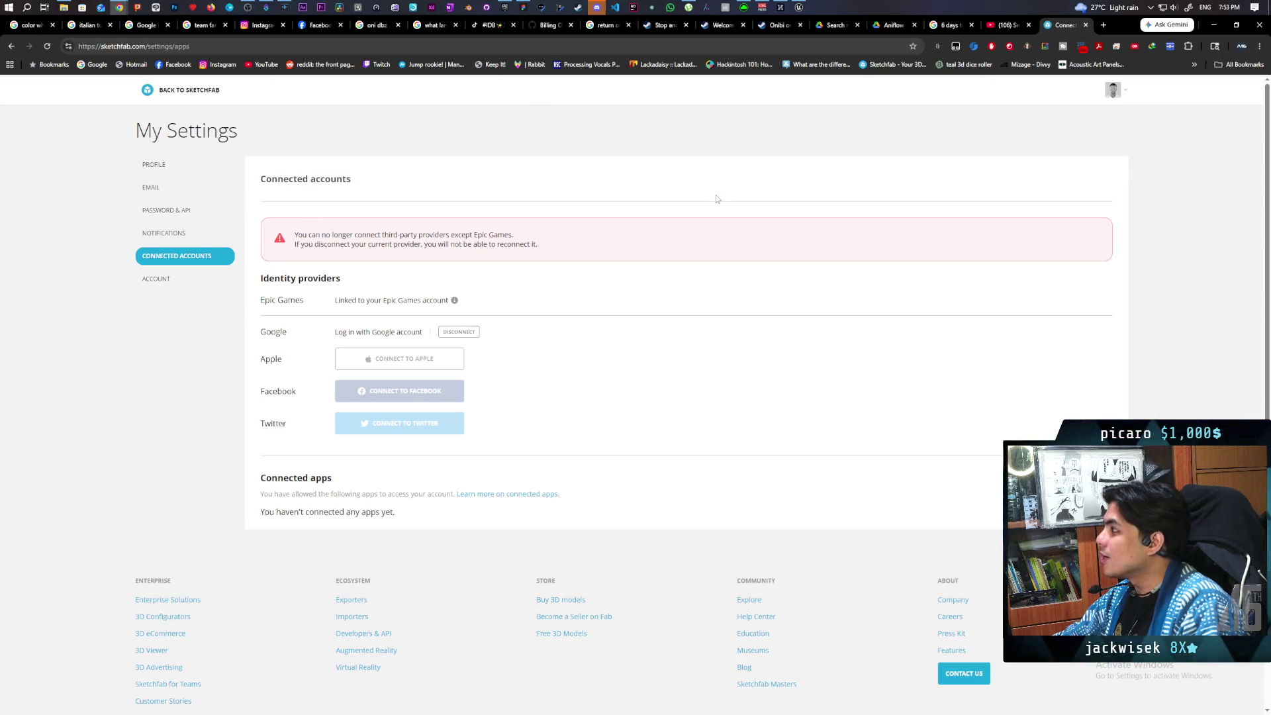
right_click(12, 48)
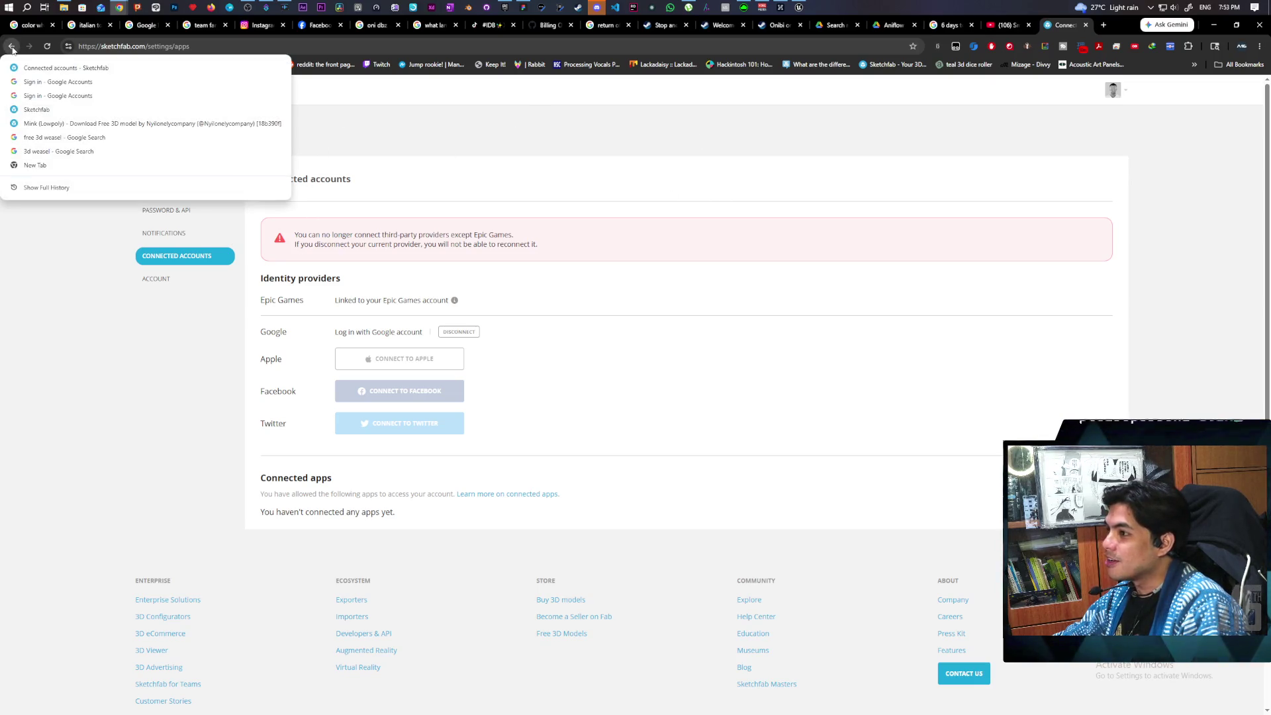
Download the Mink (Lowpoly) glTF as mink_lowpoly.zip and check it in Internet Download Manager.
click(64, 126)
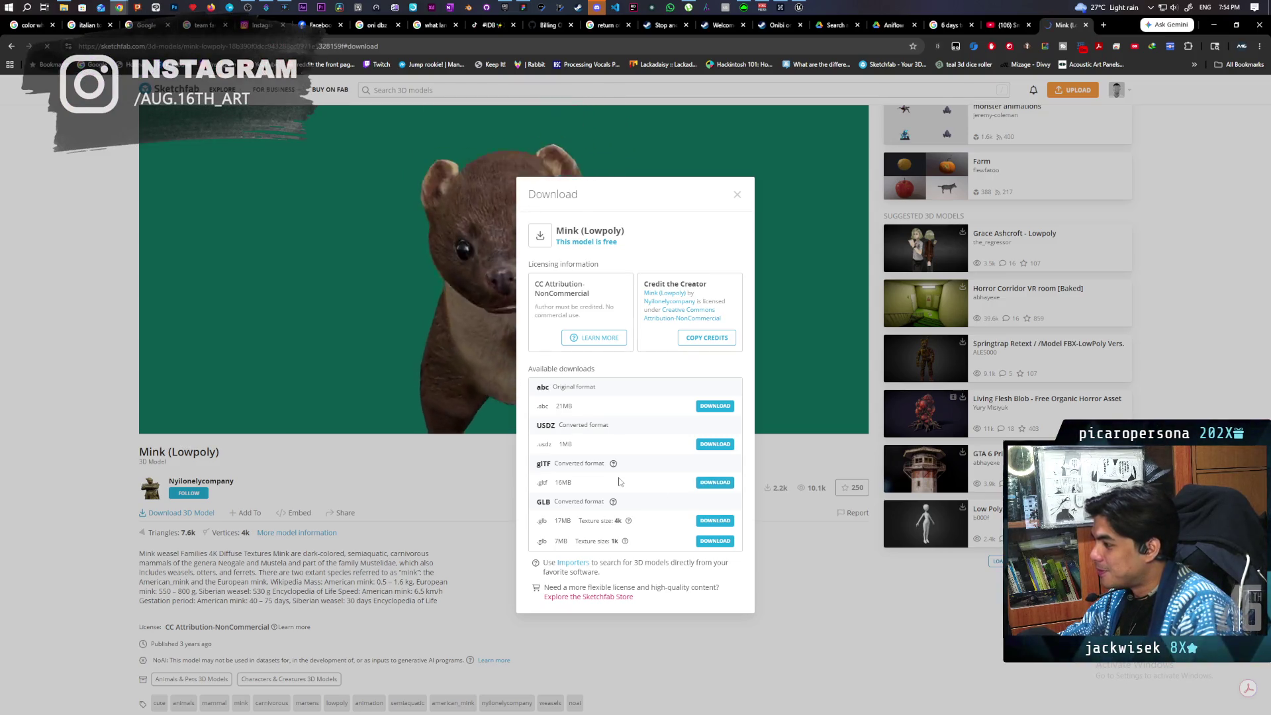
click(715, 482)
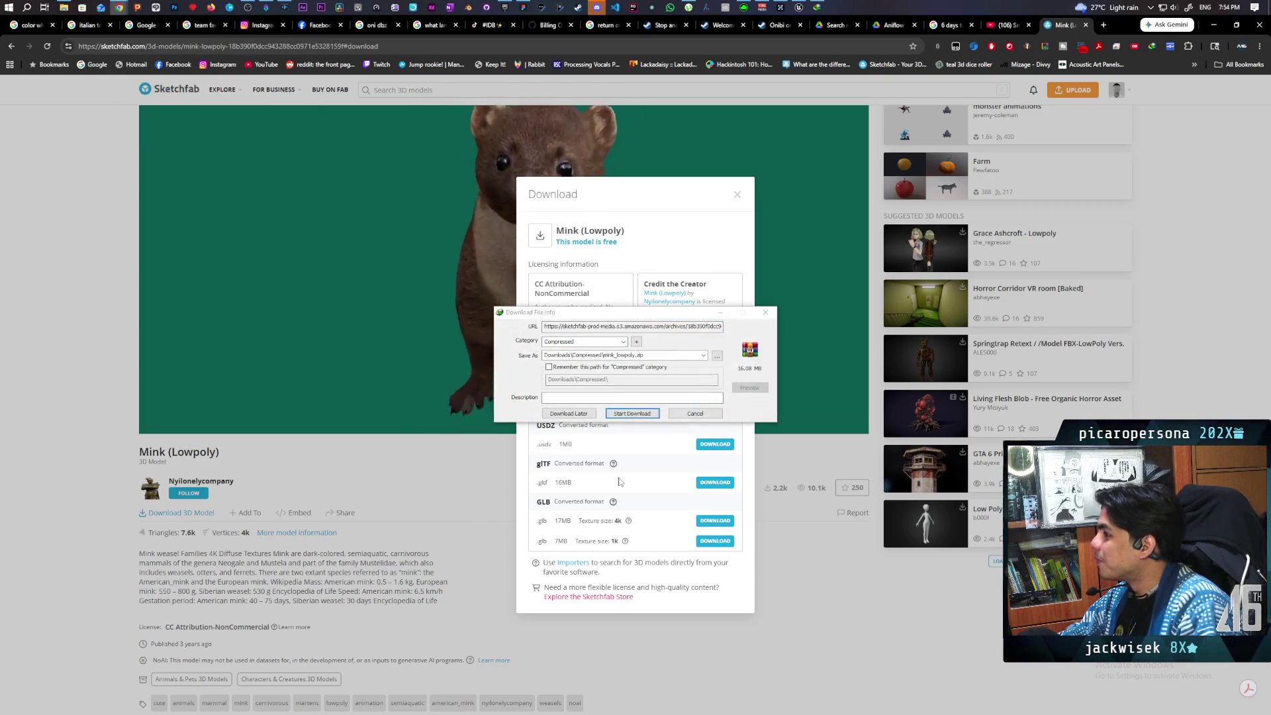
click(633, 413)
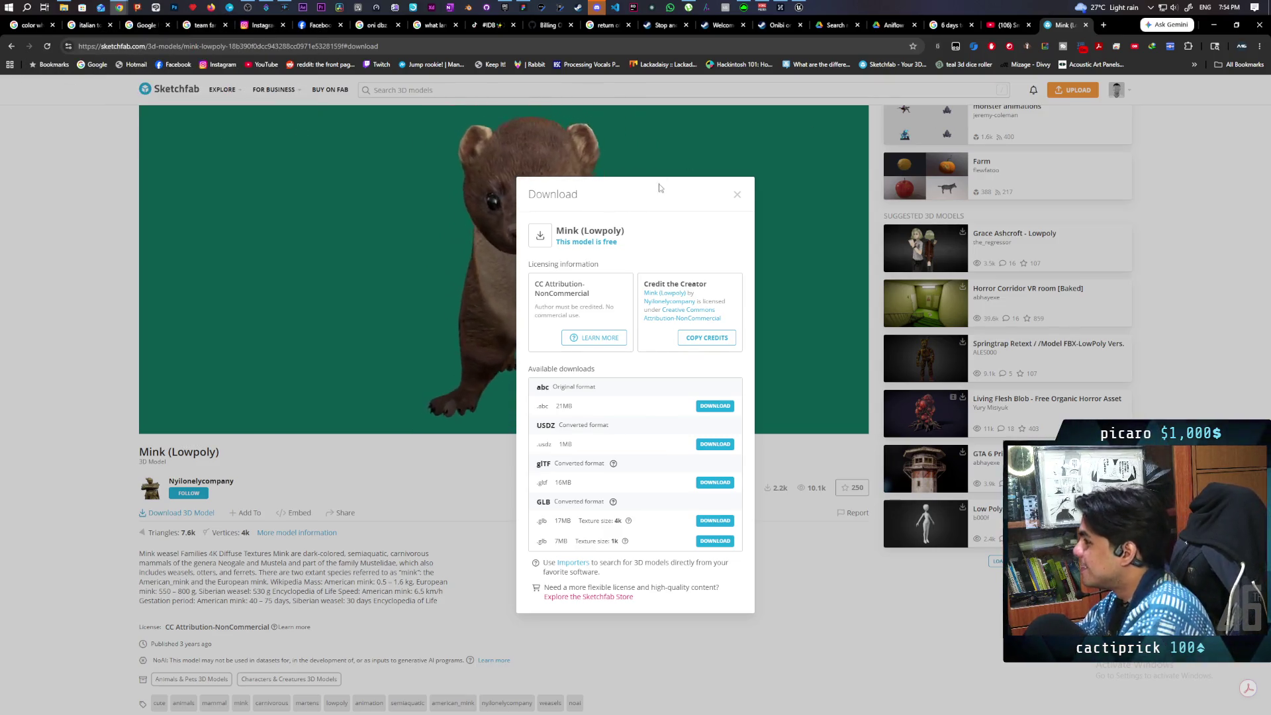
click(738, 195)
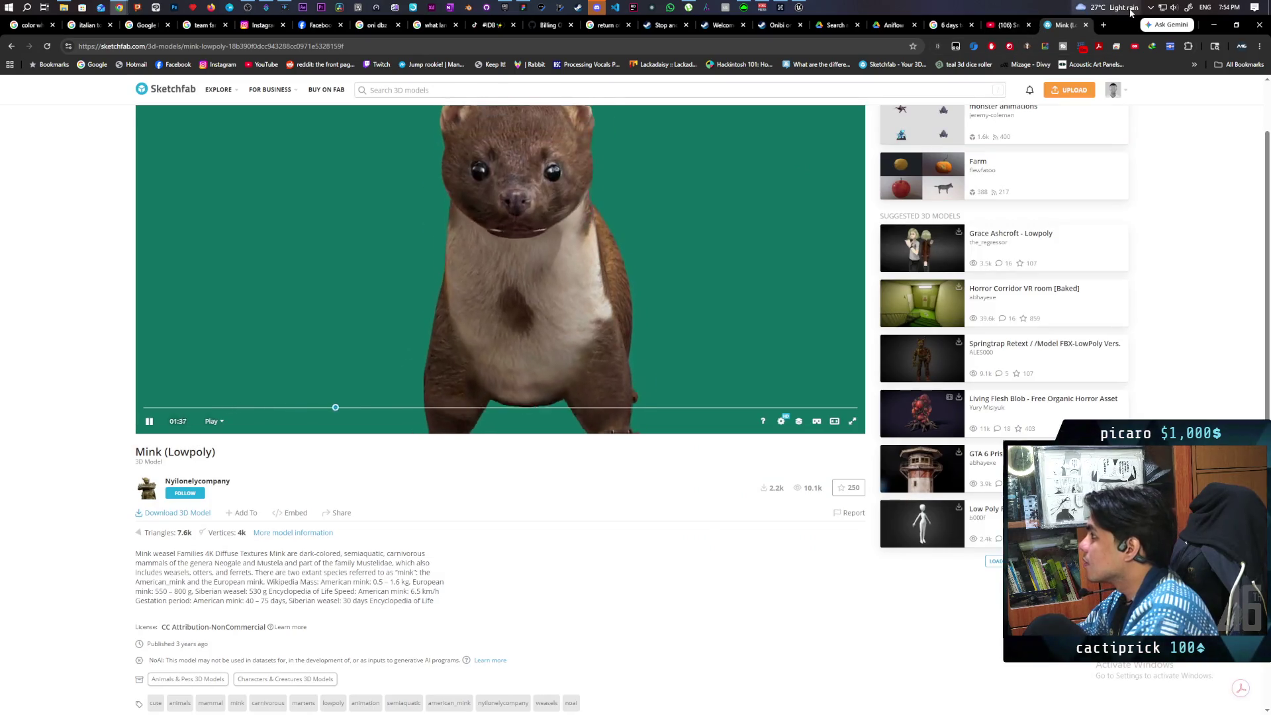
click(1151, 7)
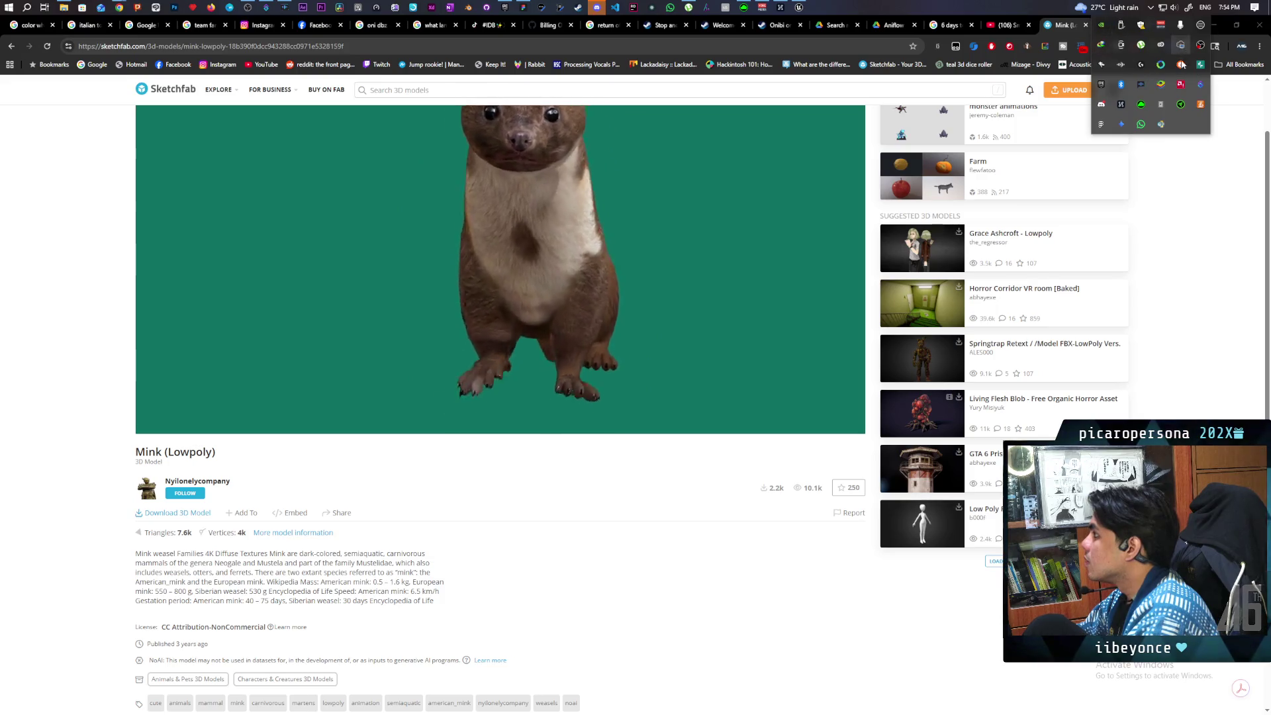
double_click(1121, 85)
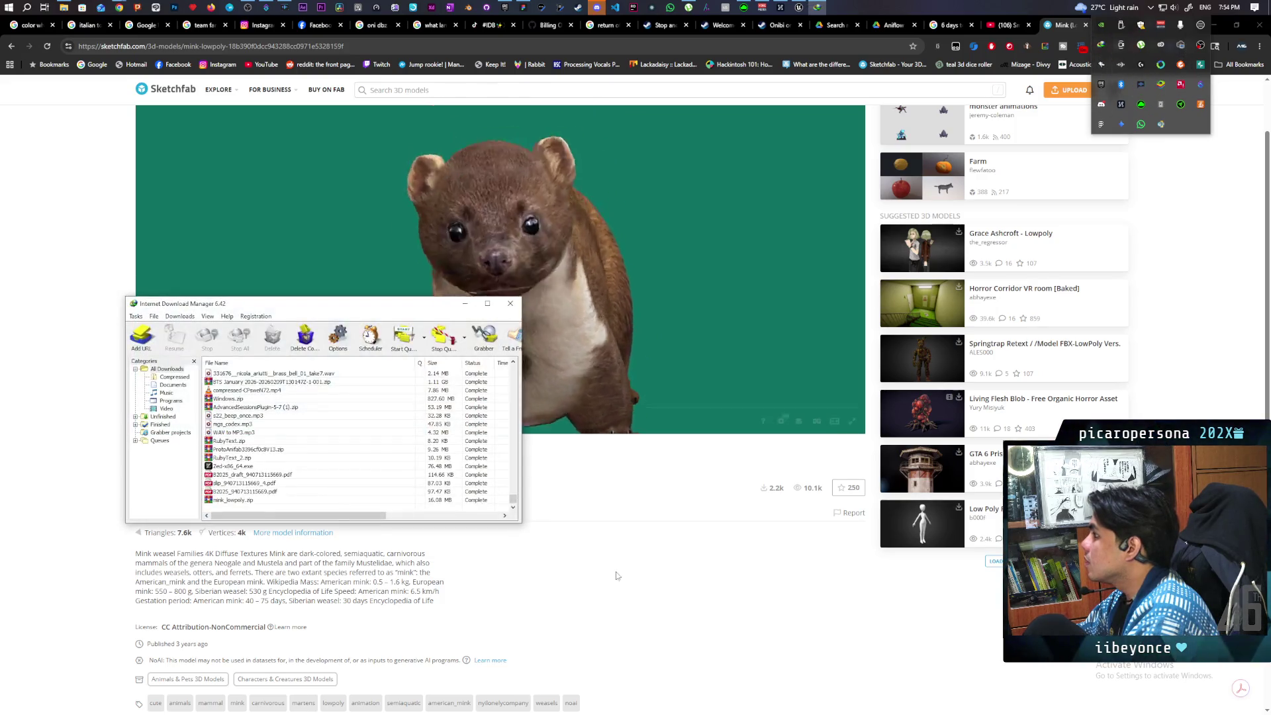
Show mink_lowpoly.zip in its folder and extract it to mink_lowpoly\.
right_click(242, 501)
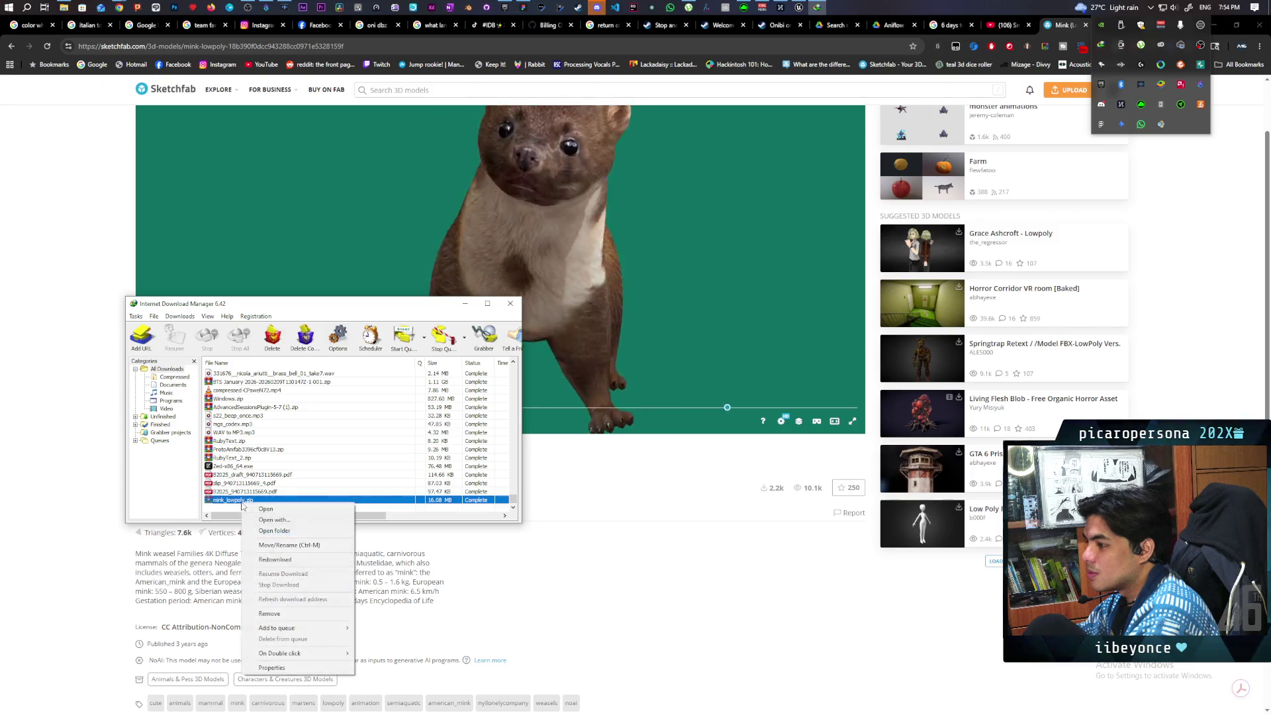
click(302, 531)
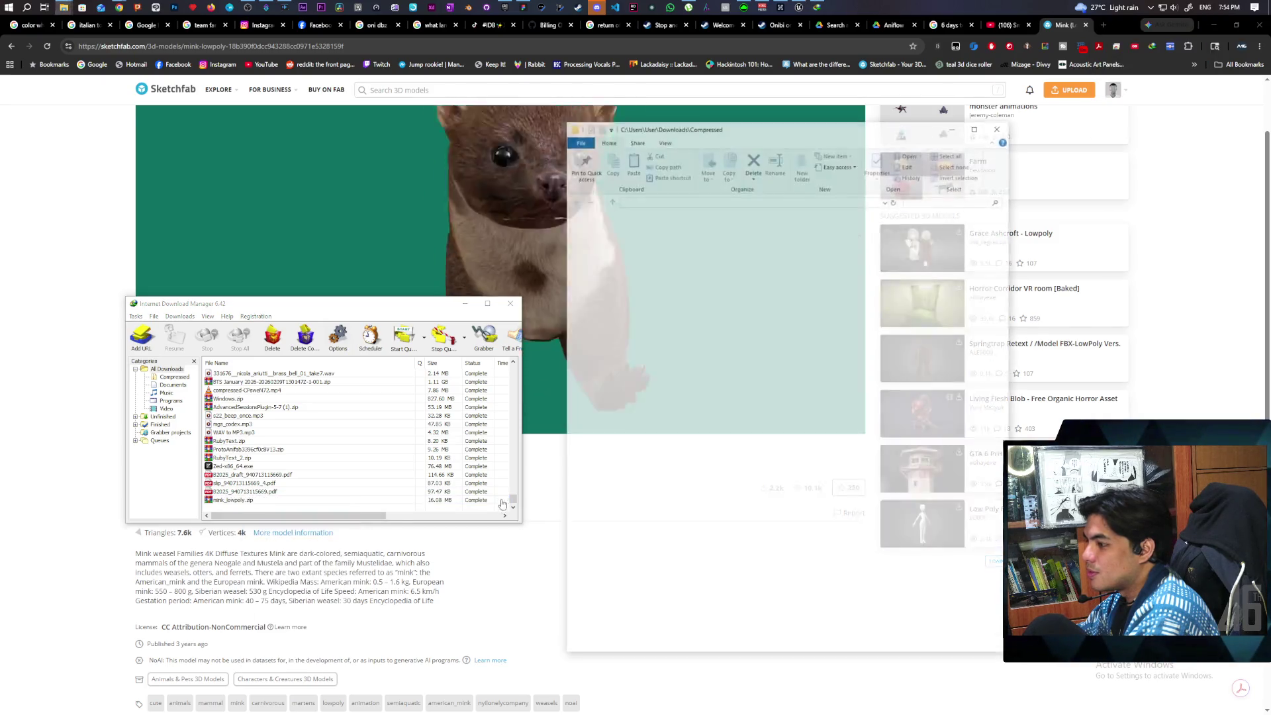
click(710, 630)
right_click(711, 633)
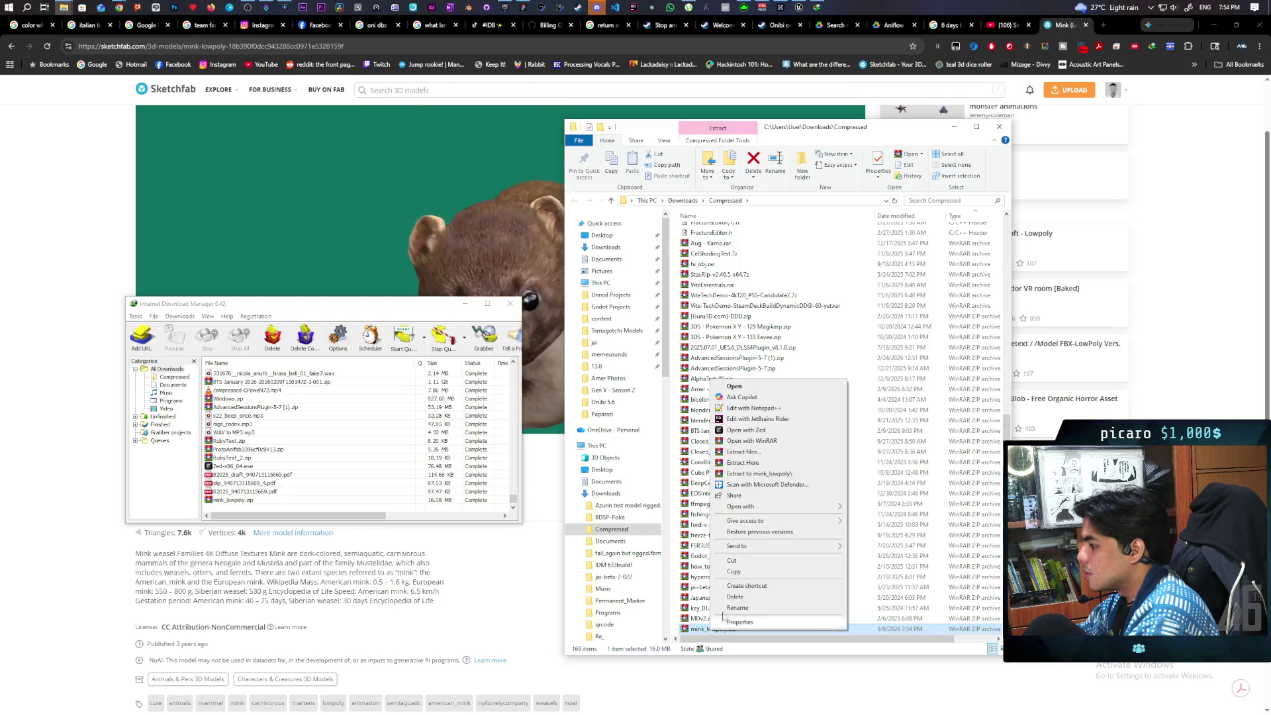
click(779, 474)
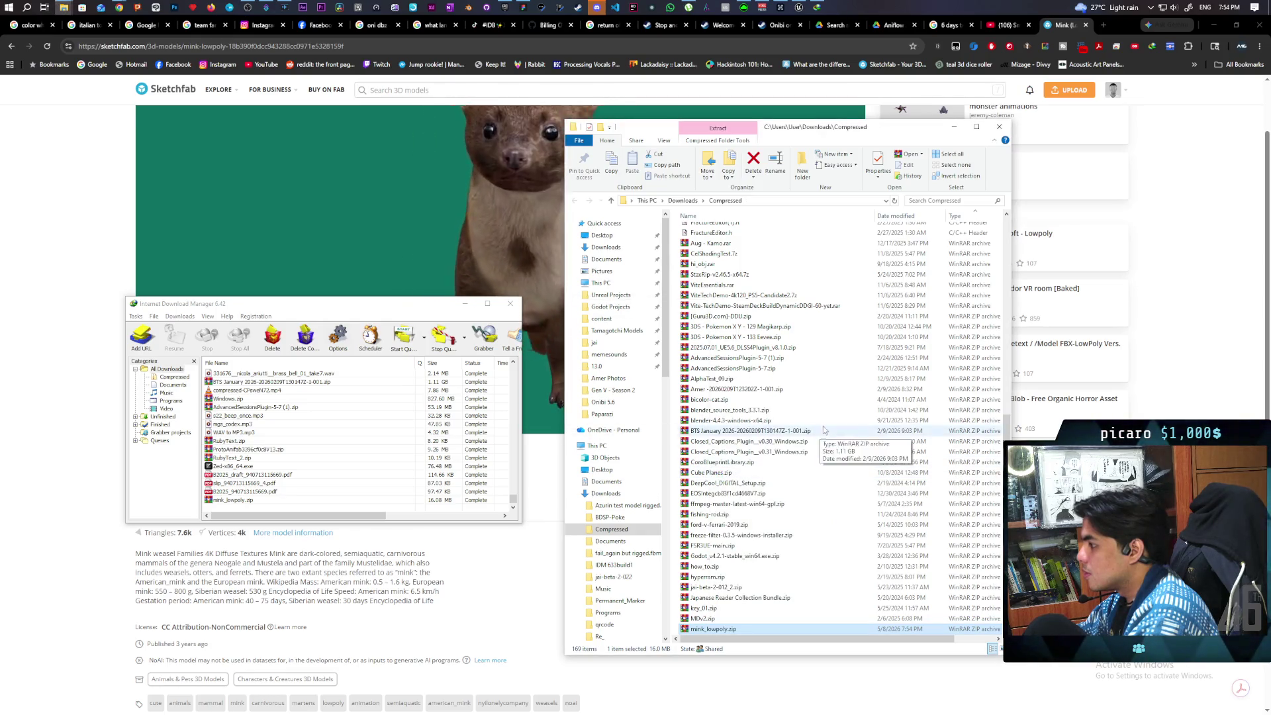
Open the extracted mink_lowpoly folder with the textures and scene.gltf.
scroll(820, 439, down, 3)
scroll(819, 438, up, 9)
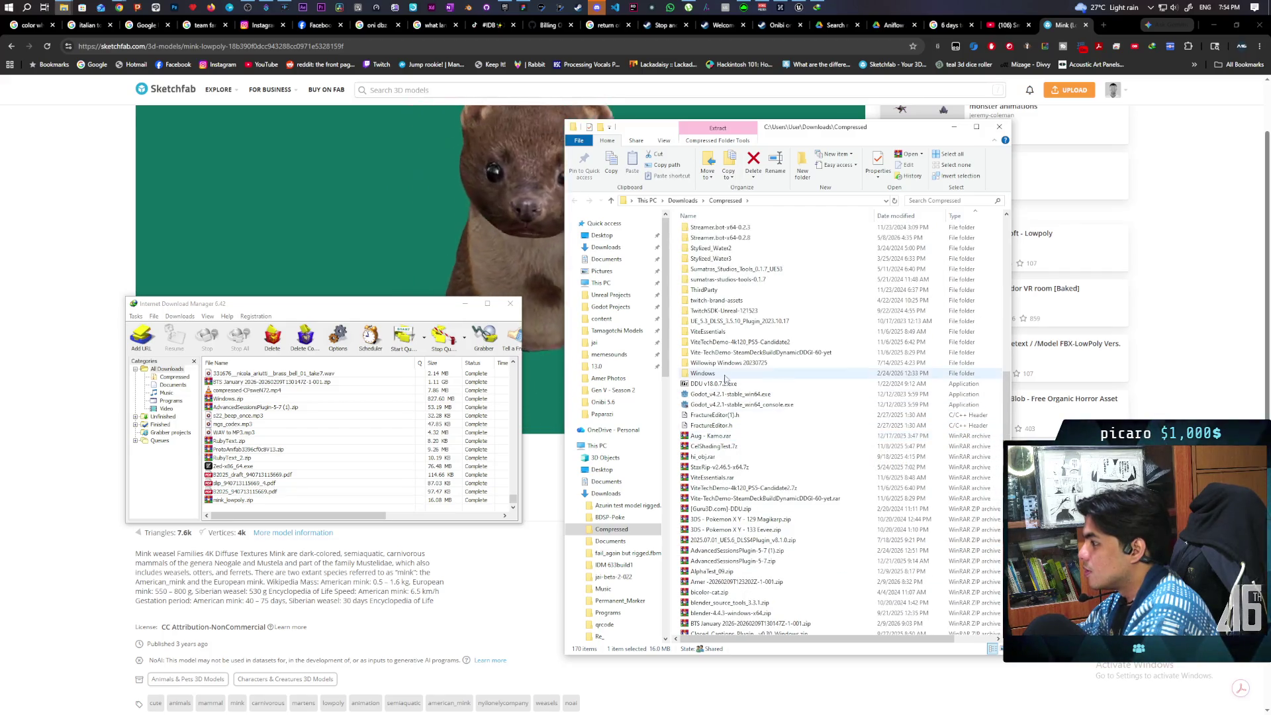
scroll(809, 402, down, 7)
scroll(808, 401, down, 15)
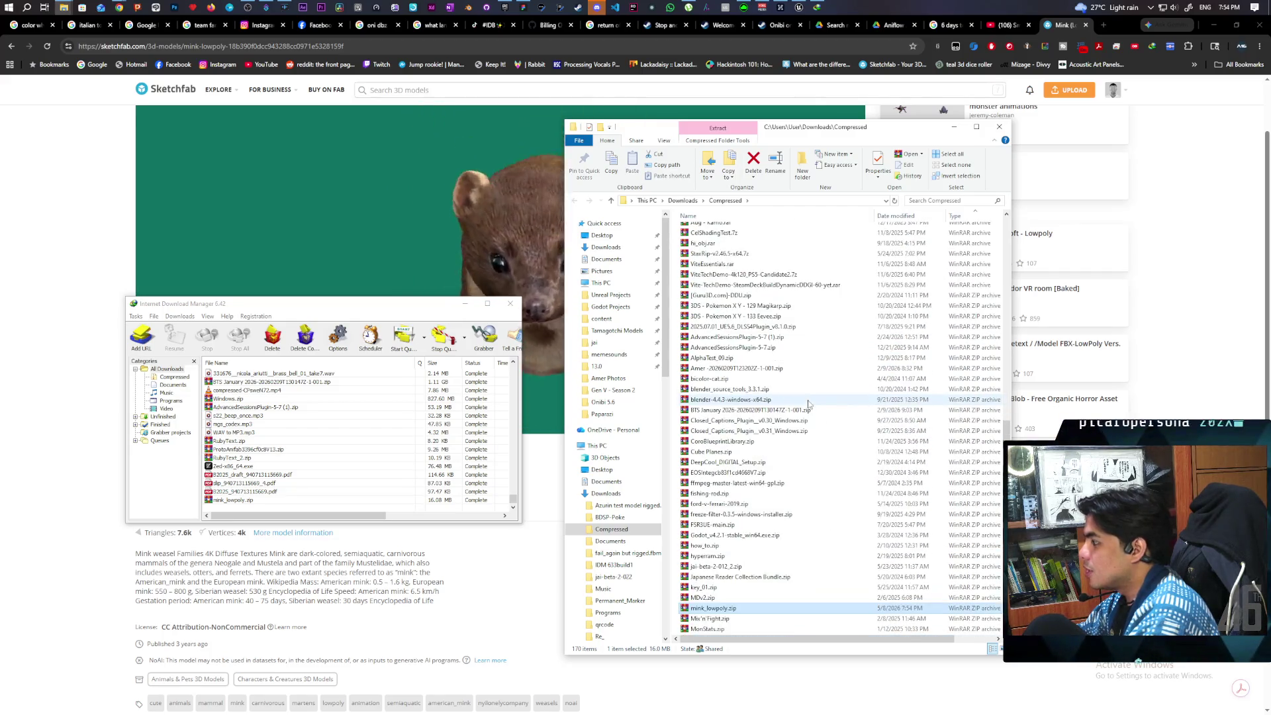
scroll(808, 404, up, 20)
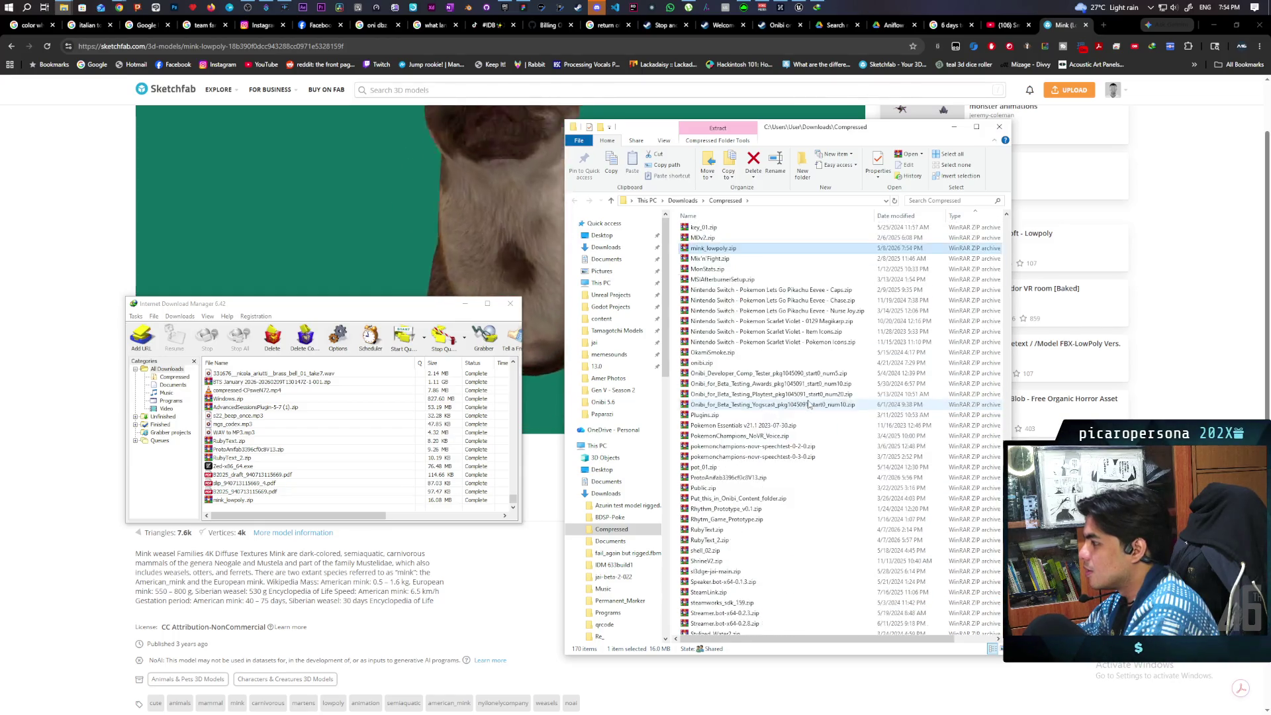
scroll(808, 404, up, 10)
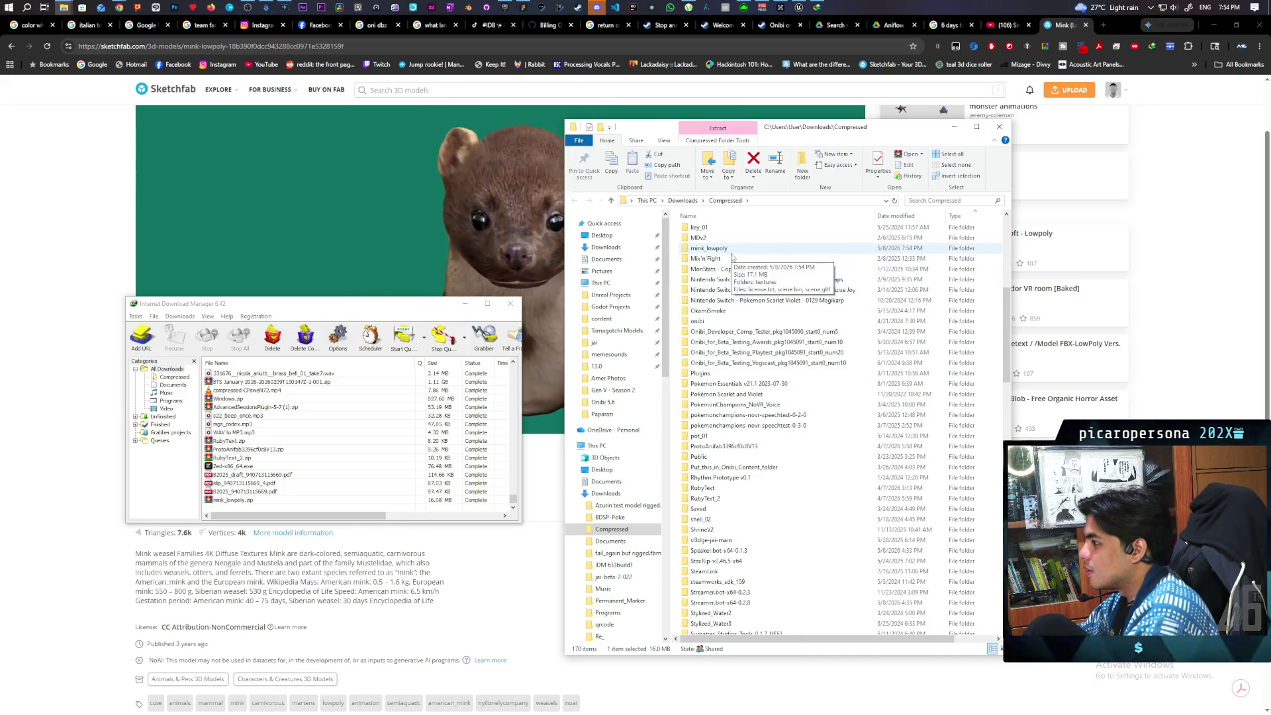
double_click(727, 248)
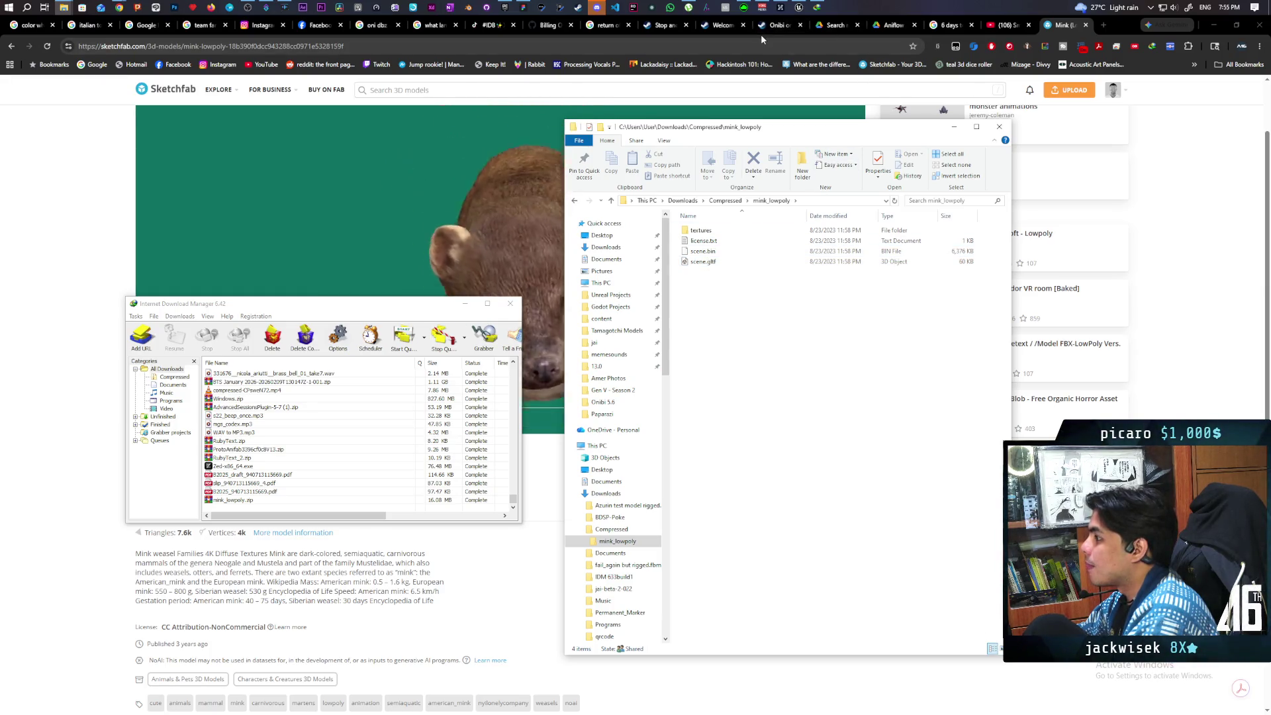
In Unreal's Content Browser, create a new folder named Mink inside Content/Fab.
click(798, 7)
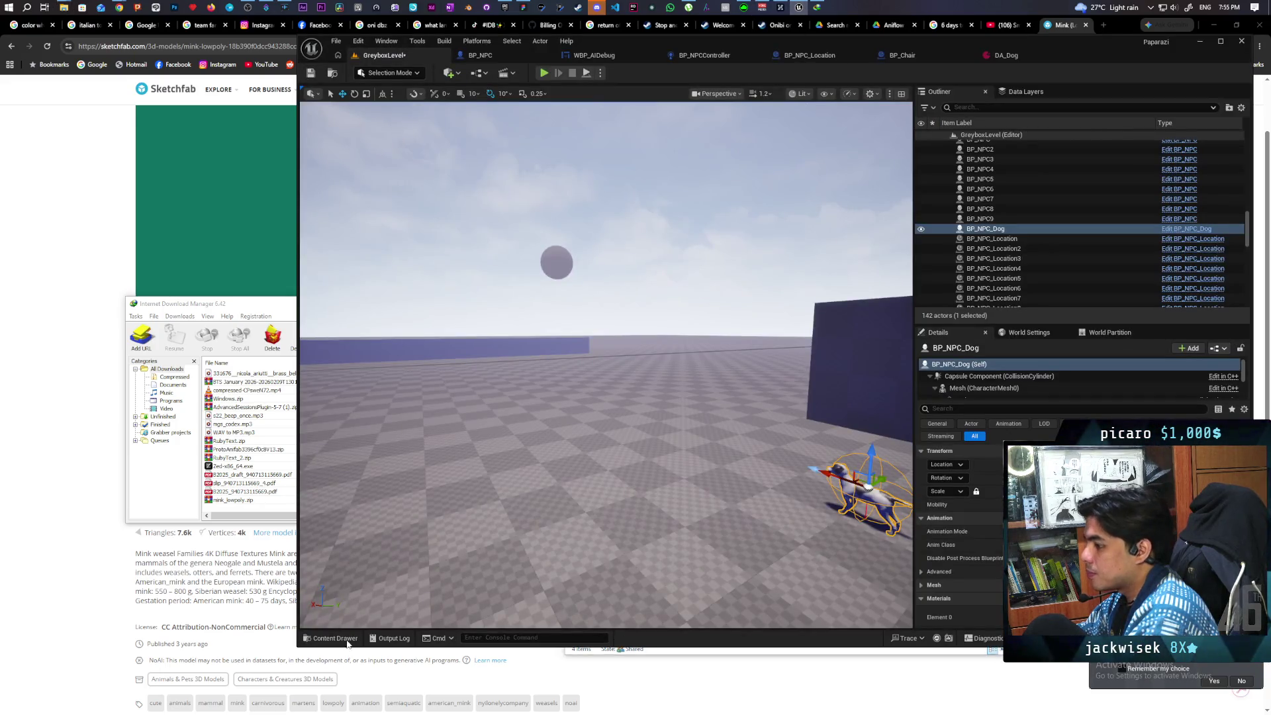
click(347, 641)
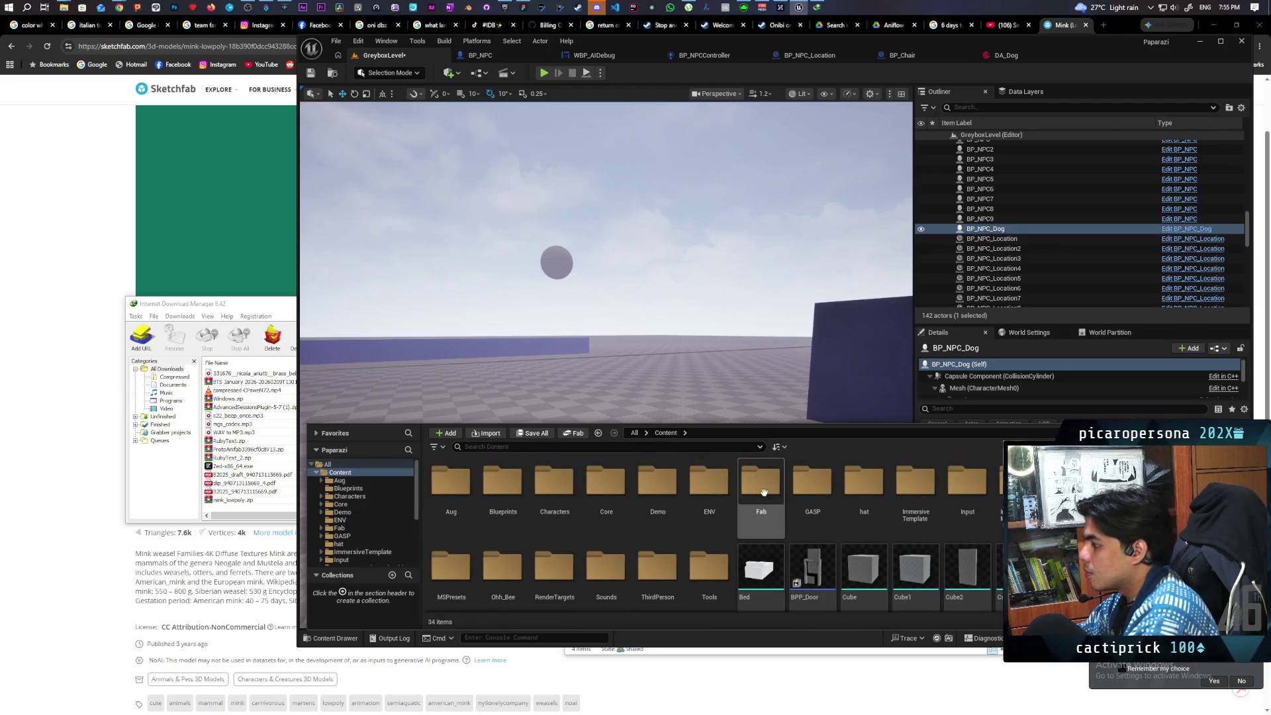
double_click(763, 492)
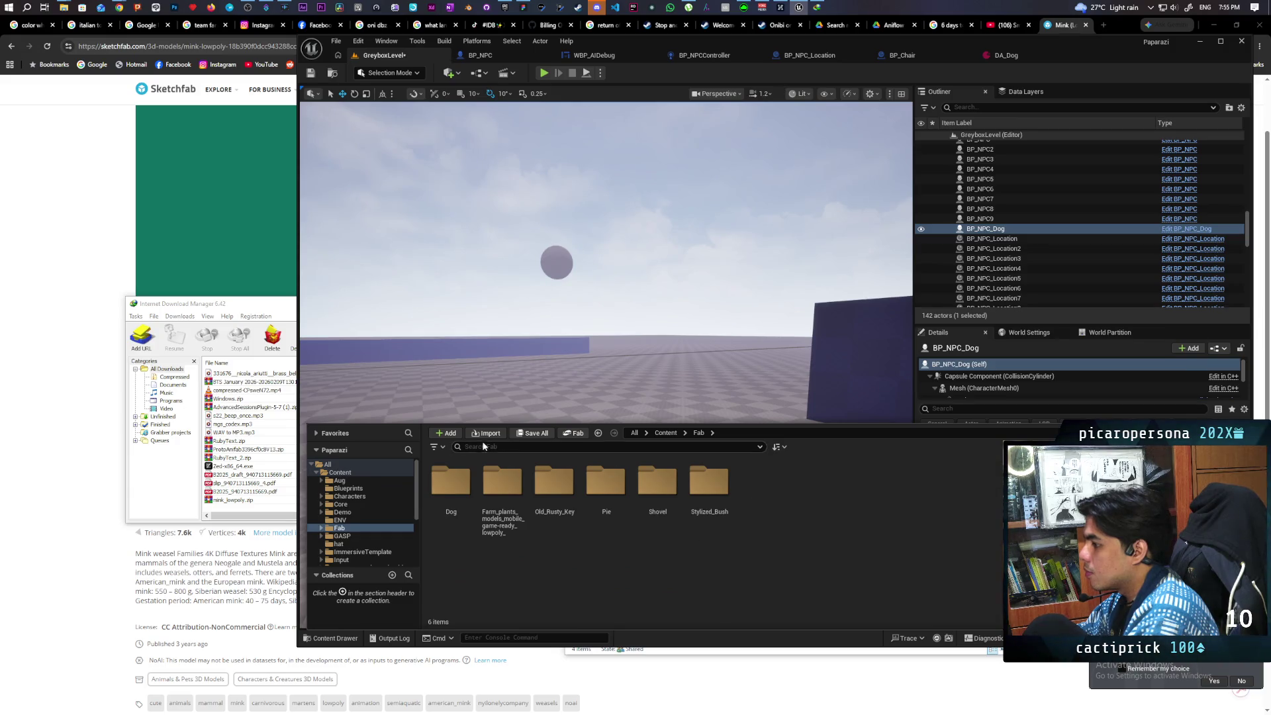
right_click(788, 498)
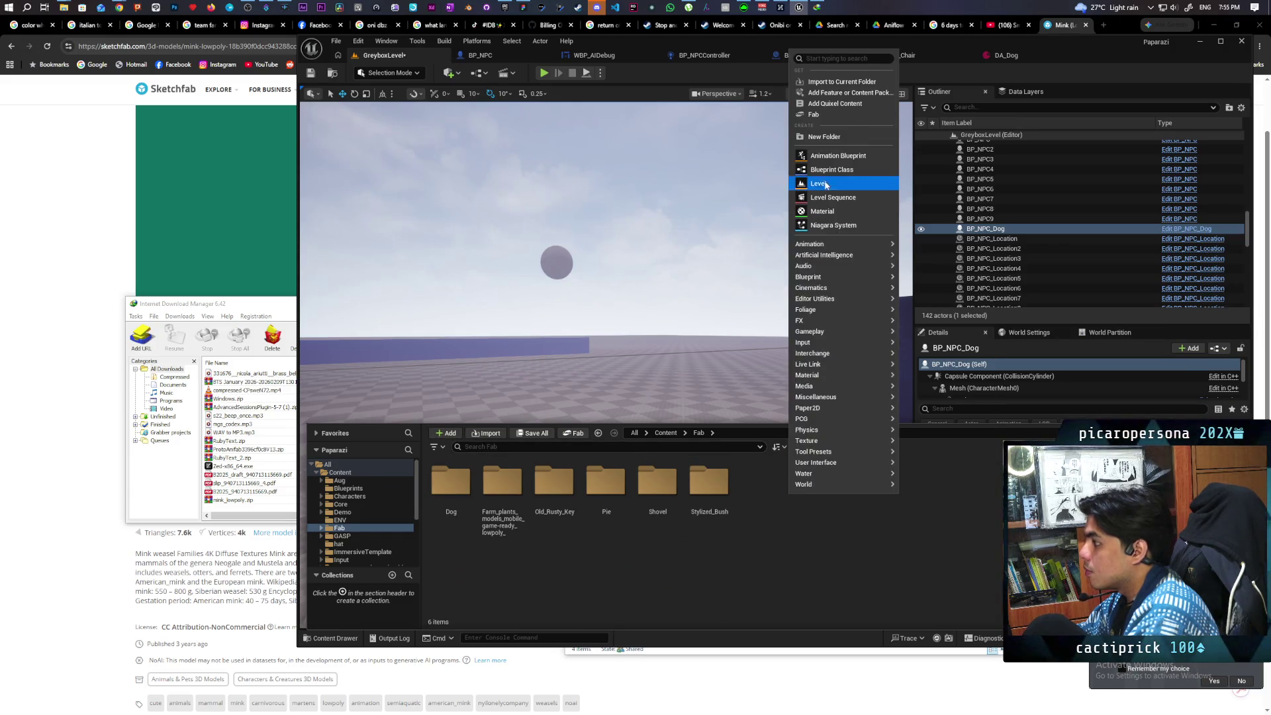
click(821, 139)
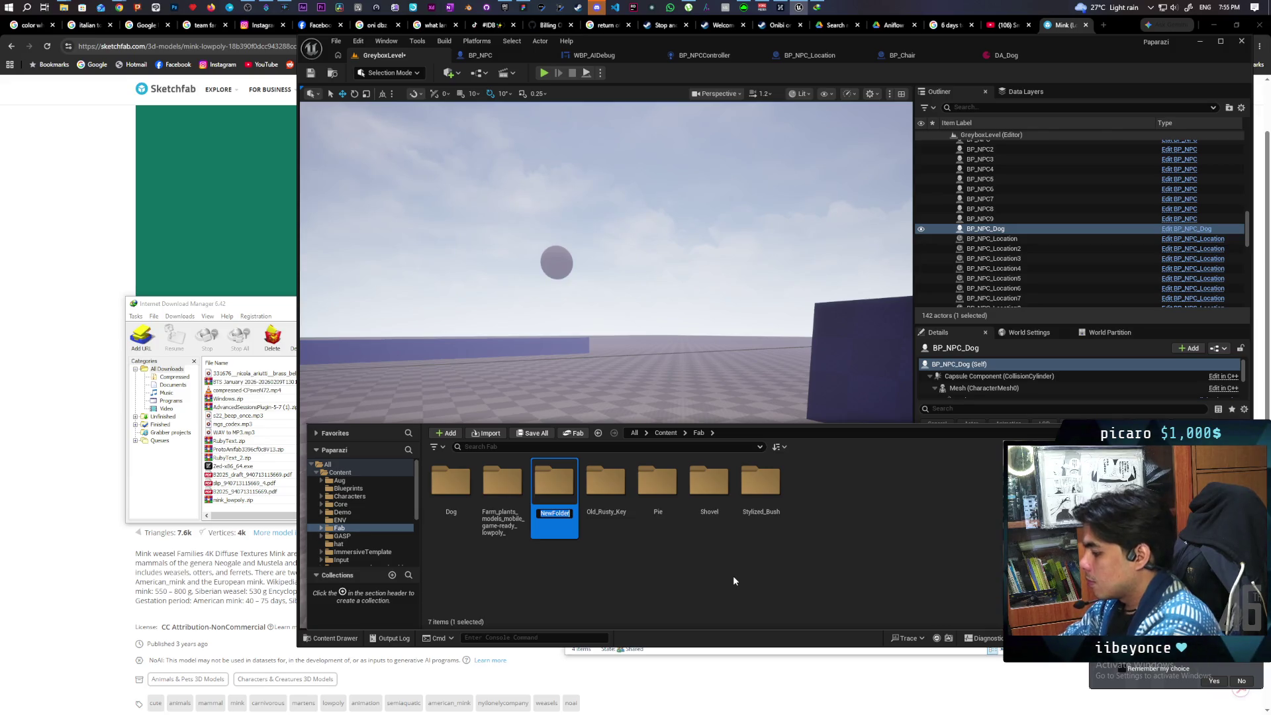
text(Mink)
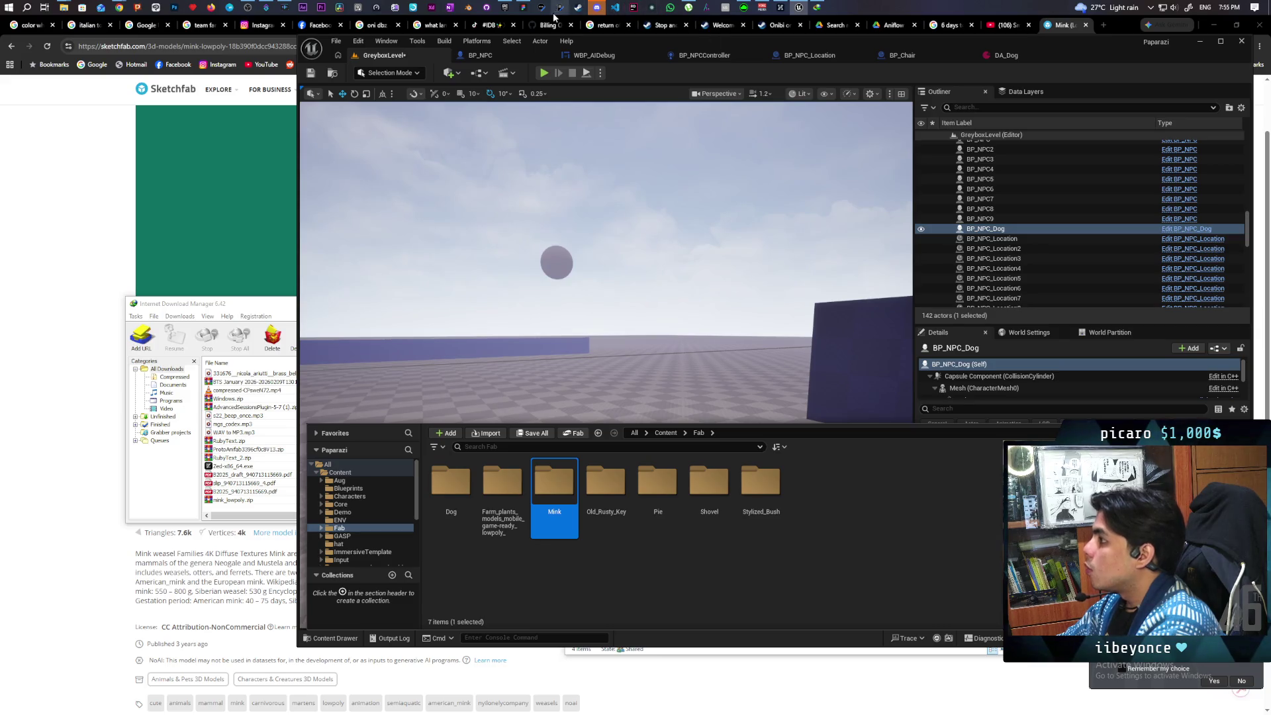
Check the mink model's page, then return to the editor and open the empty Mink folder.
click(101, 239)
scroll(669, 280, up, 8)
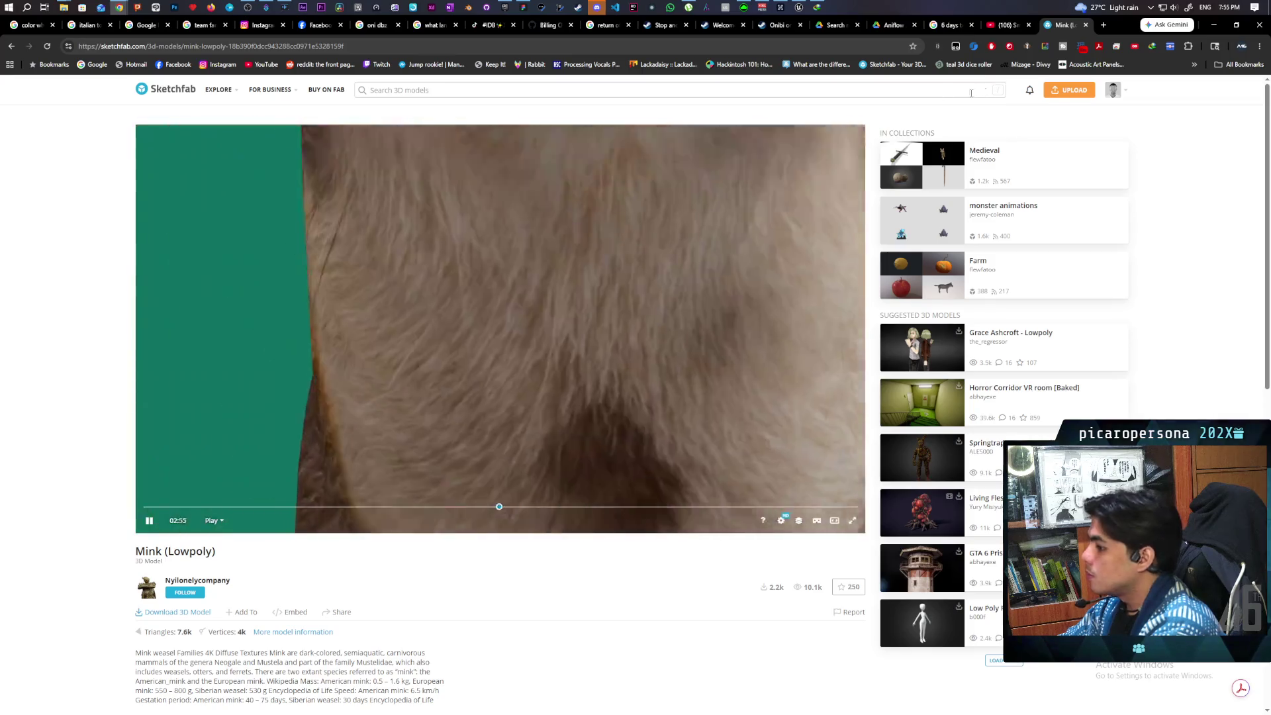
click(1211, 23)
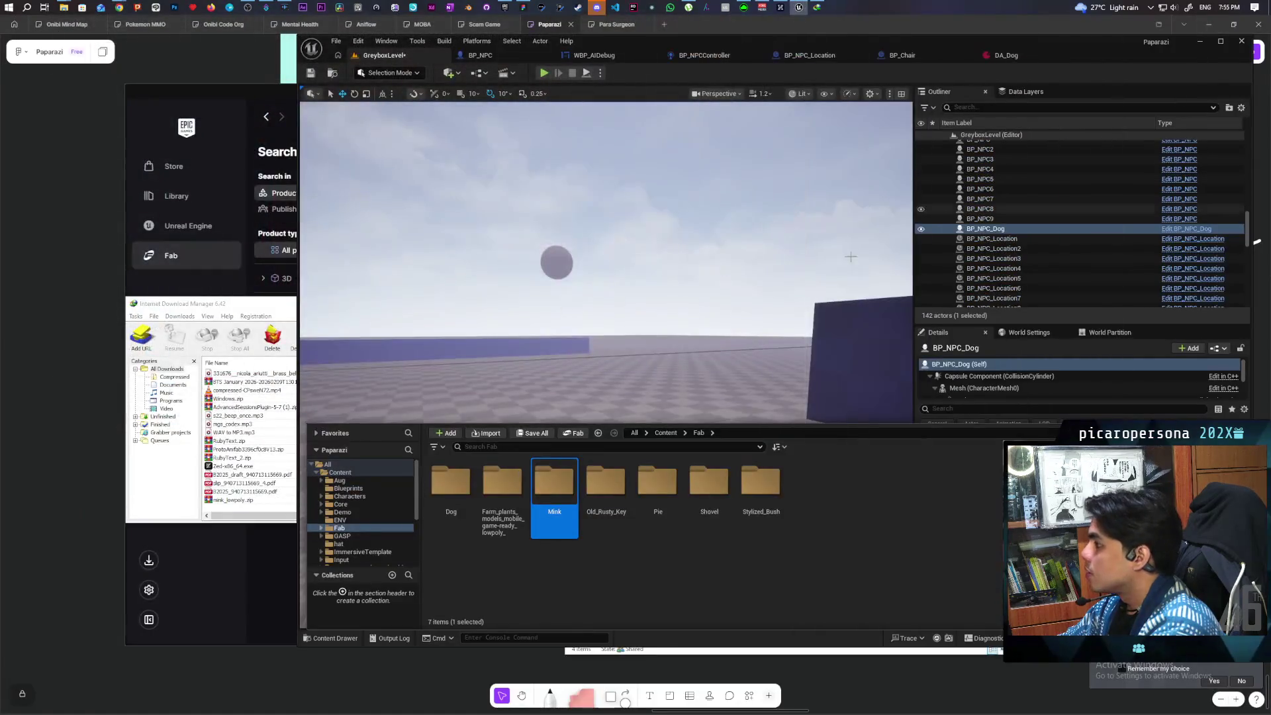
double_click(552, 489)
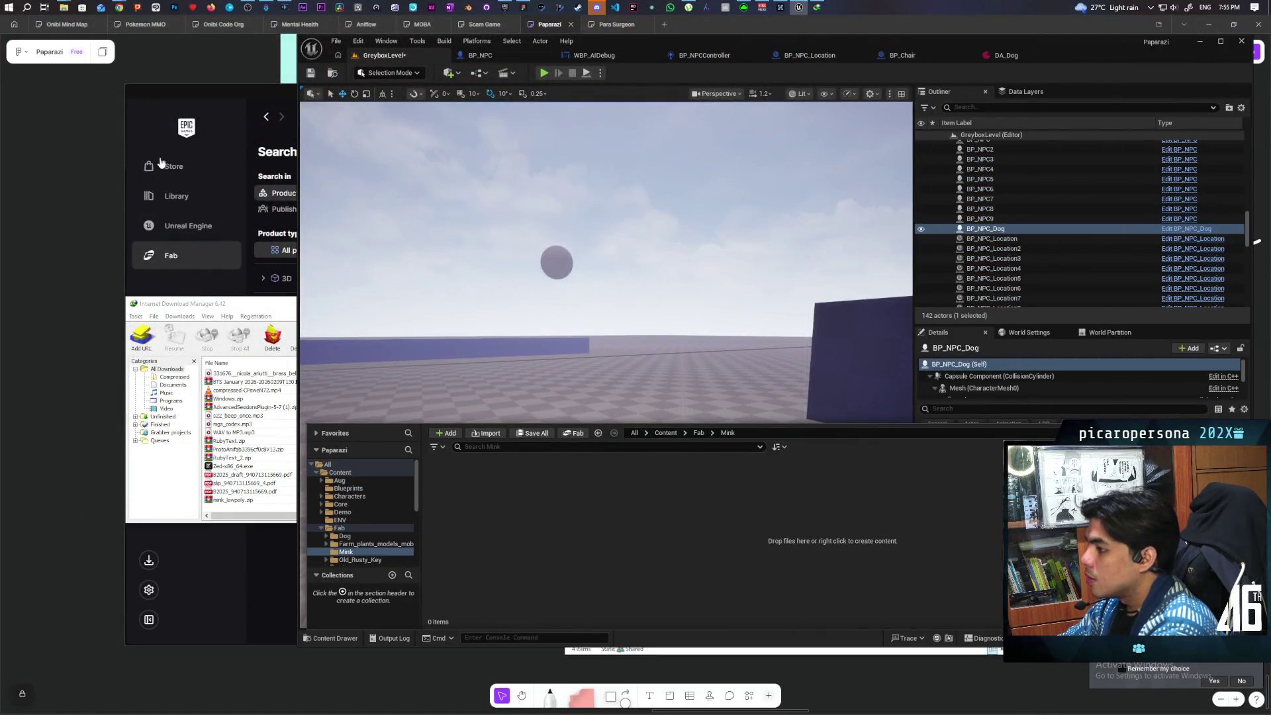
Import scene.gltf from the mink_lowpoly folder into the Mink content folder.
mouse_move(69, 7)
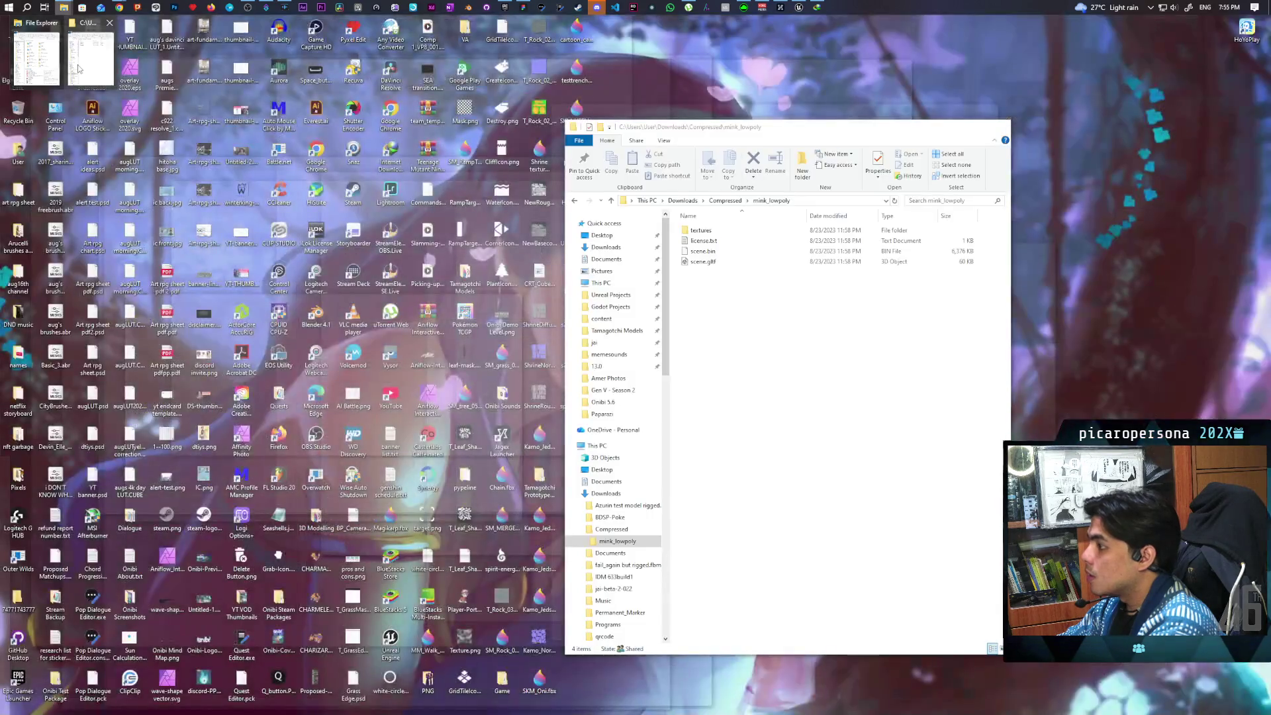
click(90, 59)
drag(733, 135, 150, 212)
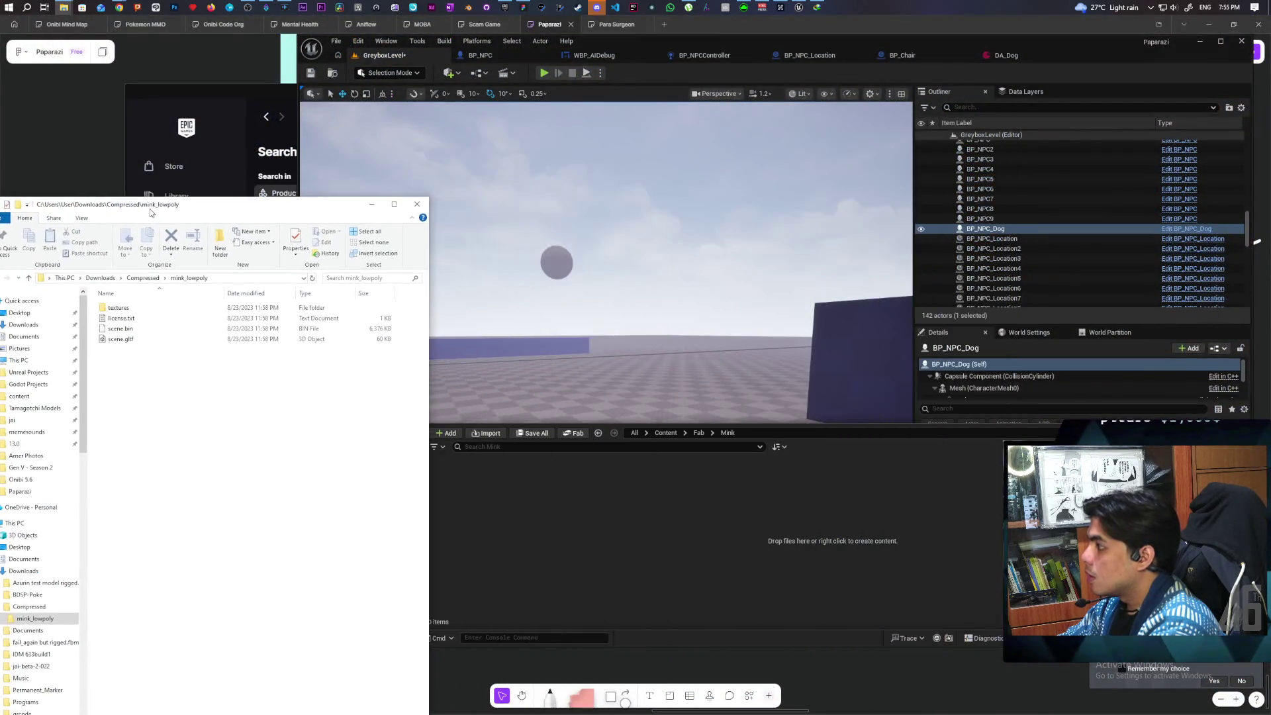
click(121, 339)
drag(533, 521, 634, 528)
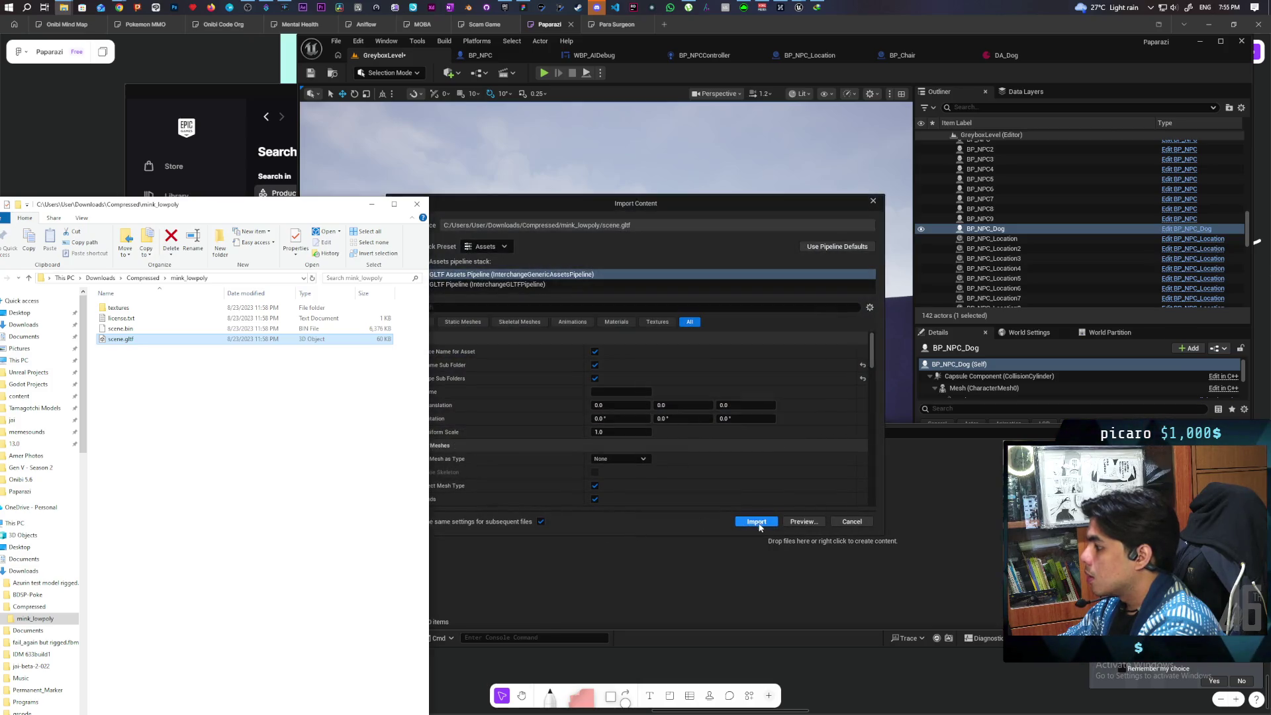
click(756, 522)
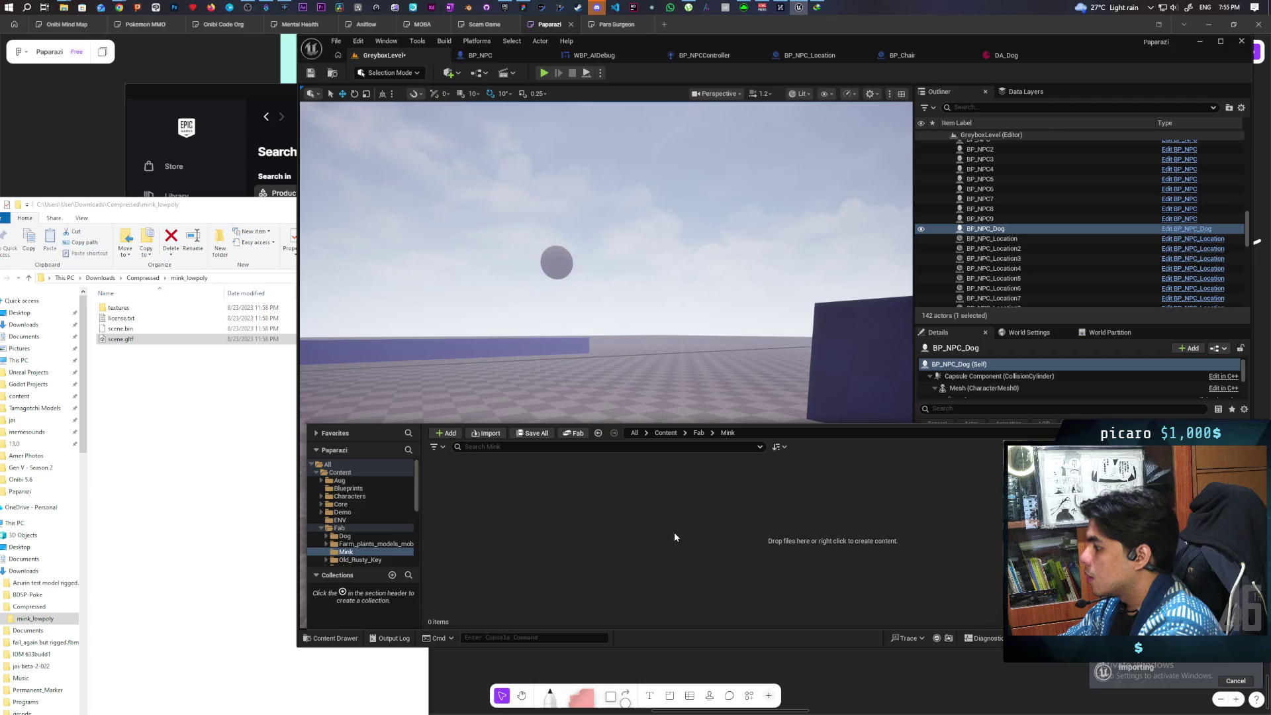
Place the mink's scene skeletal mesh in the level and open its scene_Anim sequence.
double_click(471, 479)
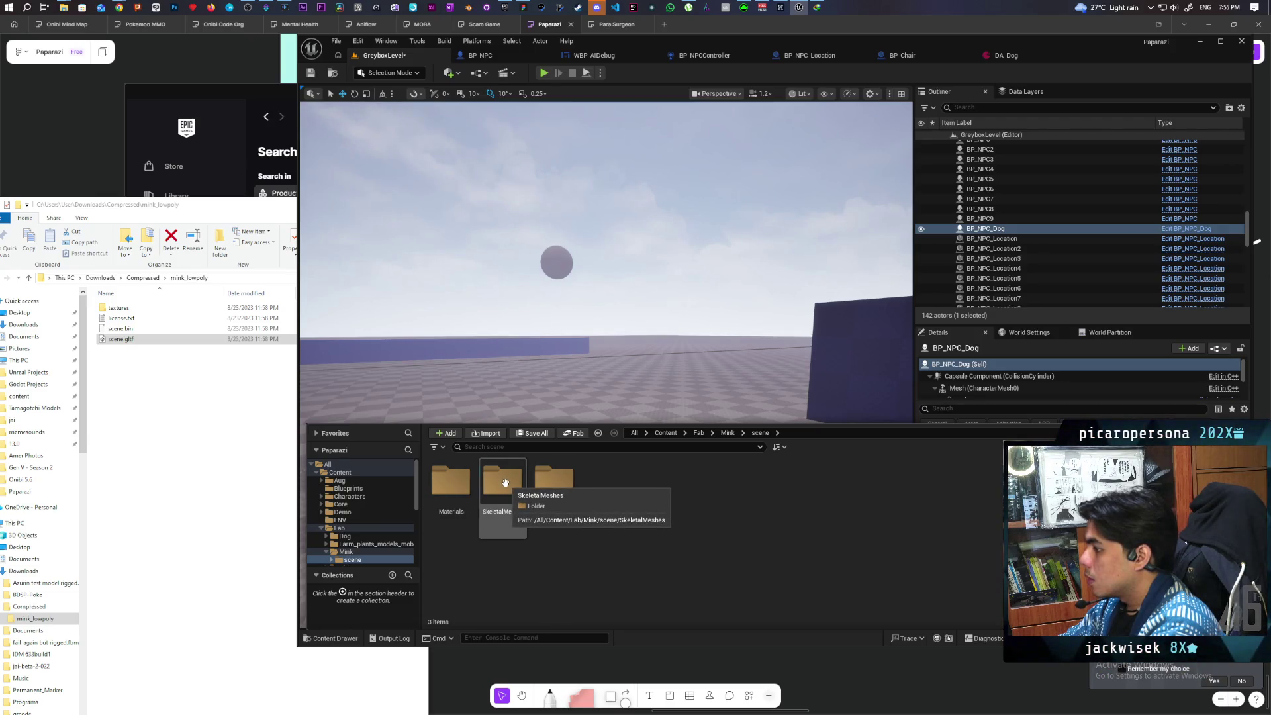
double_click(505, 482)
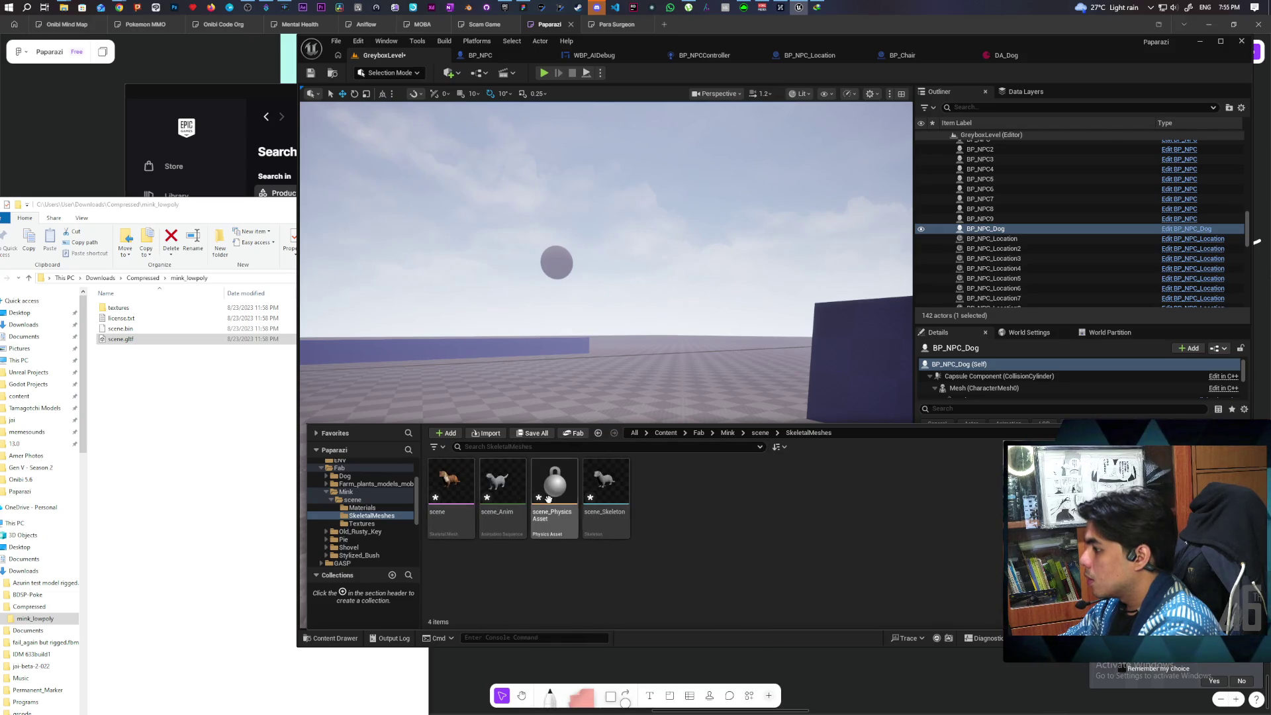
mouse_move(447, 489)
mouse_move(452, 479)
mouse_down()
mouse_move(569, 394)
mouse_move(595, 467)
mouse_move(652, 523)
mouse_up()
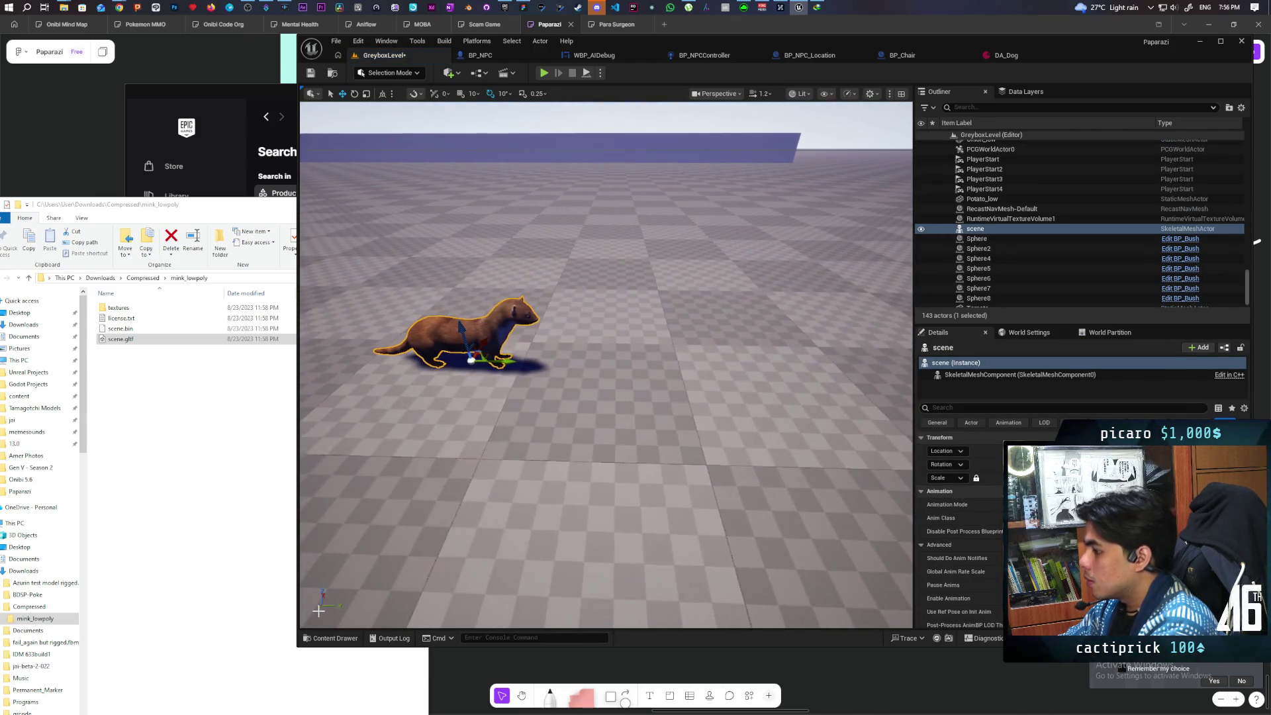
click(333, 638)
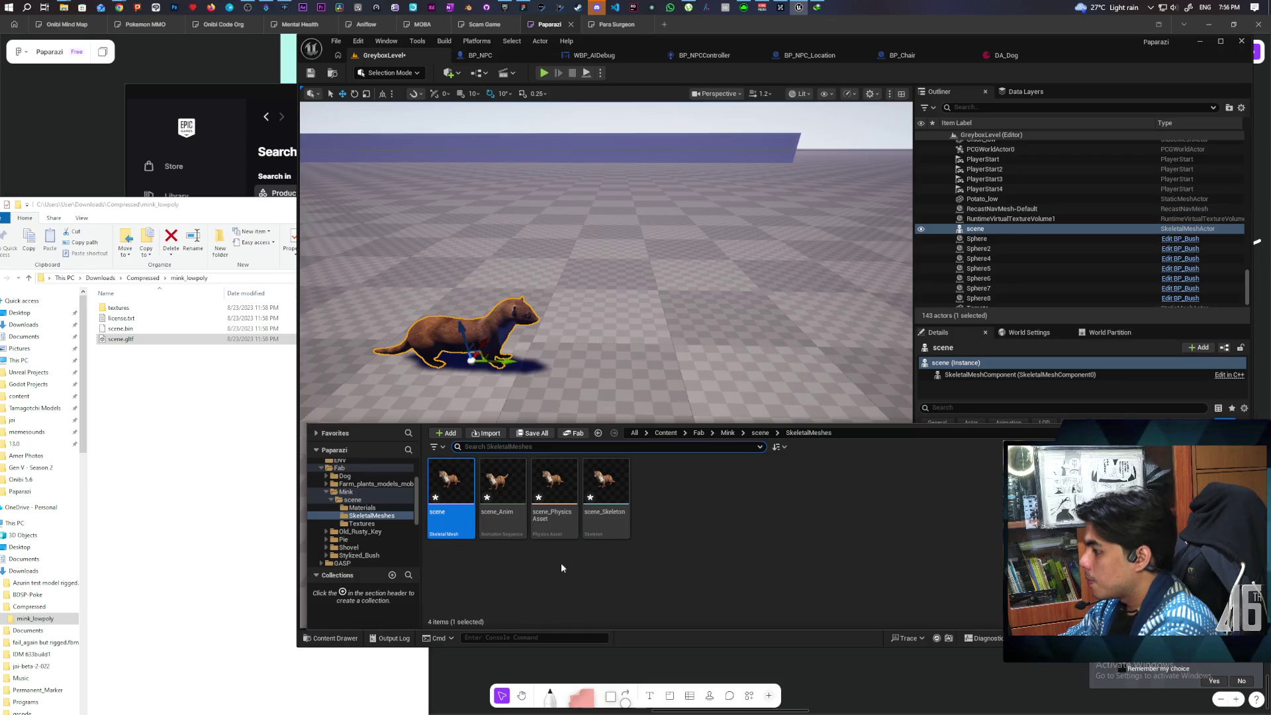
double_click(508, 483)
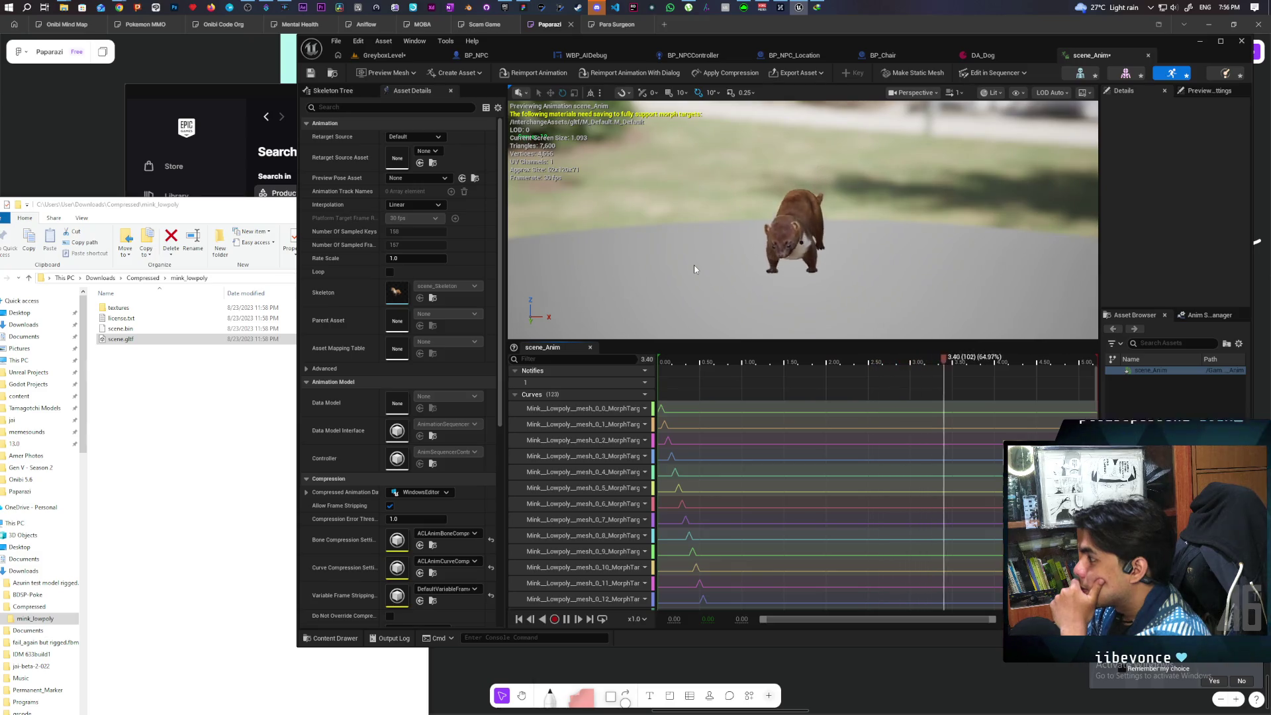
Review scene_Anim's 128 morph target curves, then browse to the asset in the Content Browser.
scroll(582, 514, down, 3)
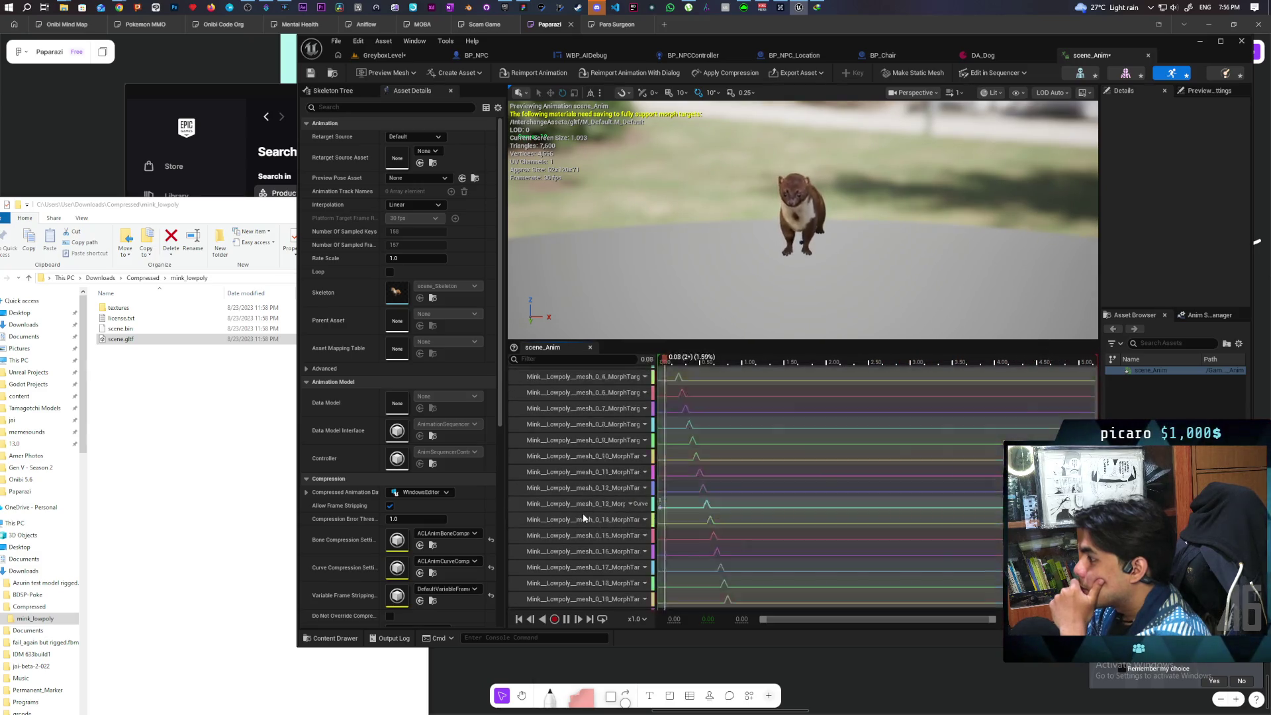
scroll(582, 513, down, 10)
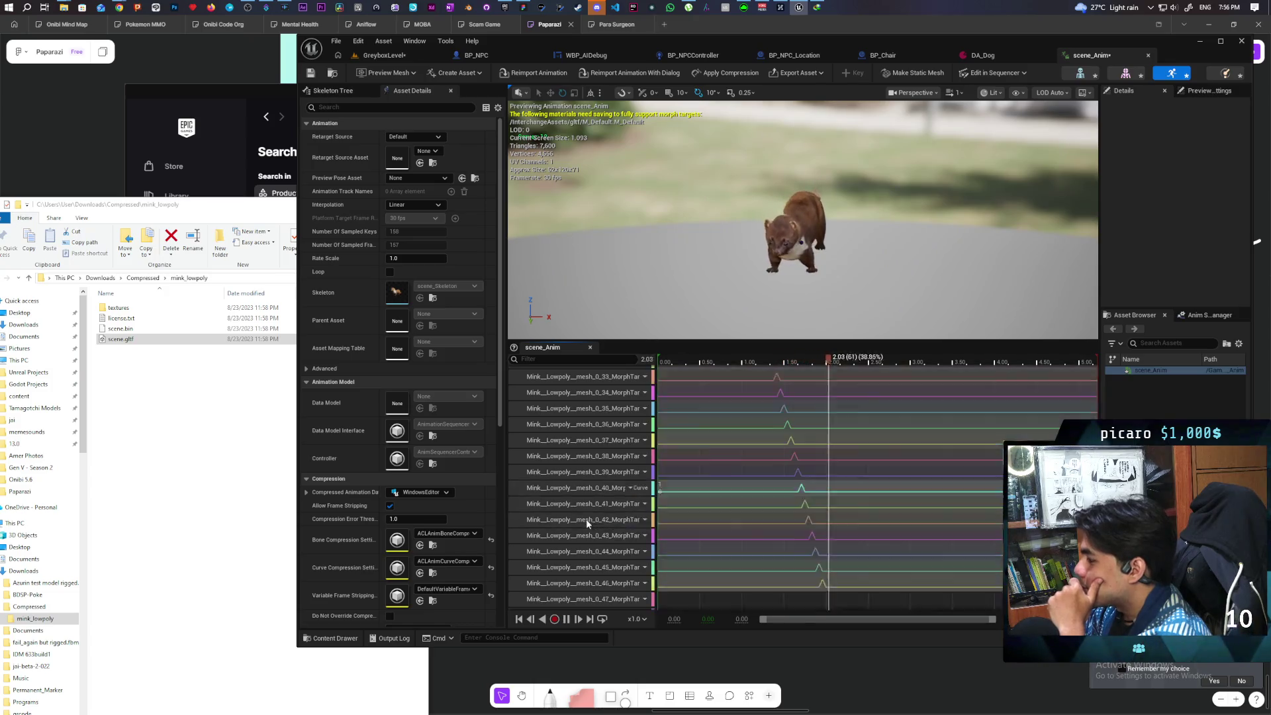
scroll(587, 523, down, 1)
scroll(593, 517, up, 8)
scroll(592, 516, up, 2)
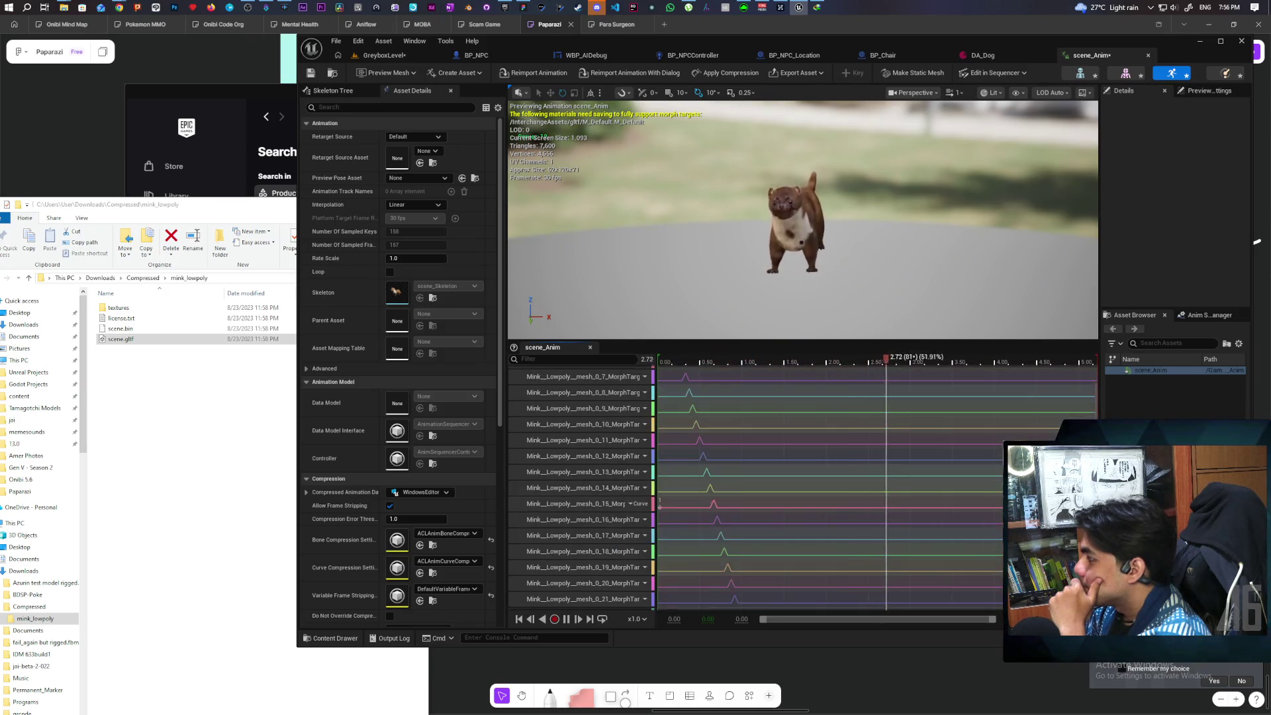
scroll(629, 503, down, 1)
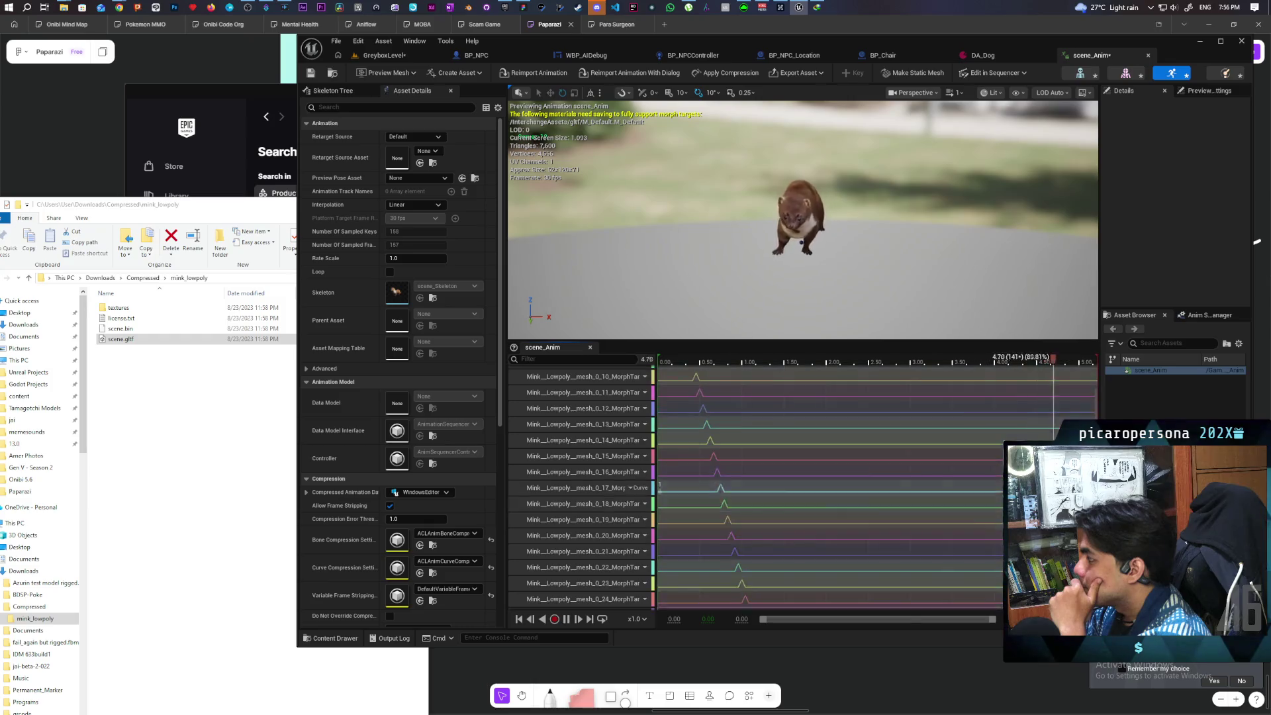
scroll(596, 488, down, 20)
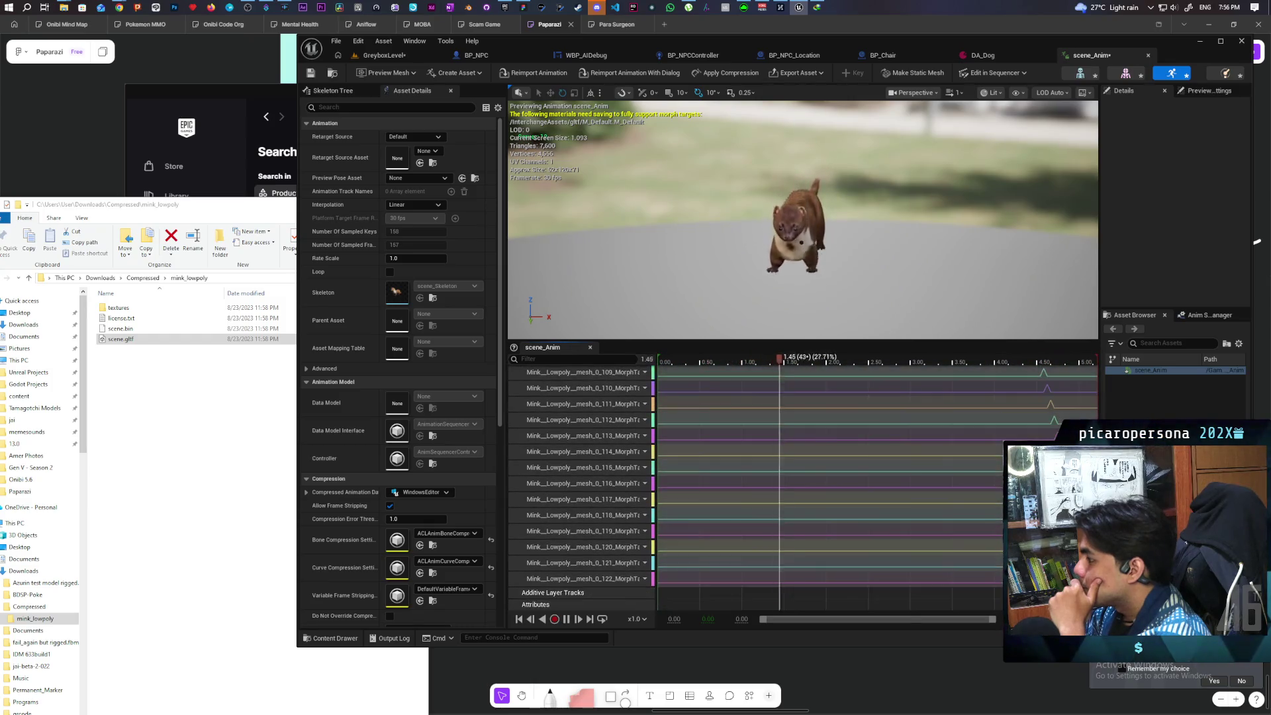
scroll(1095, 397, up, 20)
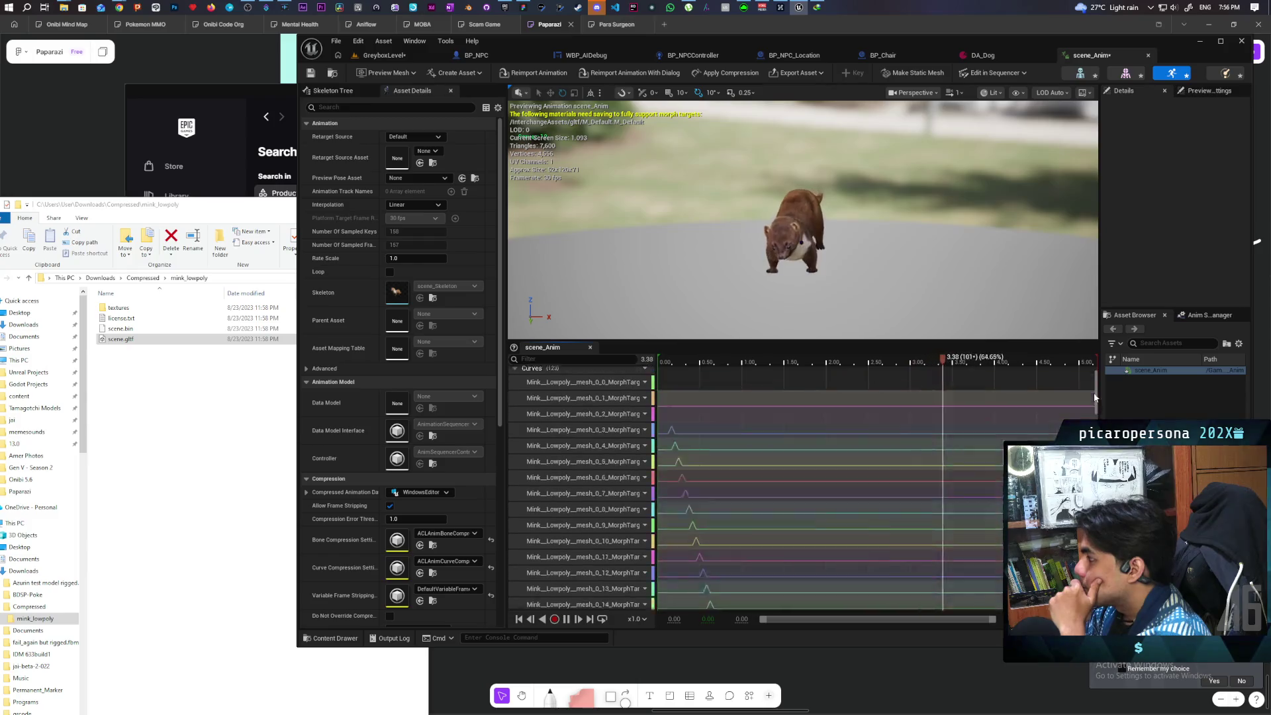
scroll(1094, 397, up, 2)
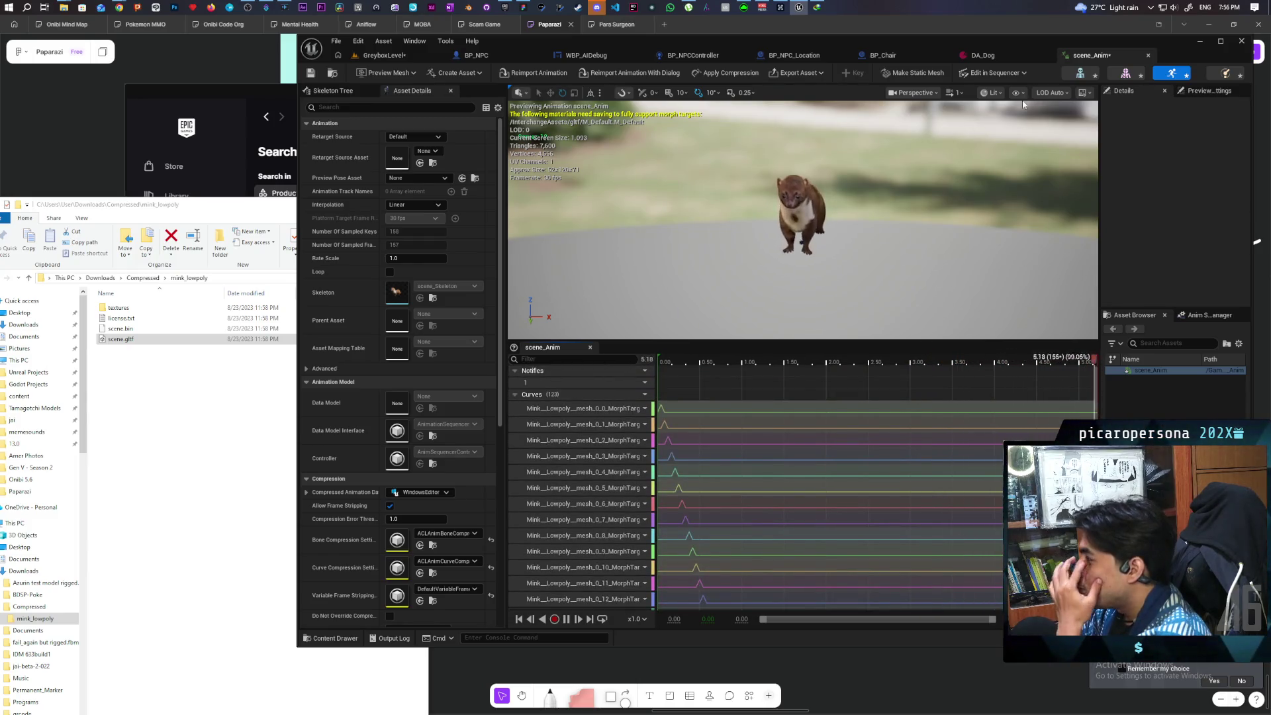
click(335, 74)
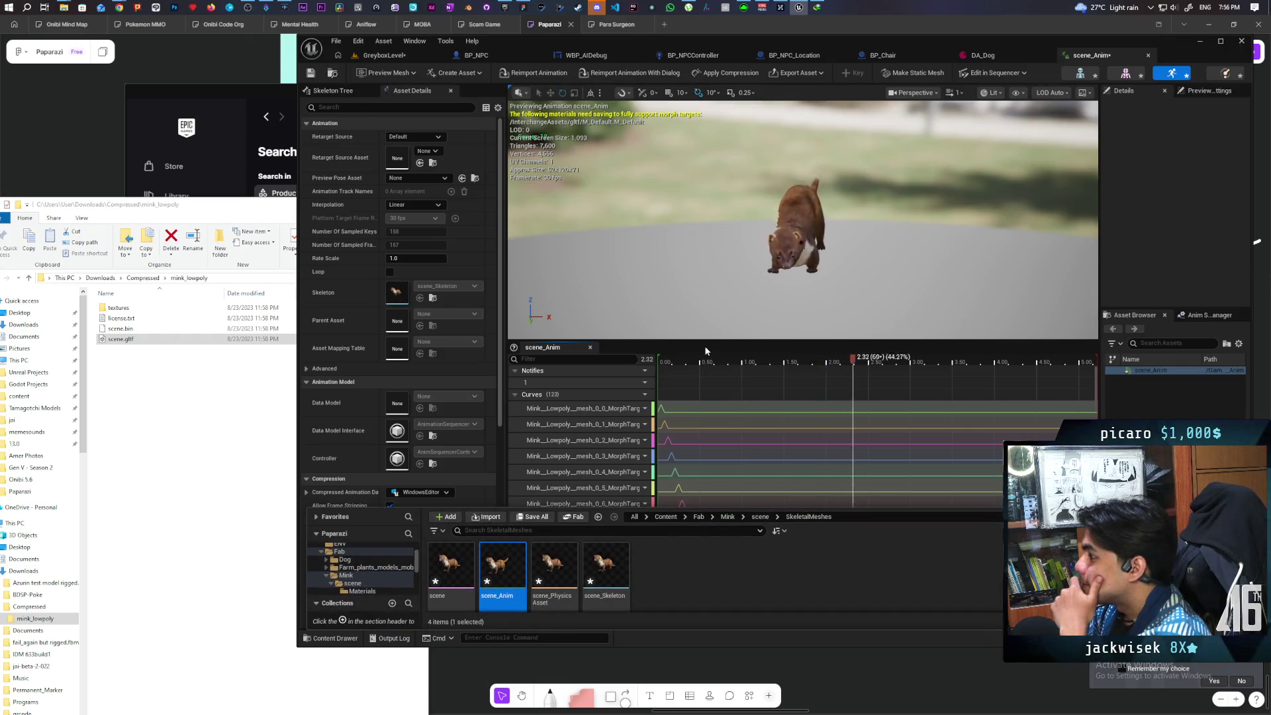
Close the scene_Anim editor, save the level, and return to the GreyboxLevel viewport.
click(1148, 54)
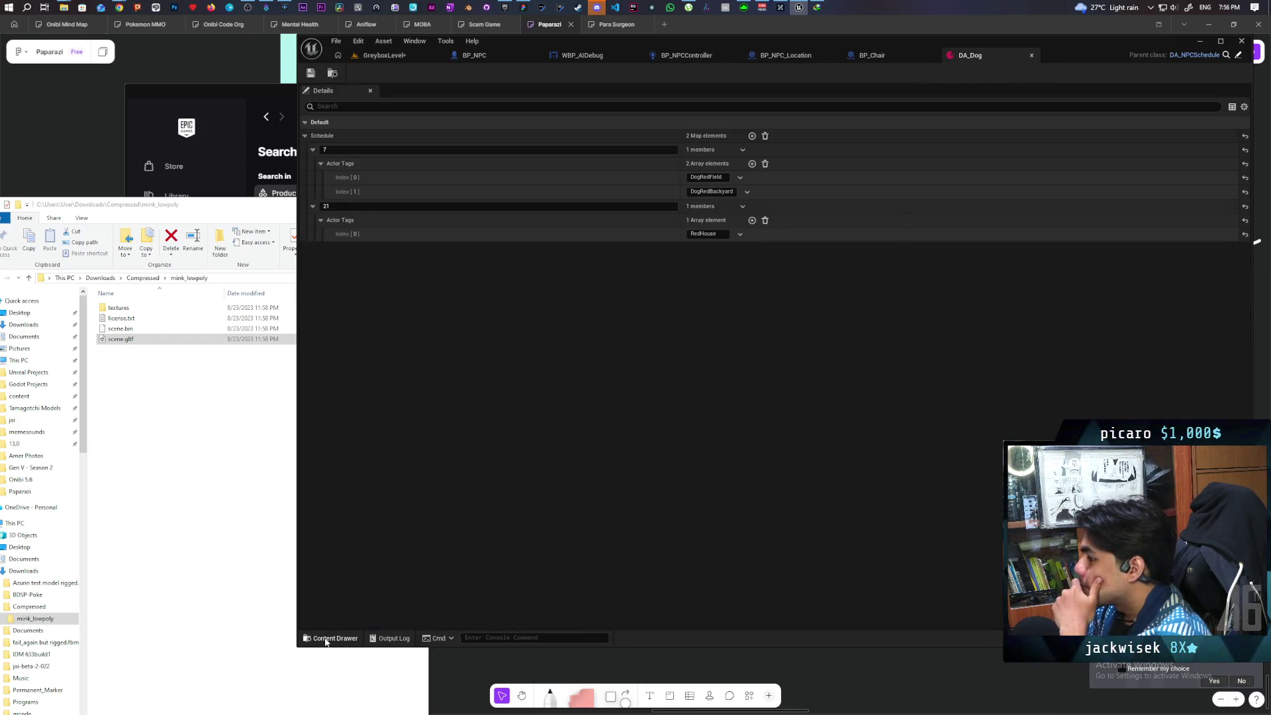
click(331, 638)
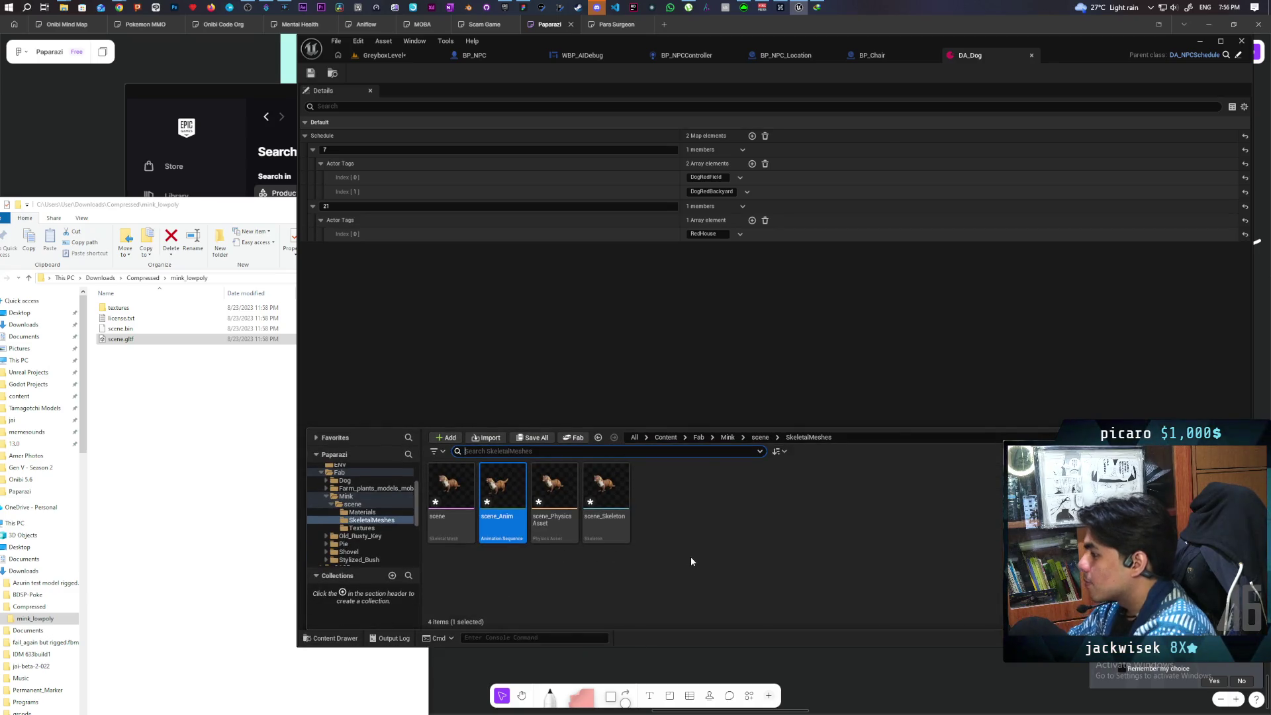
key(ctrl+s)
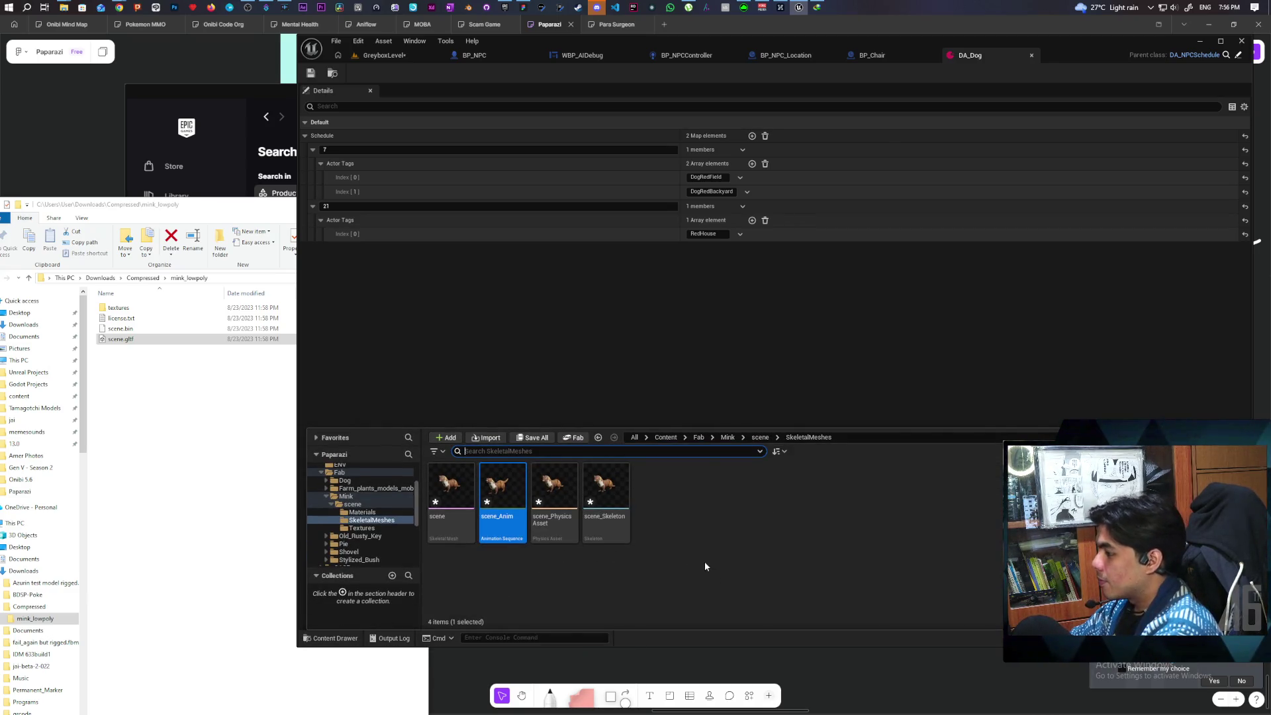
click(405, 54)
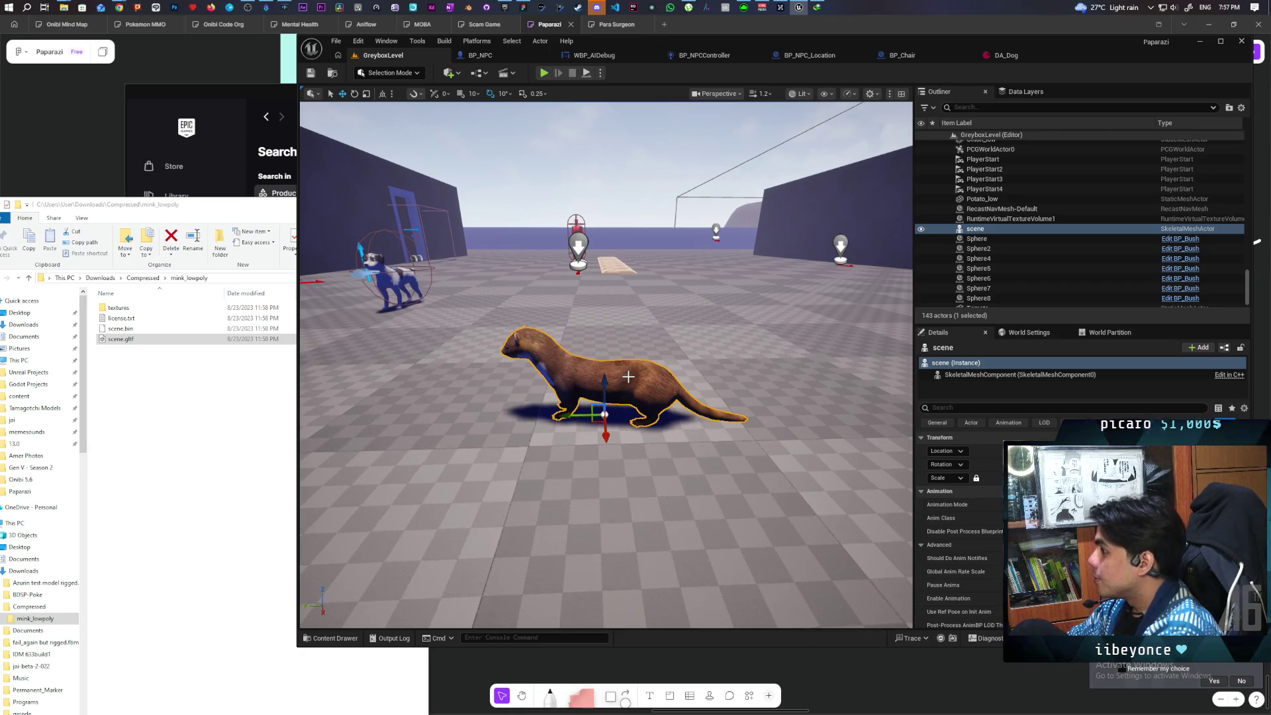
Open the mink's scene skeletal mesh in the Skeletal Mesh editor.
click(334, 637)
right_click(456, 481)
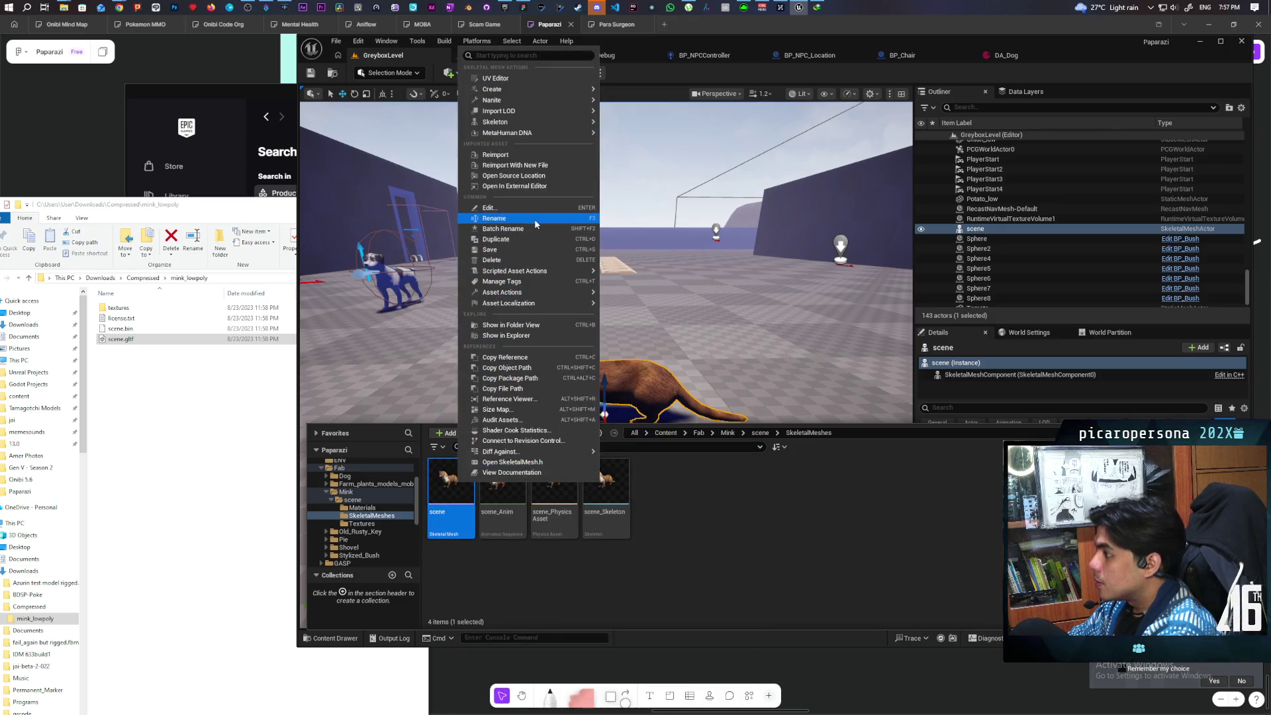
mouse_move(568, 93)
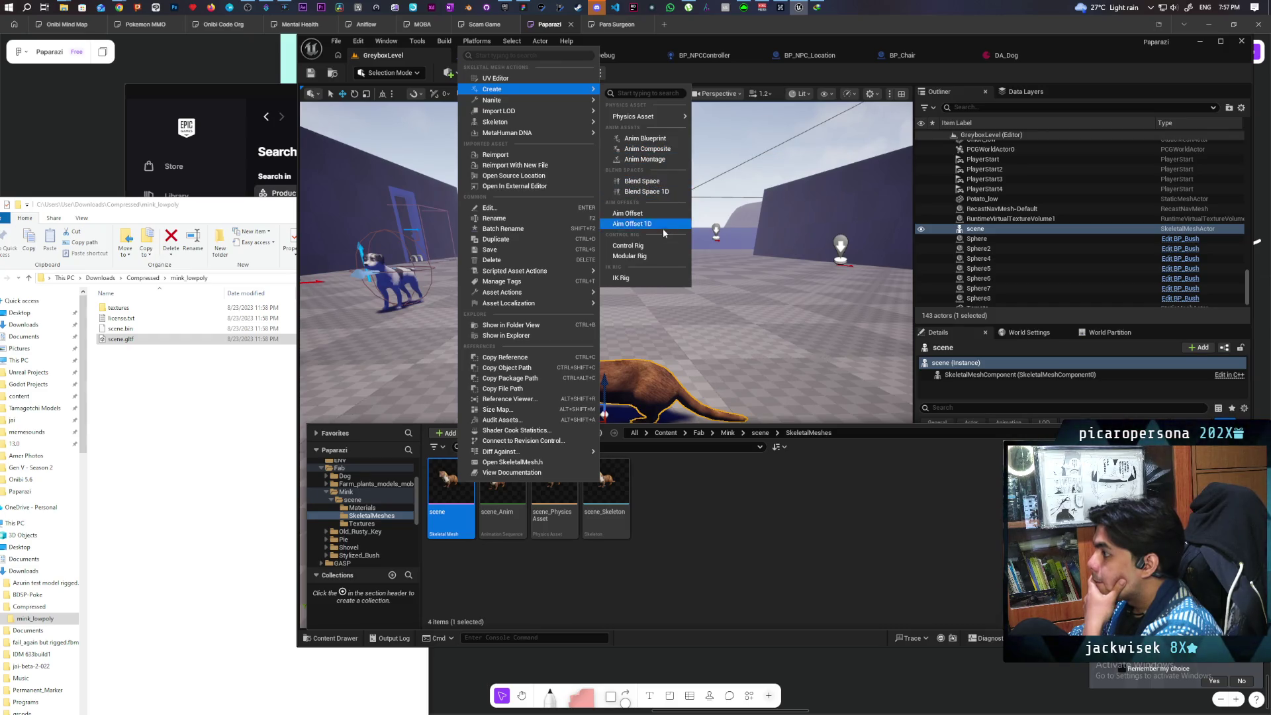
click(544, 579)
click(453, 492)
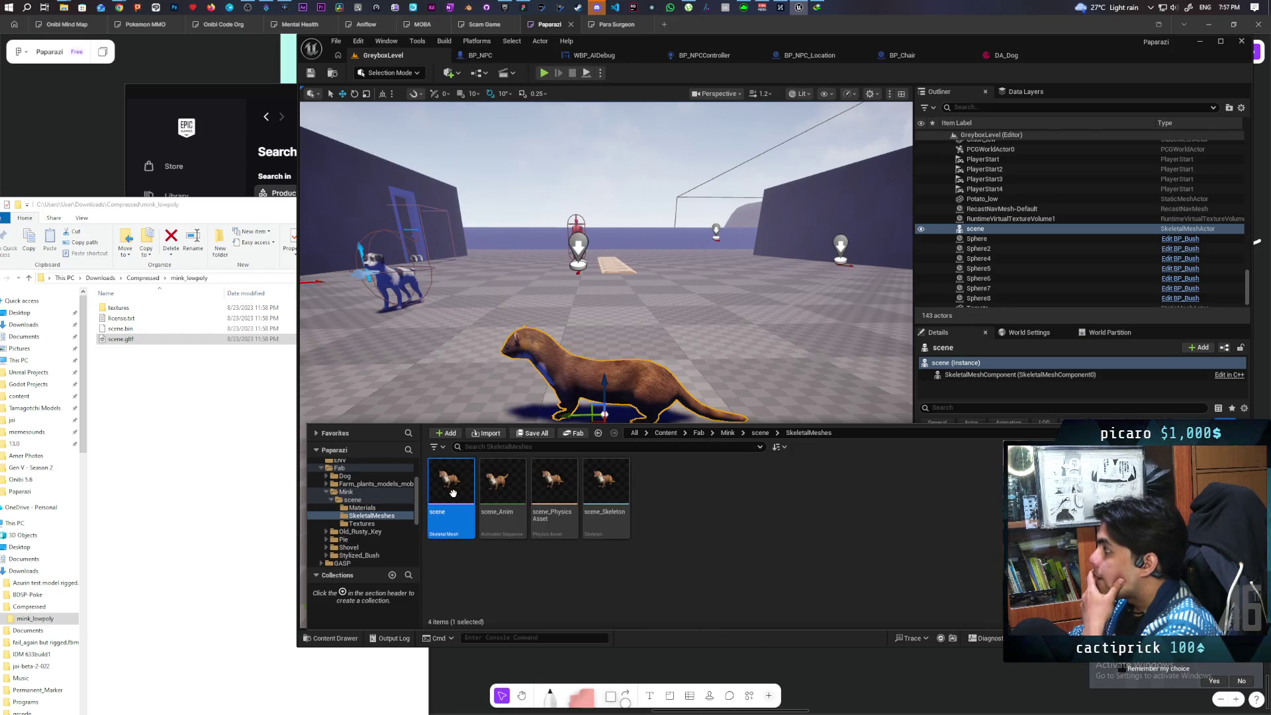
double_click(454, 497)
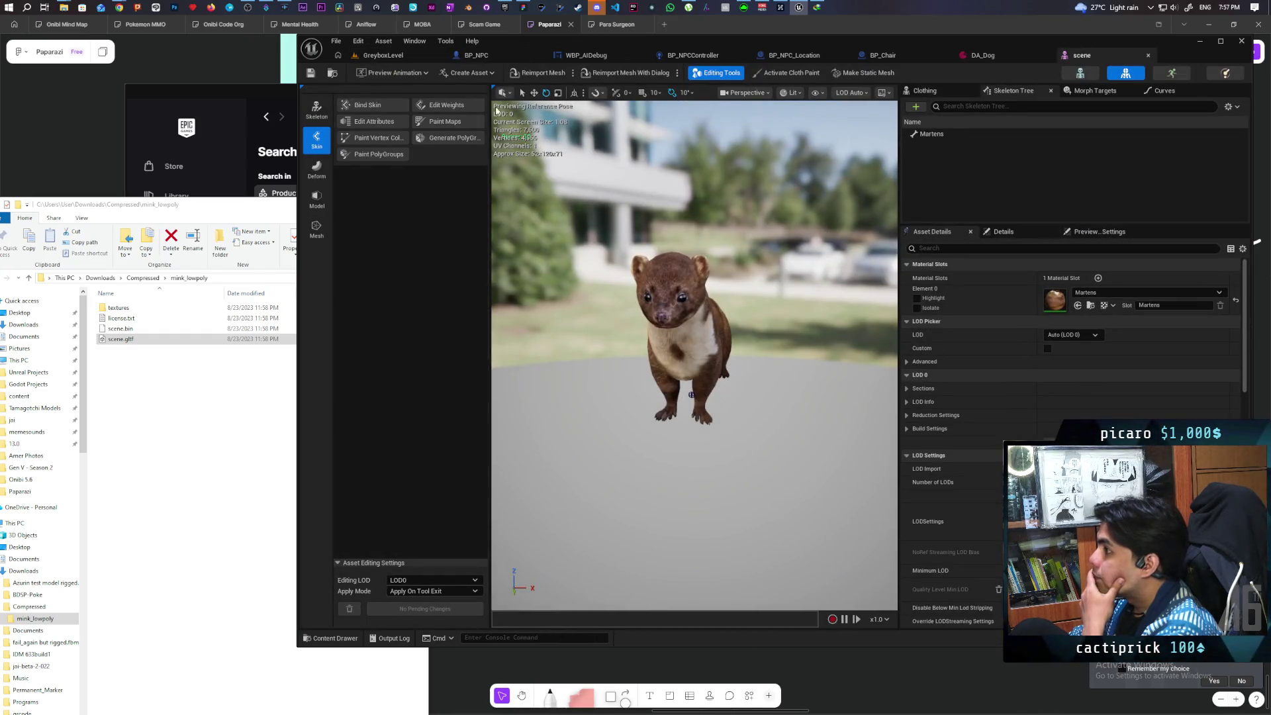
Look over the mesh's Create Asset options, then reopen the scene_Anim animation sequence.
click(487, 74)
mouse_move(500, 105)
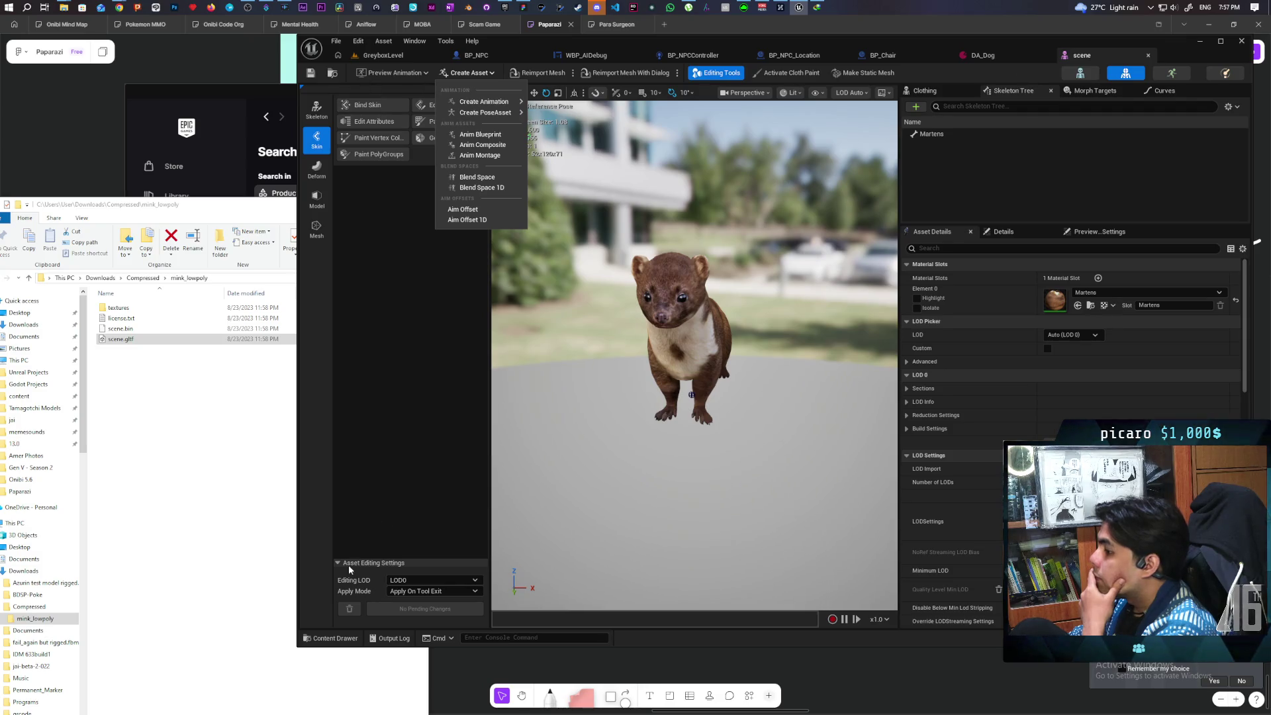
click(332, 638)
double_click(503, 493)
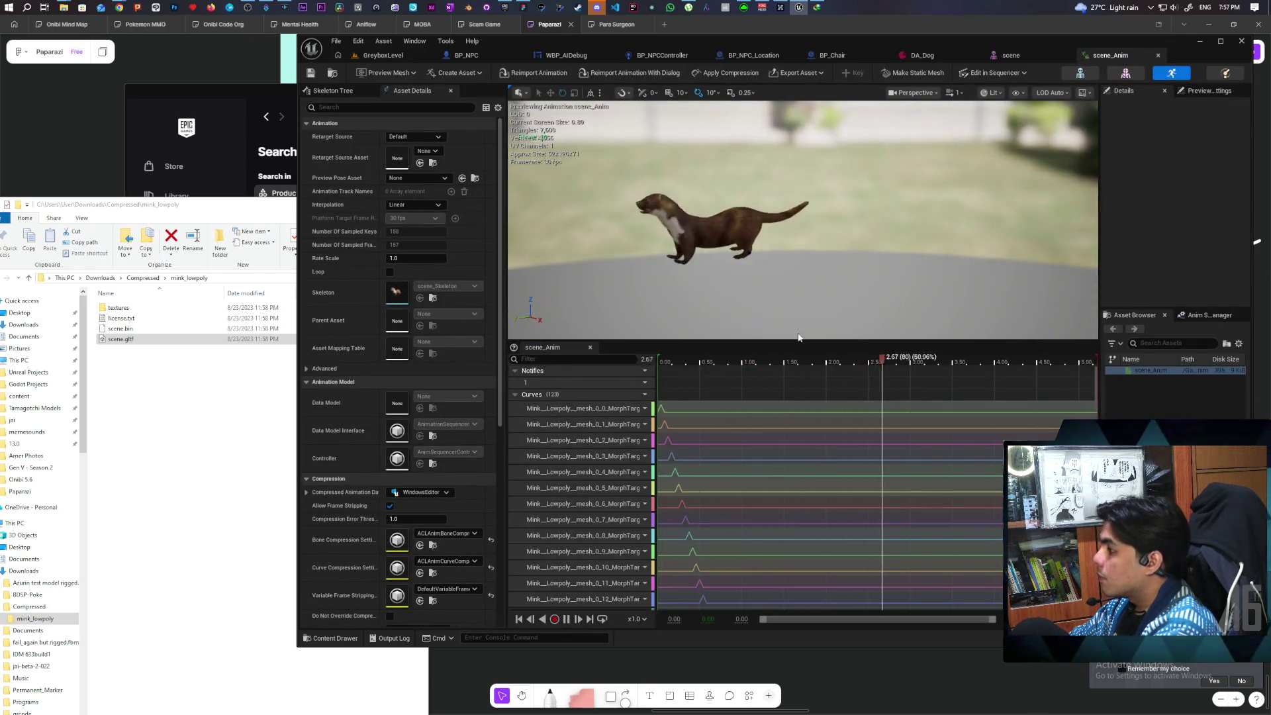
Pause the scene_Anim preview and scrub the playhead back to 0.00.
click(565, 619)
click(956, 363)
mouse_move(957, 363)
mouse_down()
mouse_move(637, 371)
mouse_move(1022, 395)
mouse_up()
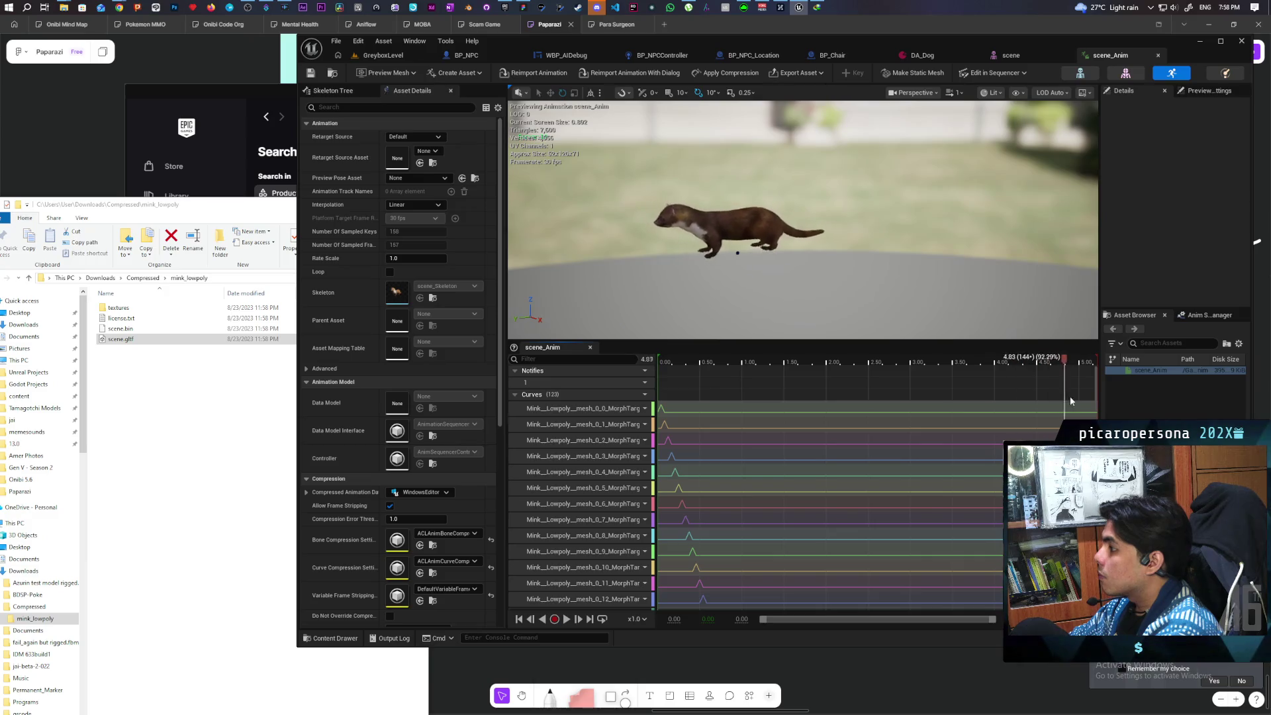
mouse_move(1117, 395)
mouse_down()
mouse_move(637, 379)
mouse_move(1086, 405)
mouse_move(641, 396)
mouse_move(772, 411)
mouse_move(641, 408)
mouse_move(706, 413)
mouse_move(649, 411)
mouse_move(696, 425)
mouse_move(660, 419)
mouse_up()
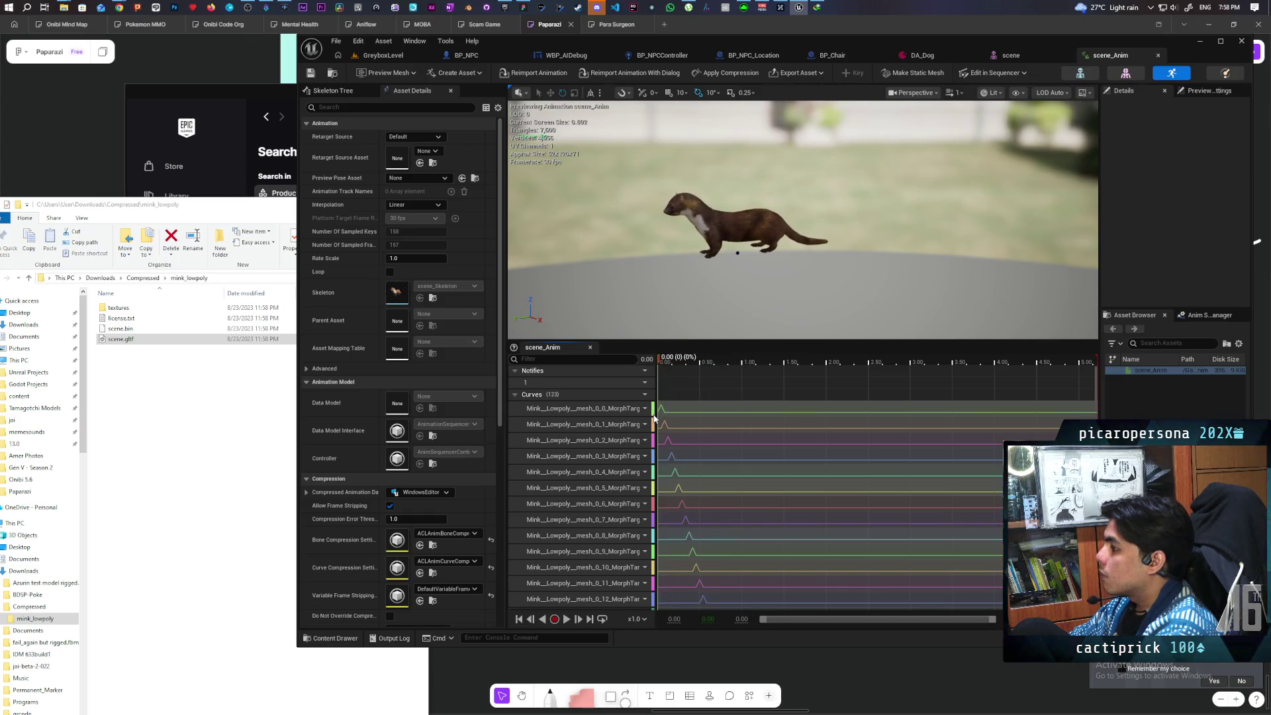
Create an animation from the mink's current pose named mink_run in SkeletalMeshes.
click(478, 73)
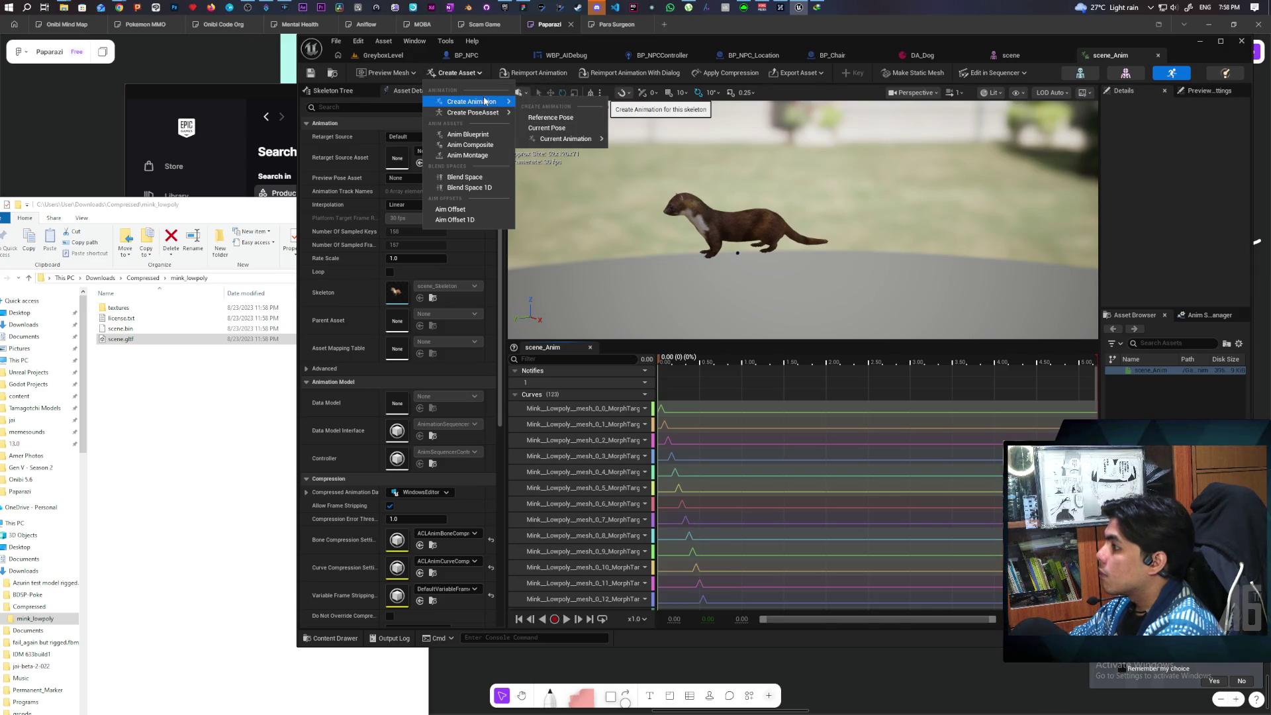
click(553, 129)
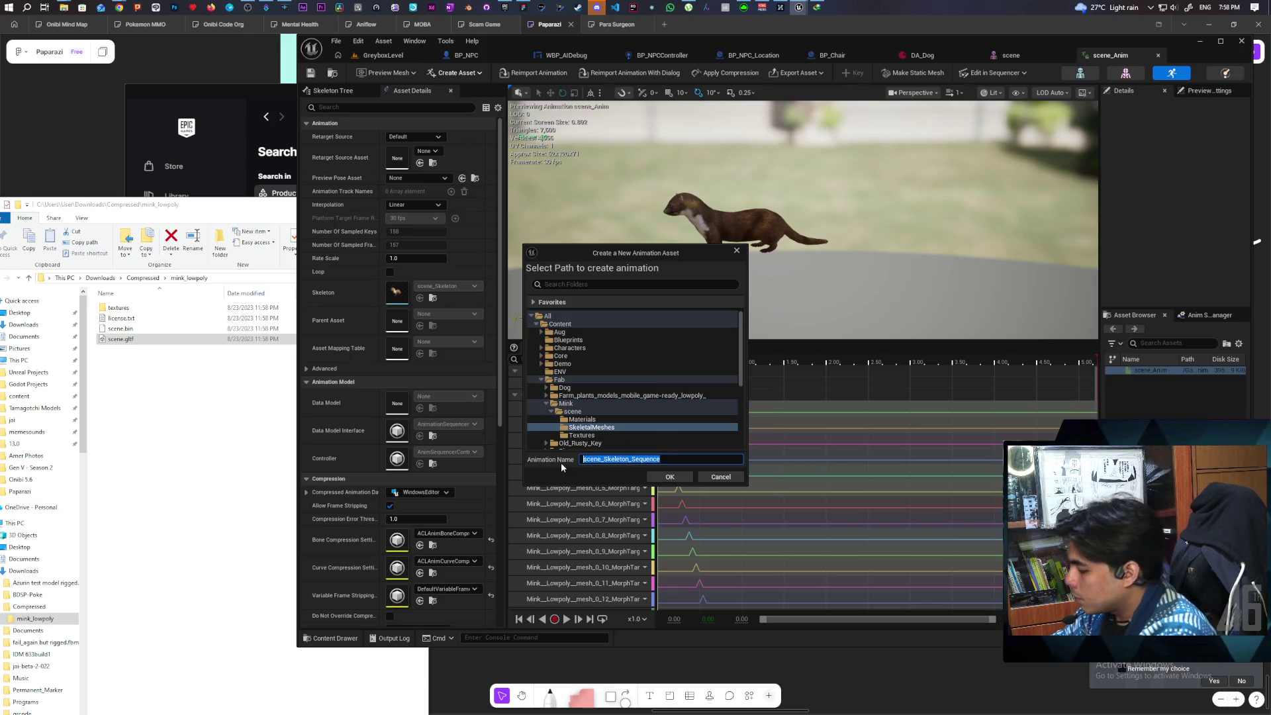
text(mink_)
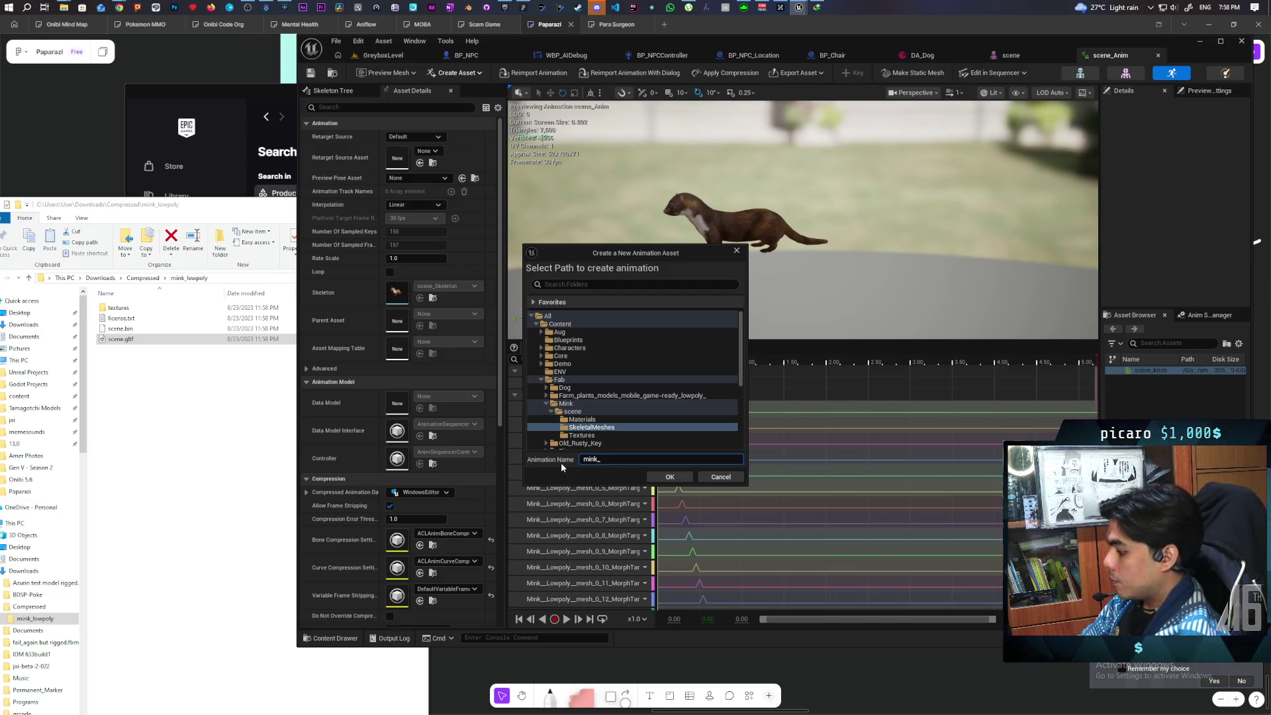
text(run)
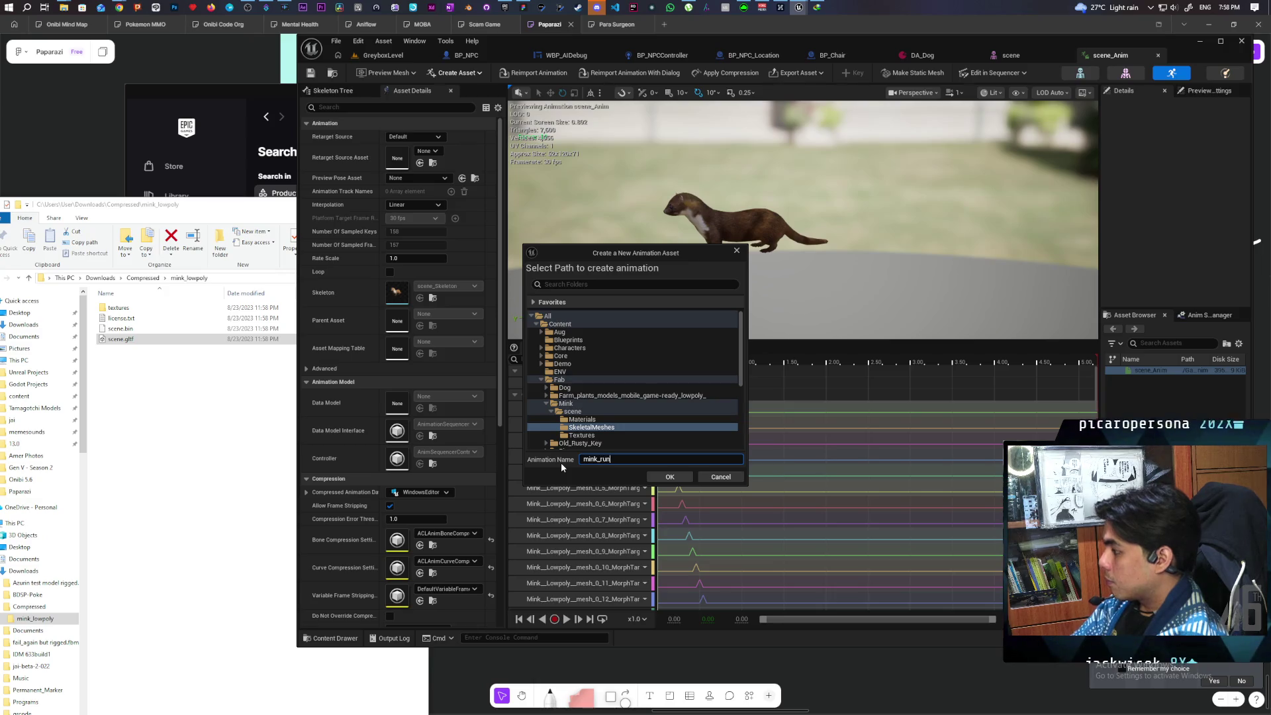
click(670, 477)
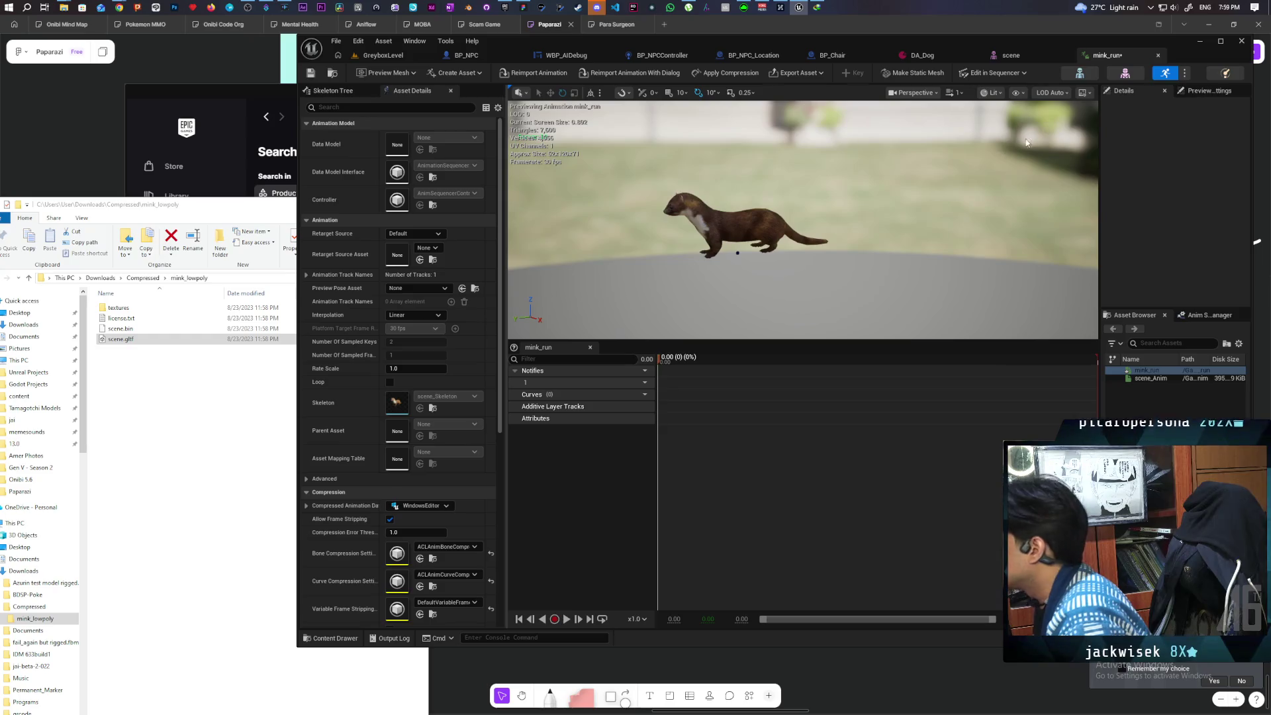
Select the Martens bone, orbit the preview, and switch to the scene skeletal mesh editor.
click(334, 91)
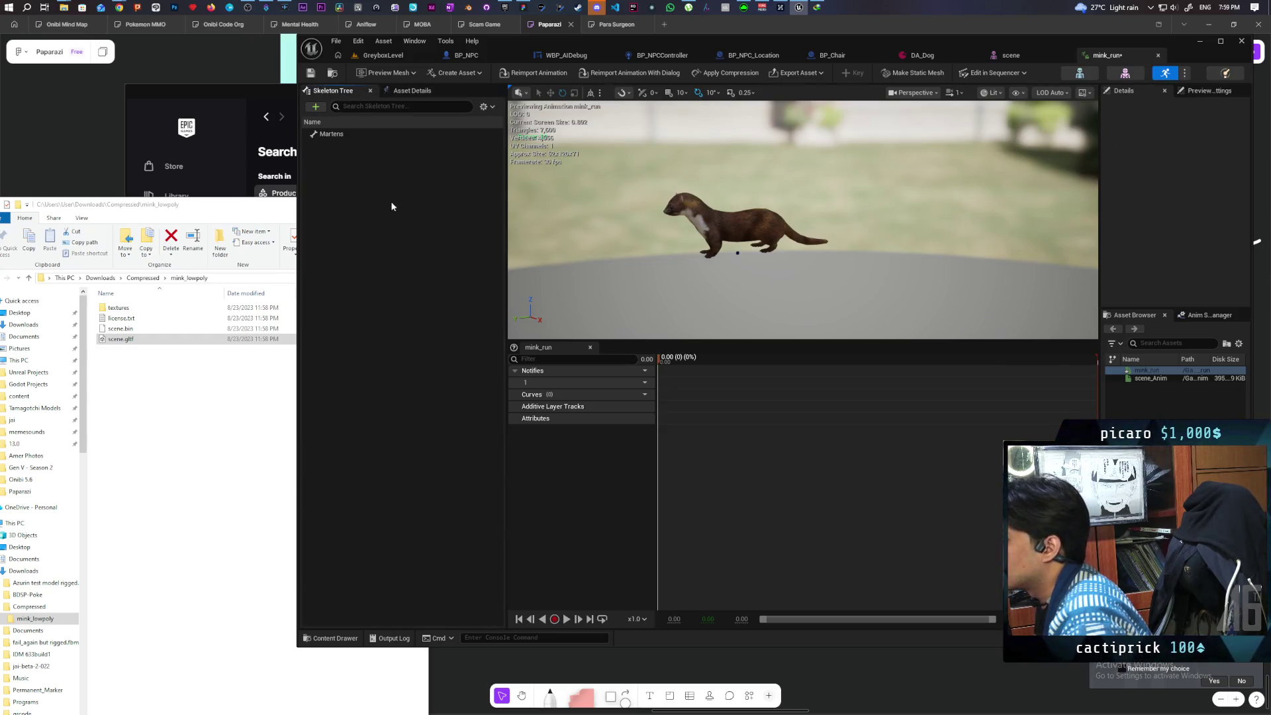
click(326, 134)
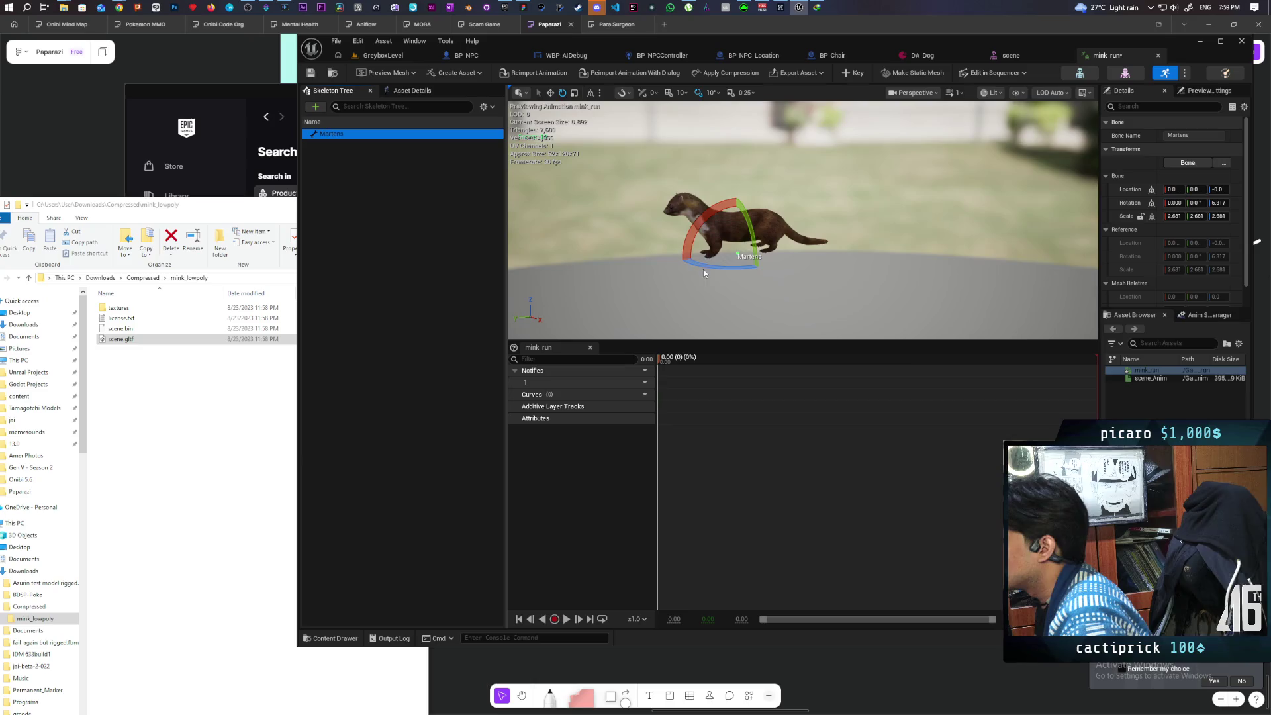
mouse_move(658, 237)
mouse_down()
mouse_move(649, 212)
mouse_move(646, 238)
mouse_move(658, 222)
mouse_move(570, 390)
mouse_up()
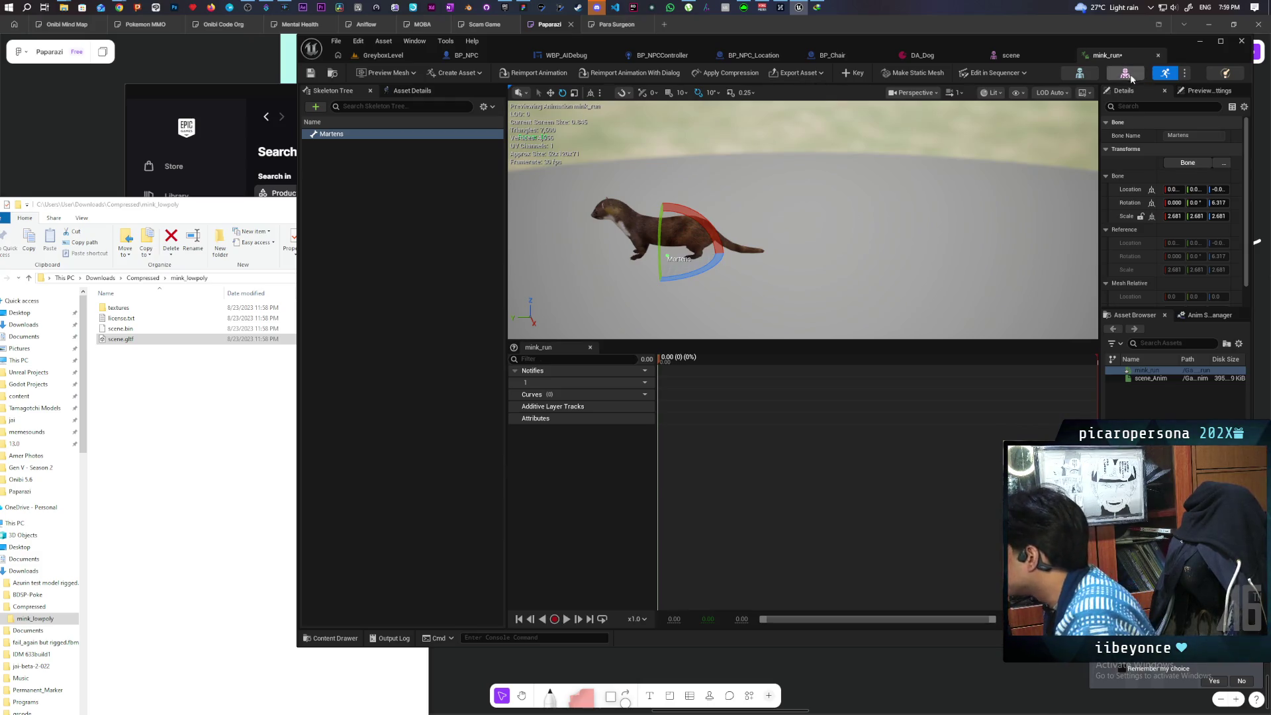
click(323, 137)
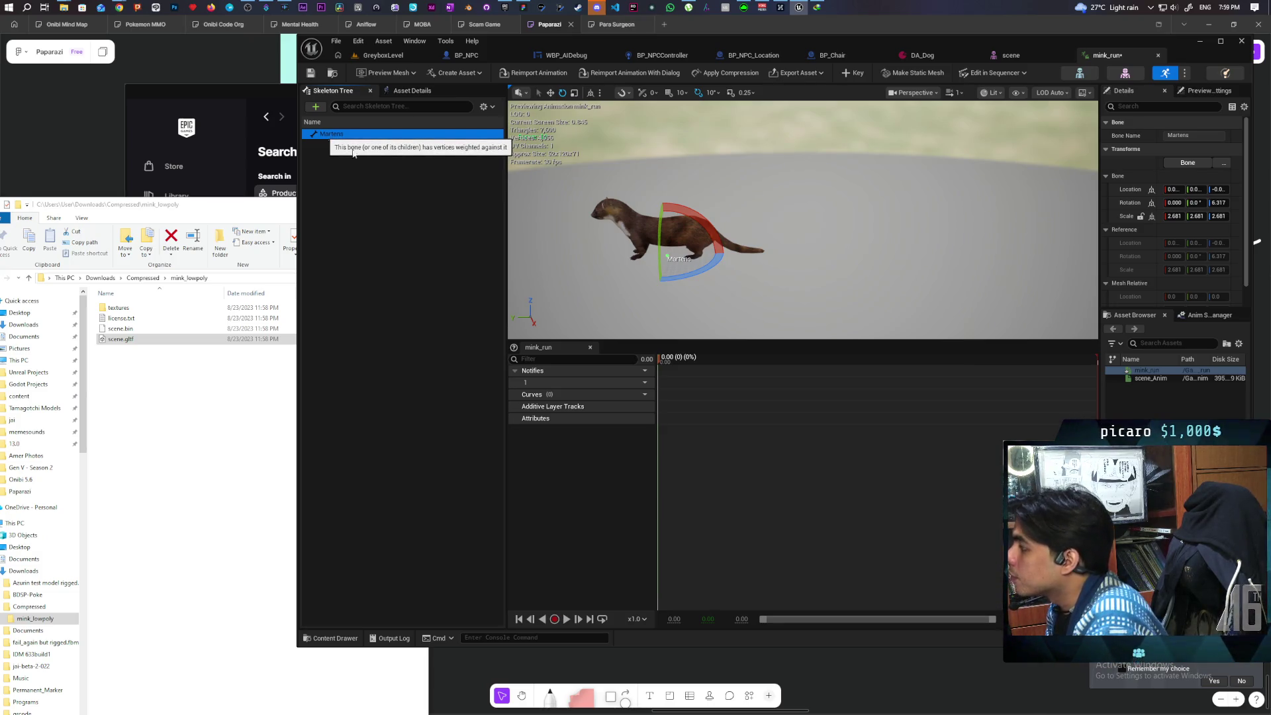
mouse_move(662, 232)
mouse_down()
mouse_move(728, 192)
mouse_move(728, 219)
mouse_move(715, 199)
mouse_move(675, 199)
mouse_move(862, 241)
mouse_up()
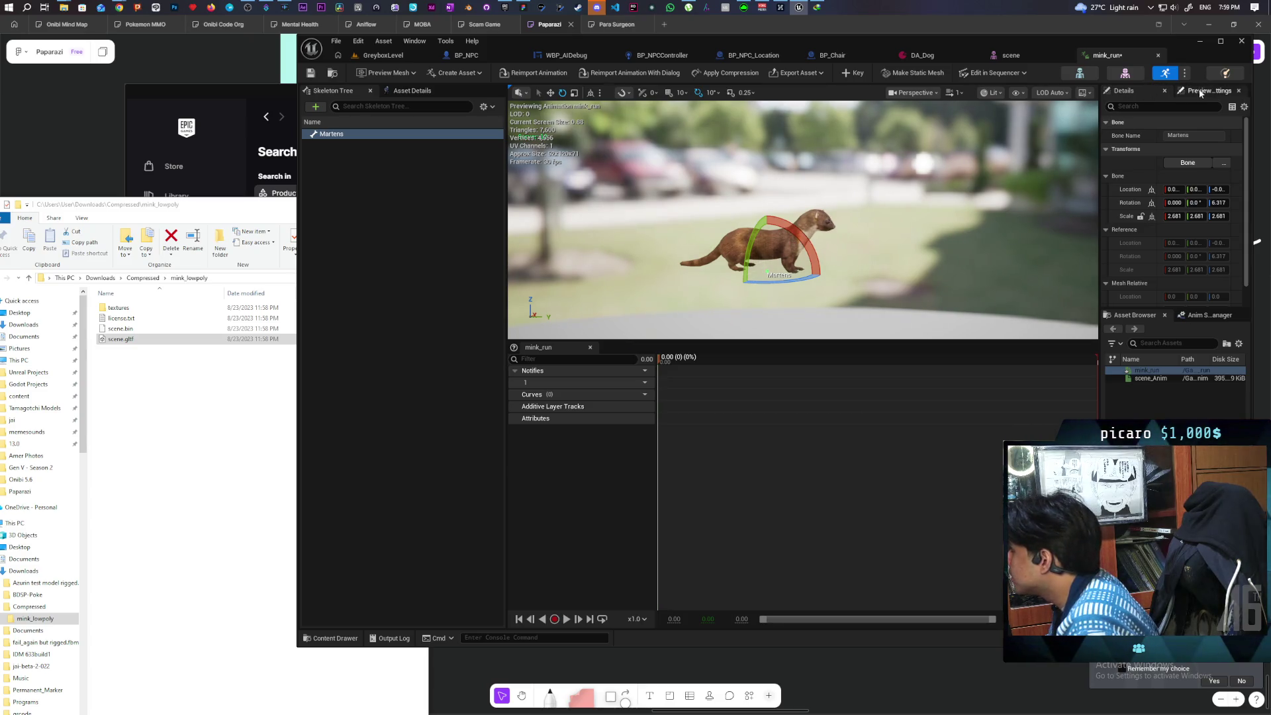
click(1125, 73)
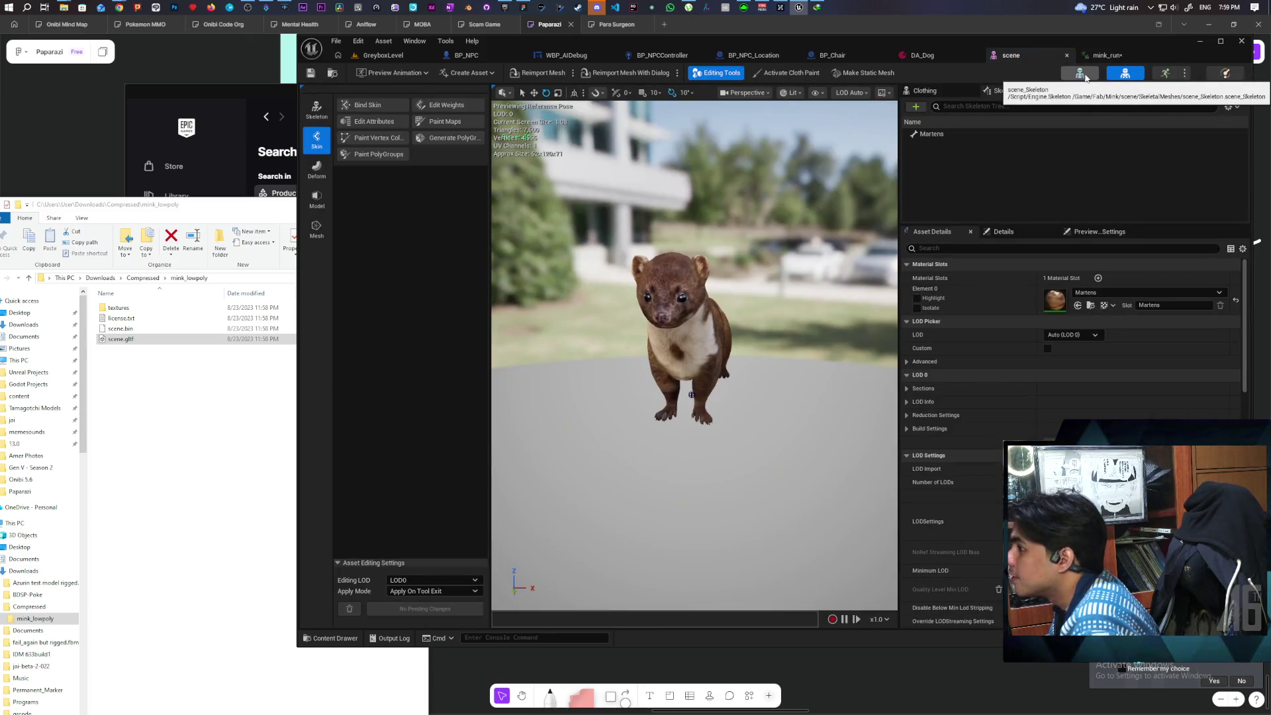
Switch to Skeleton mode, check the Clothing tab, select Martens, and return to the scene tab.
click(316, 109)
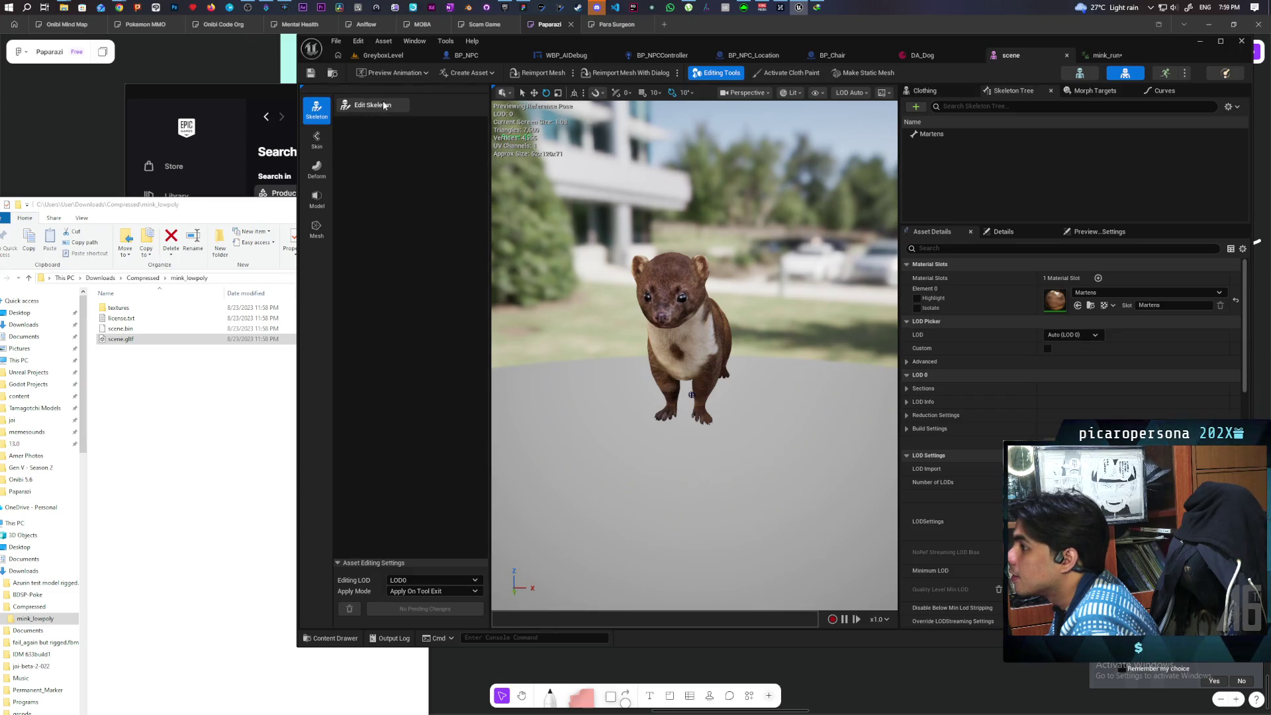
click(921, 90)
click(1016, 91)
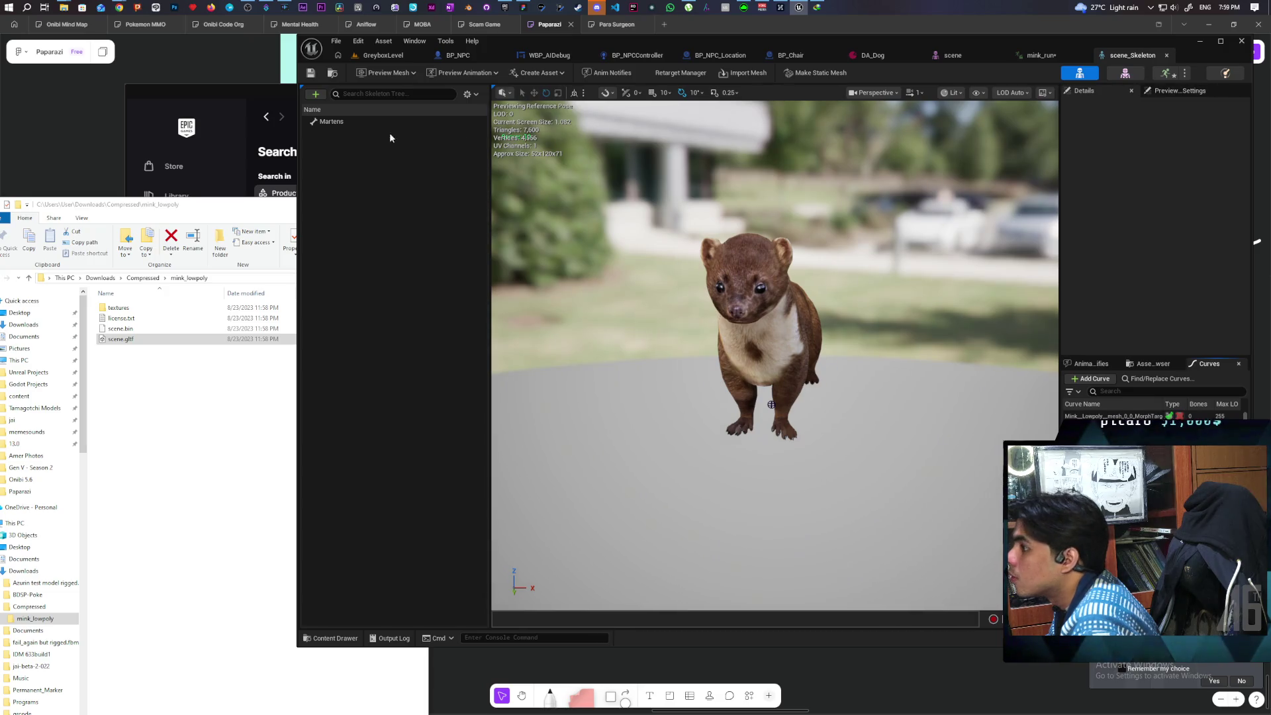
click(327, 123)
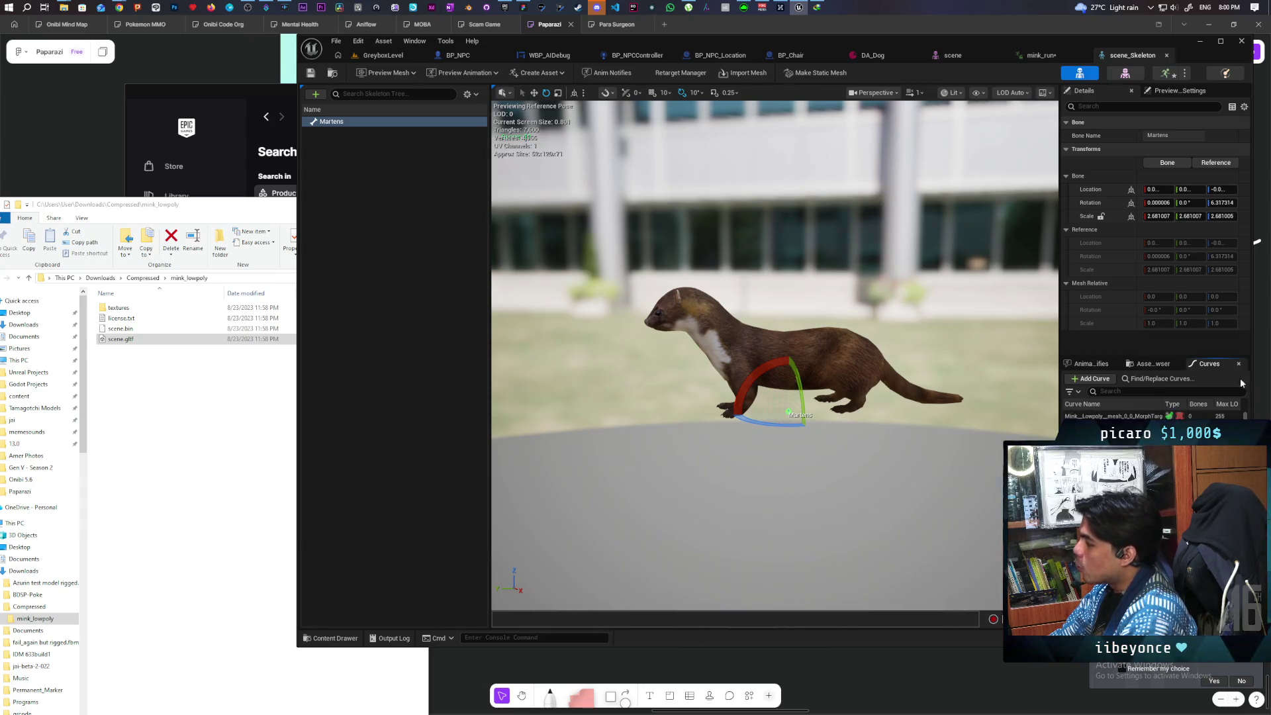
click(952, 56)
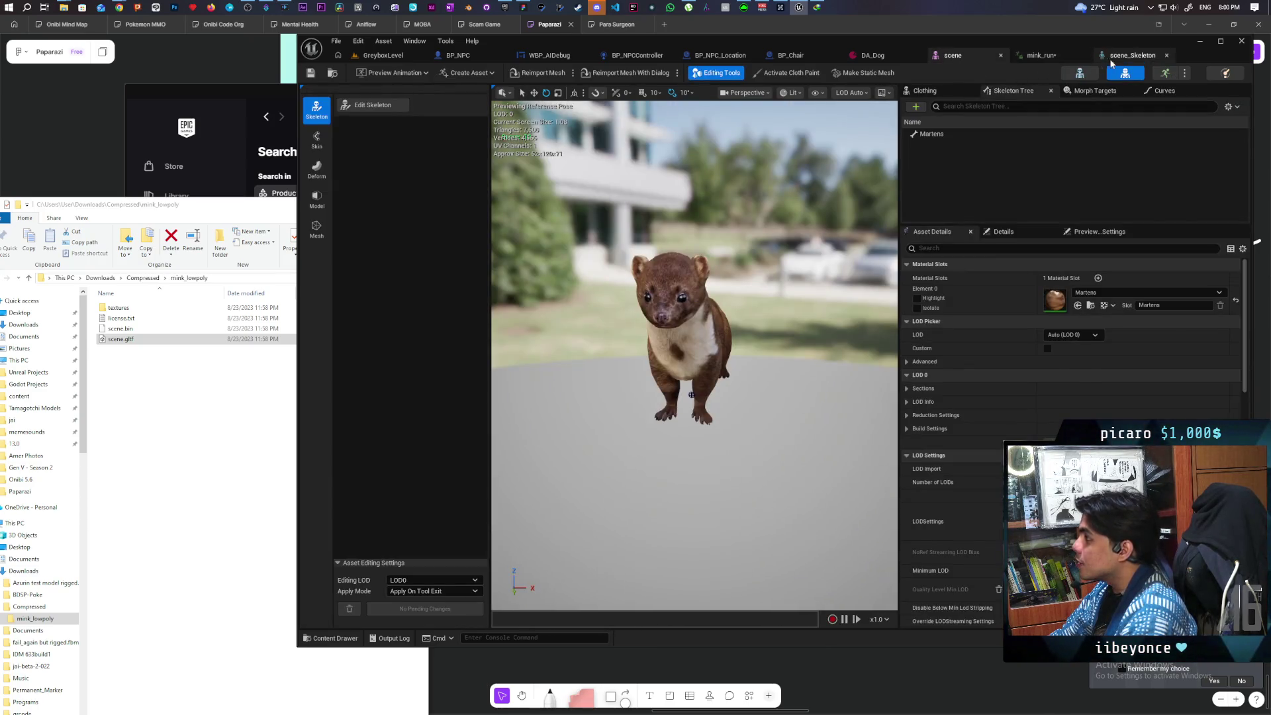
Bring up the scene mesh editor's Morph Targets list.
click(1057, 56)
click(1130, 74)
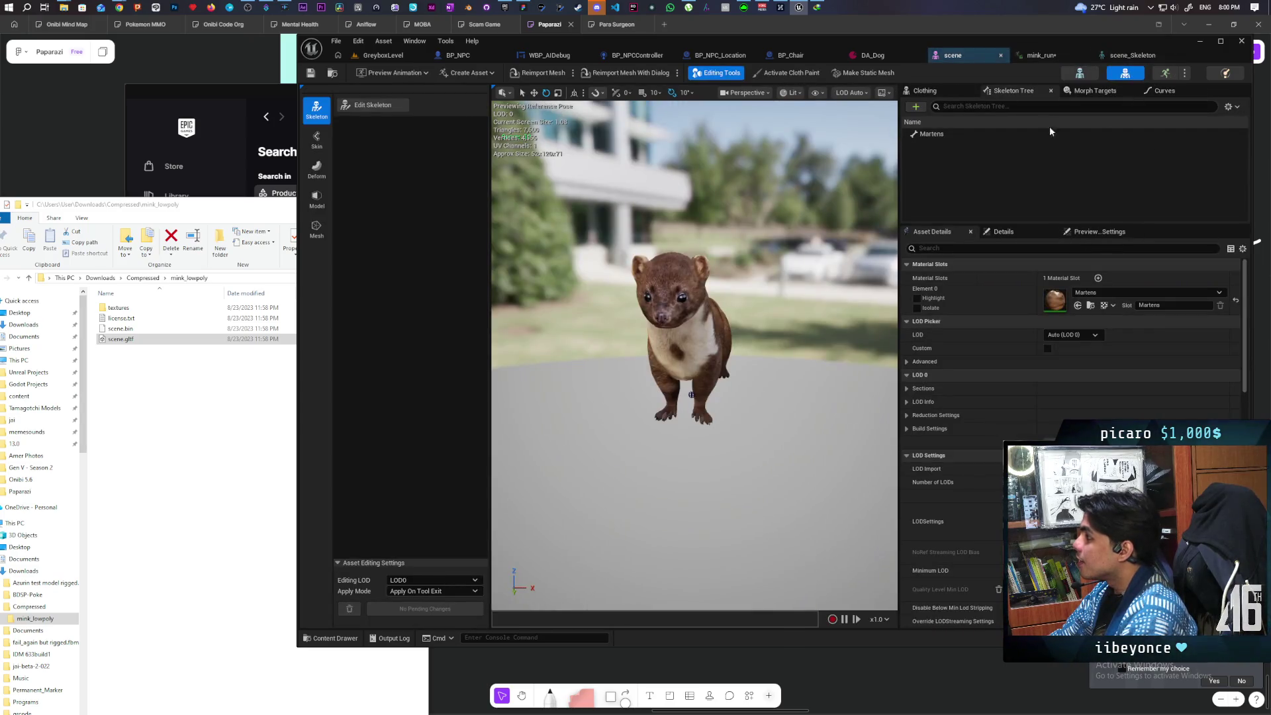
click(1105, 93)
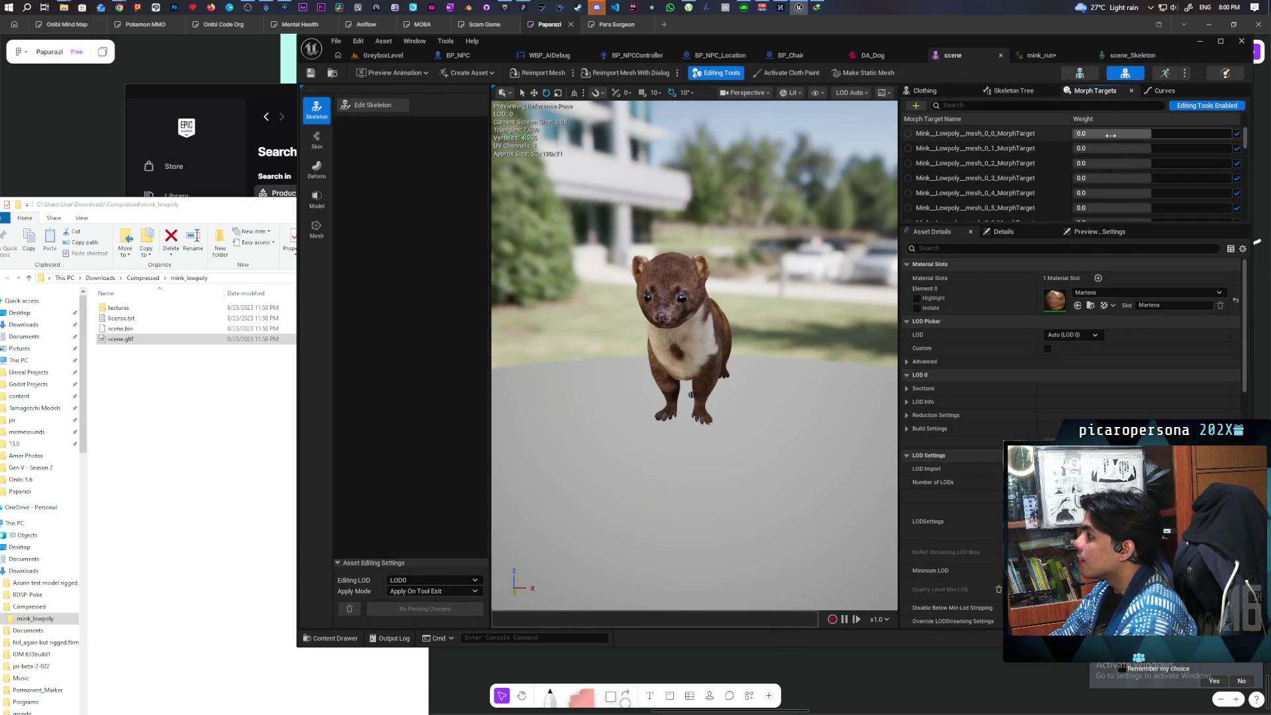
Try the first morph target's weight at 1.0, reset it to 0.0, and view the mink side-on.
drag(1092, 133, 1228, 133)
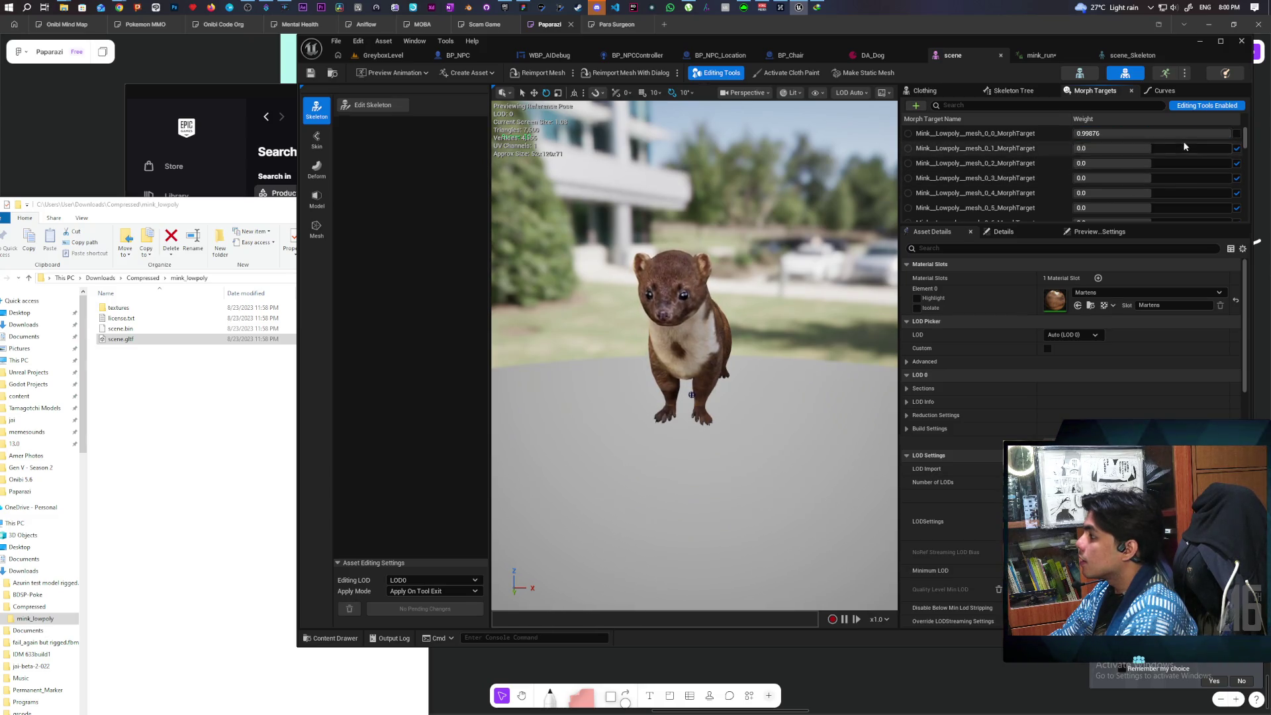
click(1237, 135)
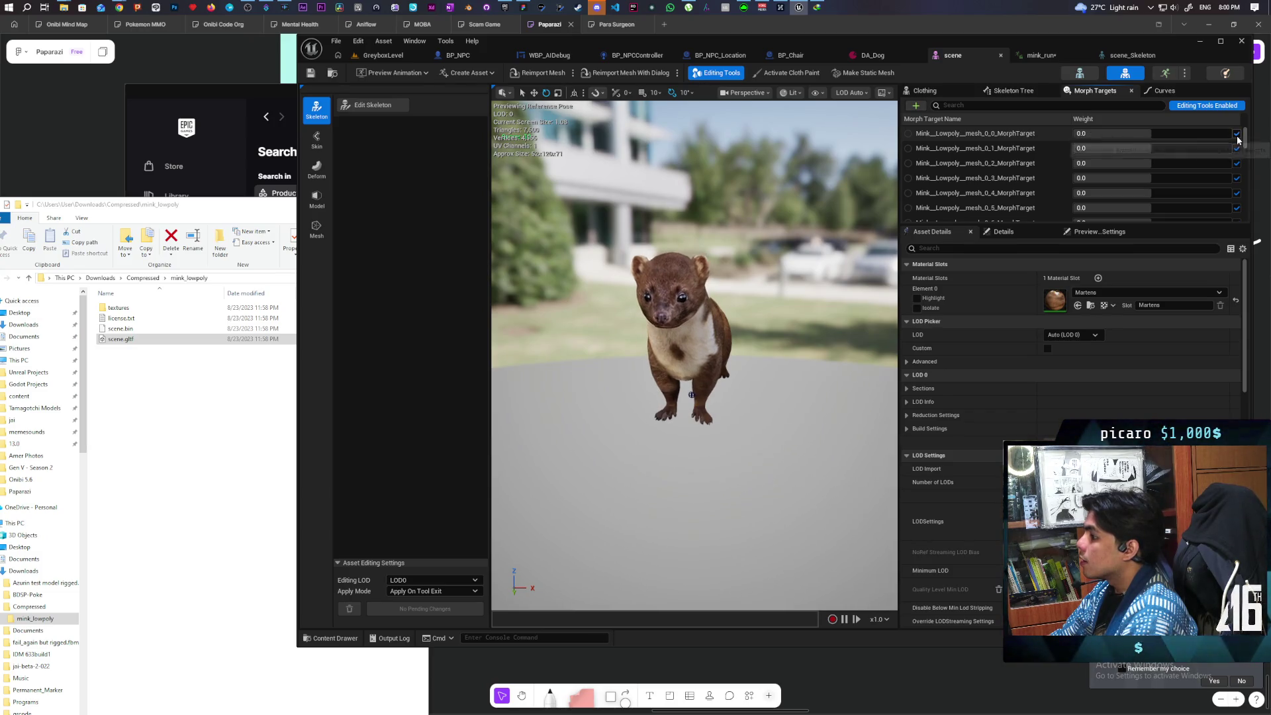
click(1237, 137)
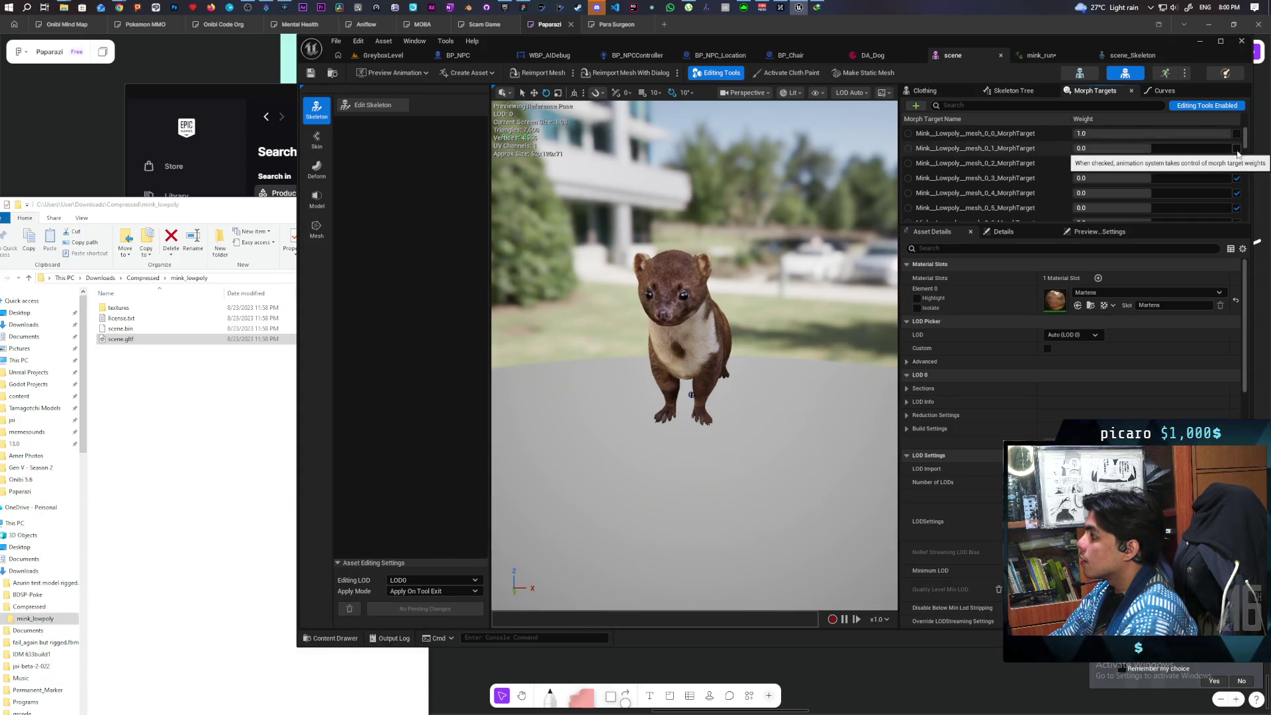
click(1237, 135)
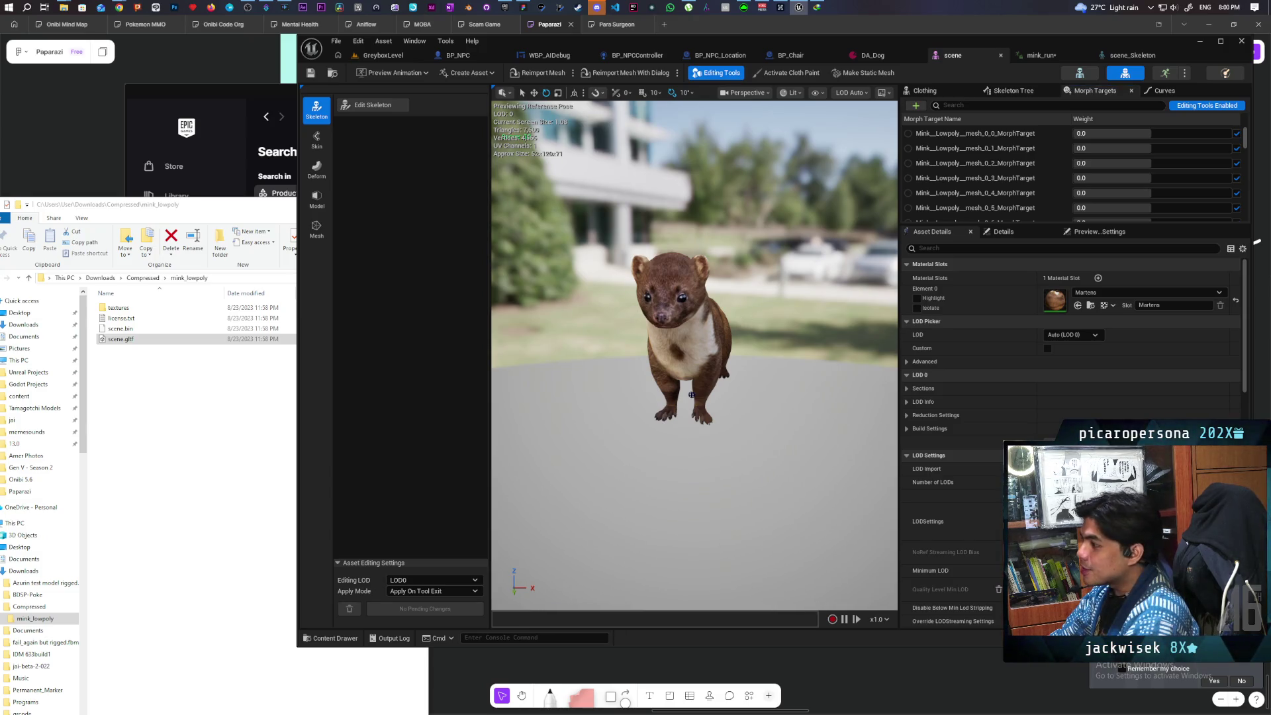
drag(746, 302, 675, 278)
drag(728, 379, 664, 382)
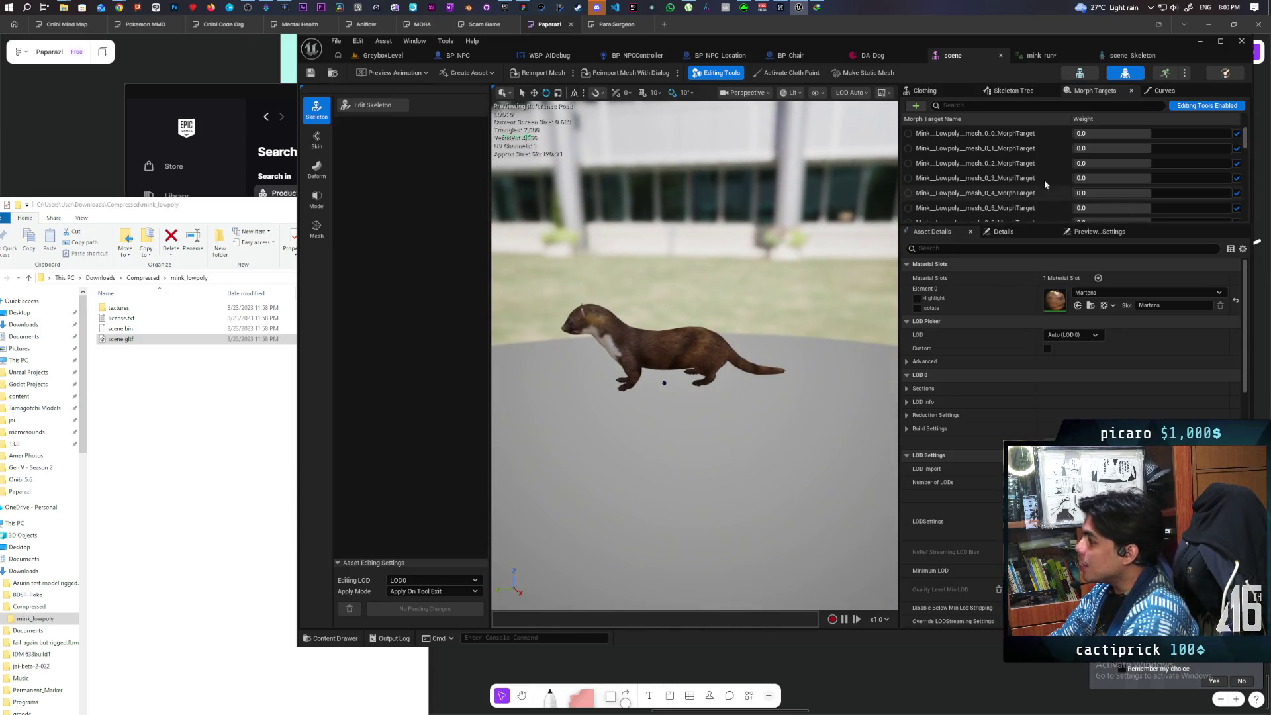
Toggle previews of the first morph targets, through 0_5, on and back off.
click(908, 149)
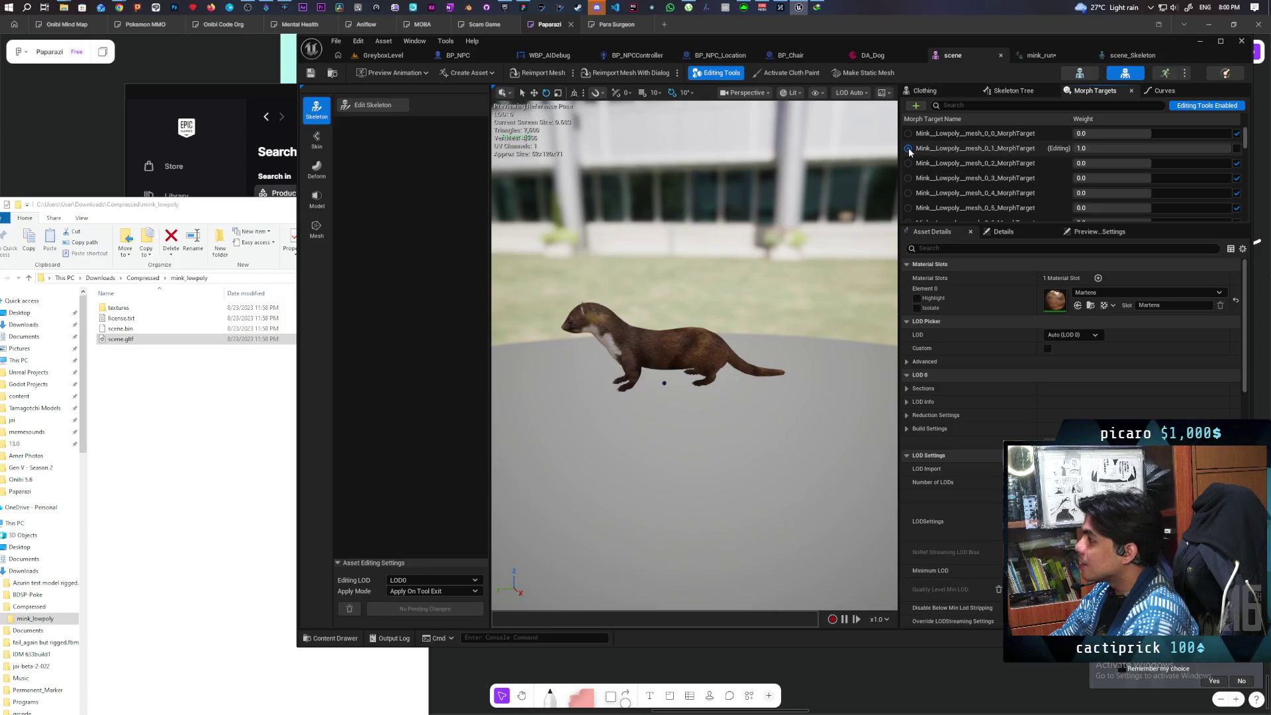
click(909, 133)
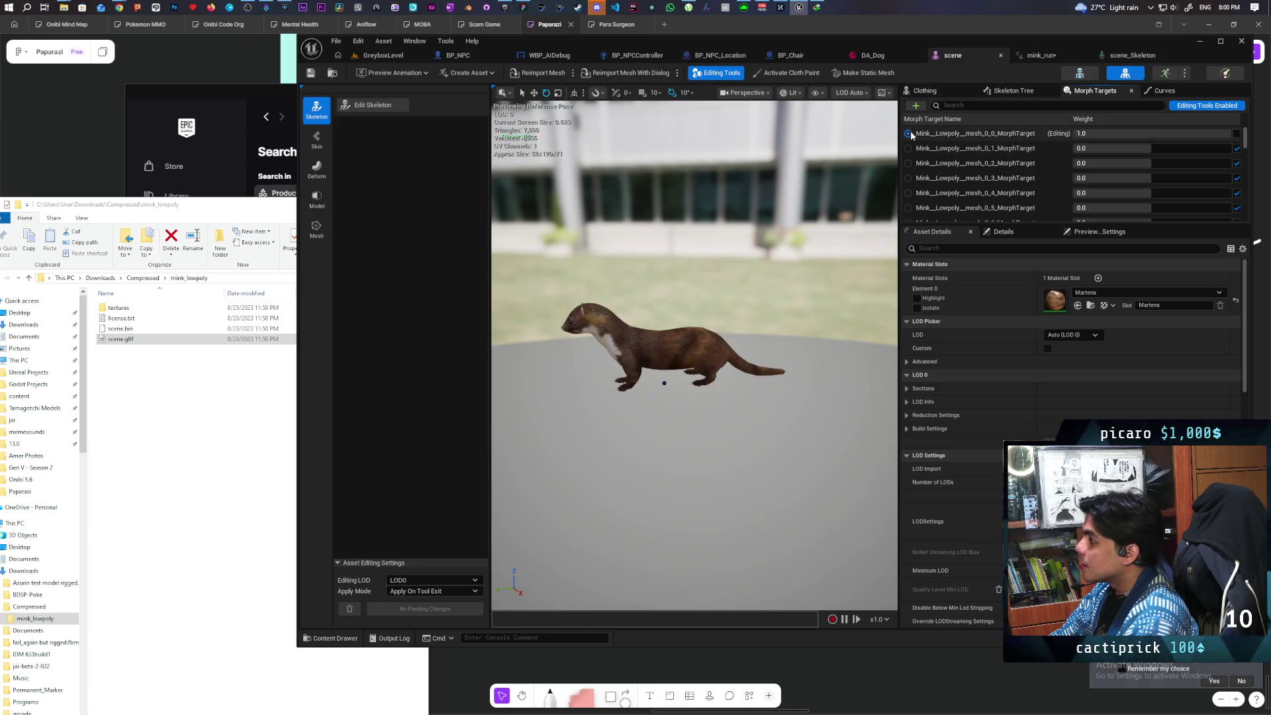
click(908, 148)
click(908, 148)
click(911, 163)
click(911, 163)
click(908, 178)
click(908, 178)
click(910, 193)
click(911, 192)
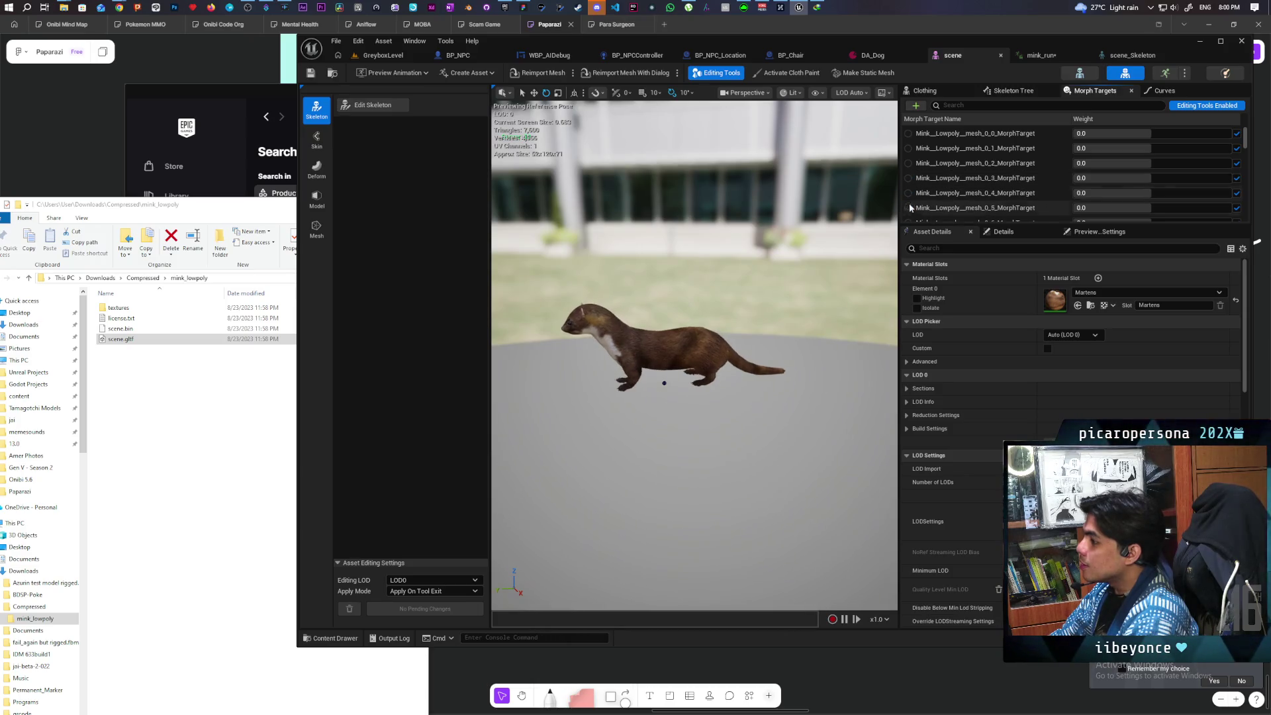
click(908, 210)
click(909, 209)
click(908, 209)
click(908, 209)
click(908, 209)
click(906, 225)
click(906, 224)
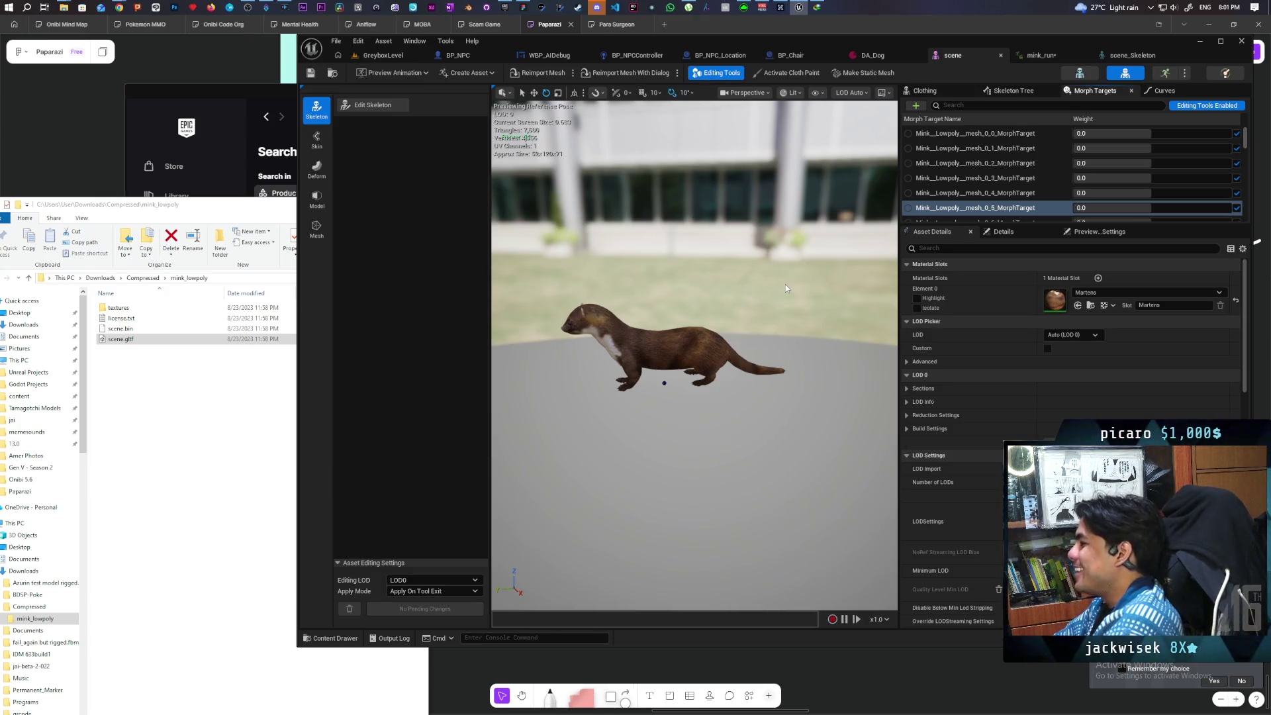
Preview 0_8, select 0_121, and inspect the last morph target further down the list.
scroll(944, 185, down, 3)
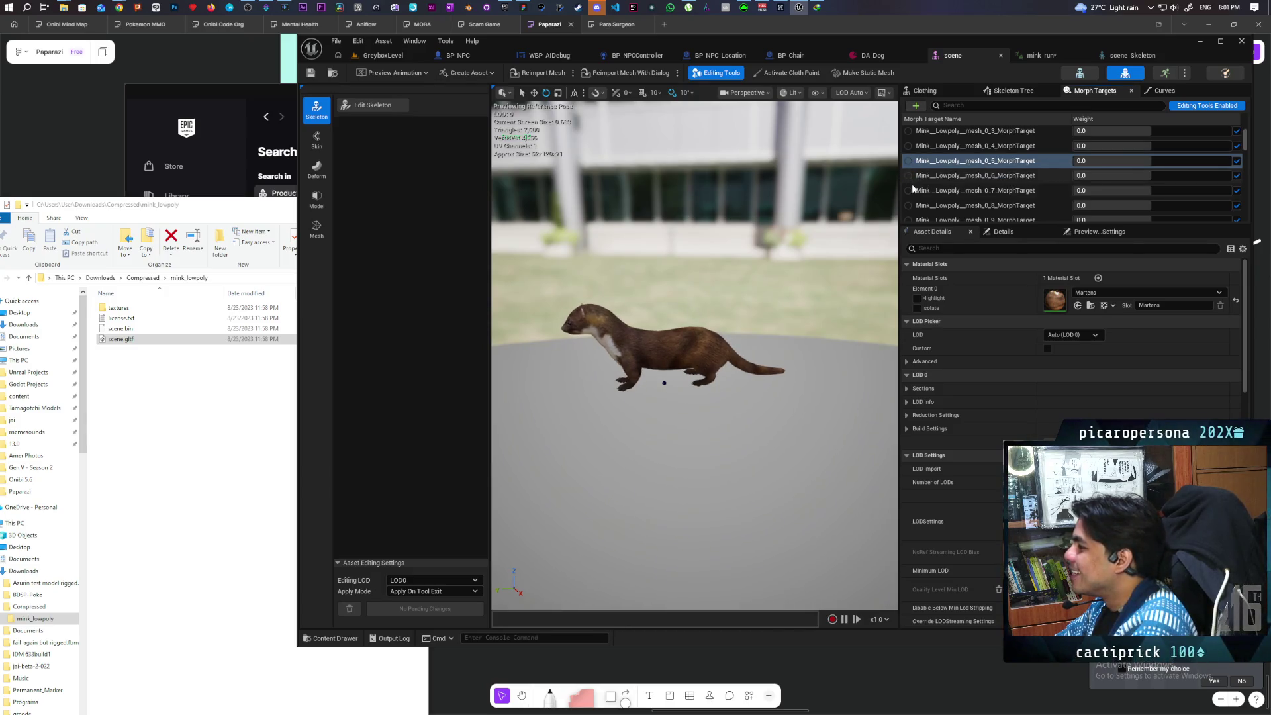
click(908, 205)
click(908, 206)
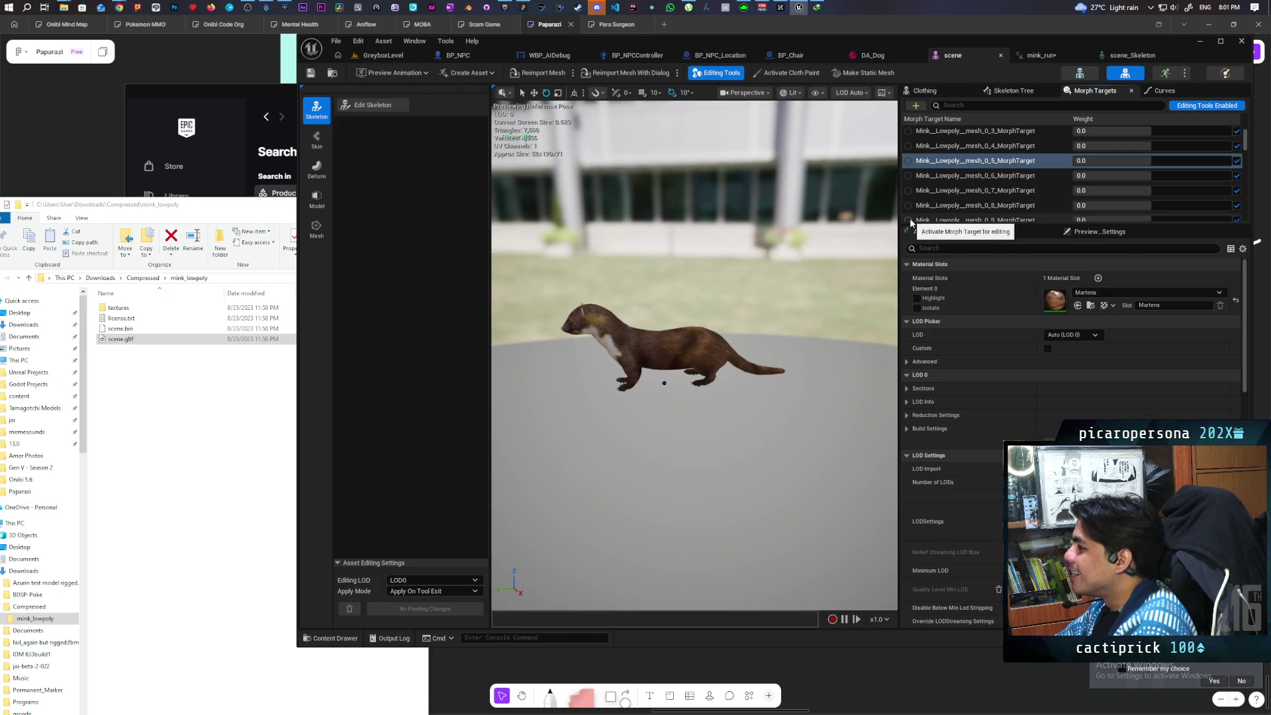
scroll(967, 175, down, 5)
drag(1247, 155, 1245, 219)
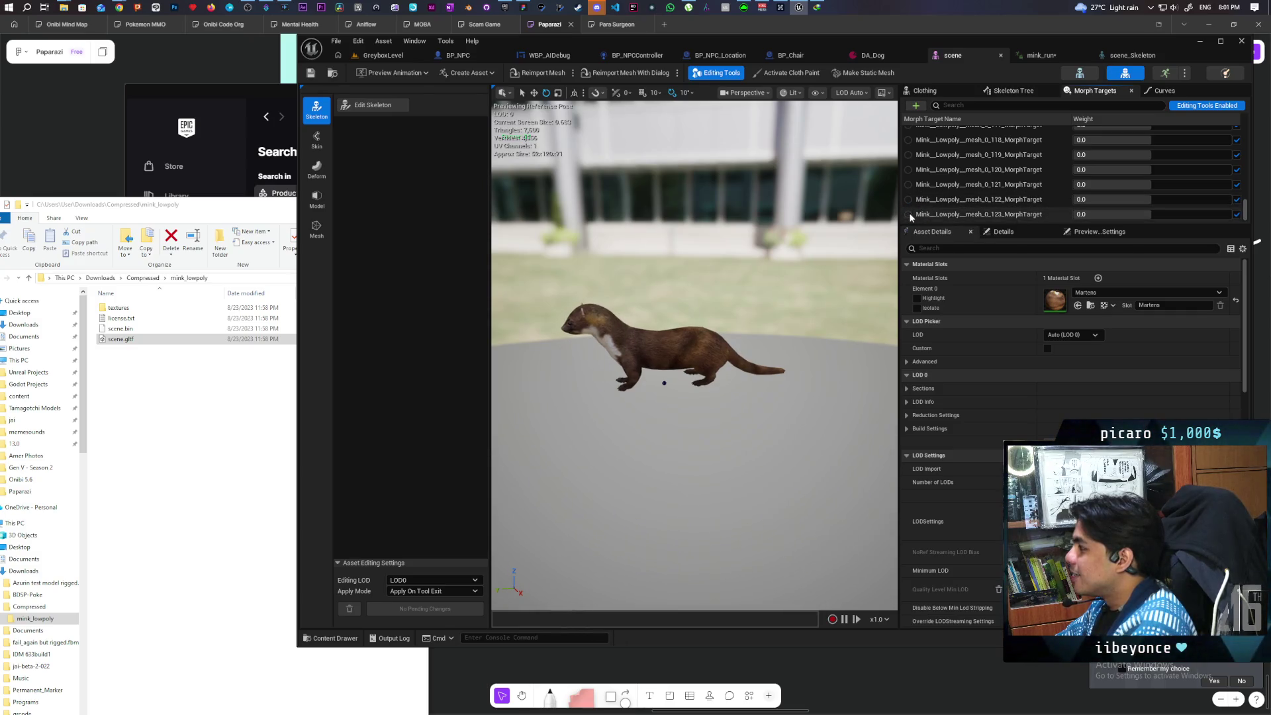
click(909, 190)
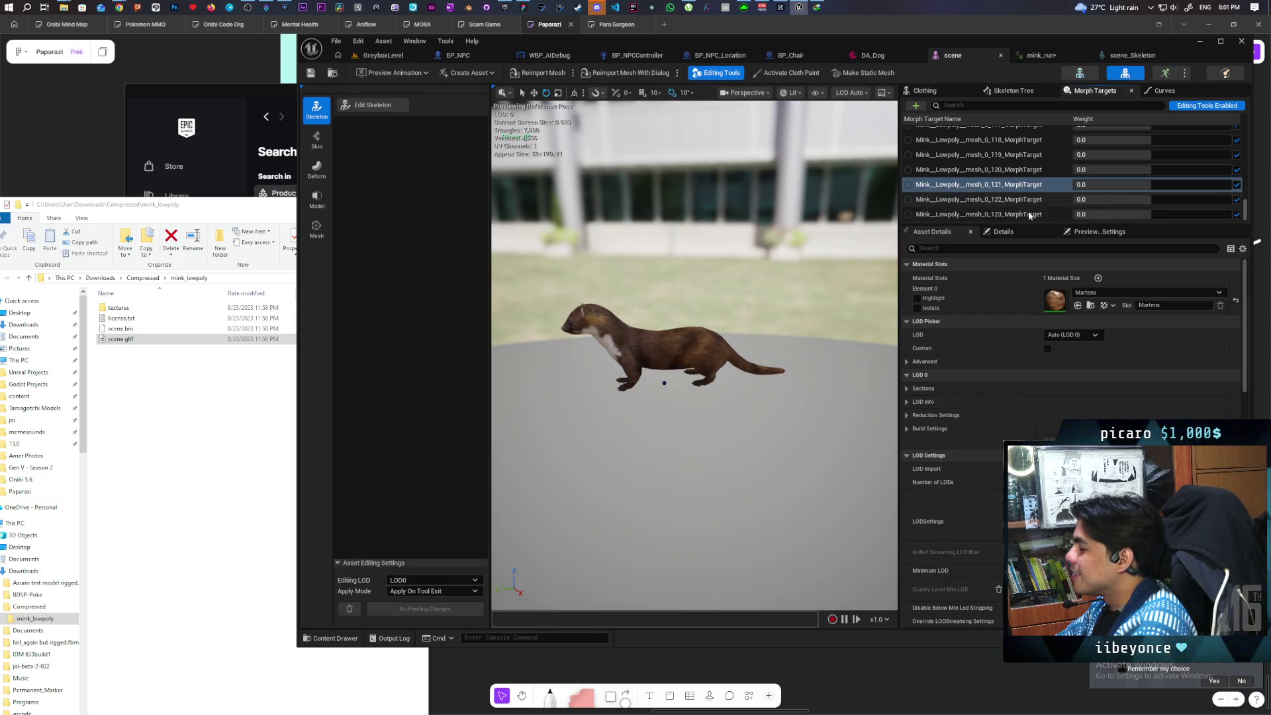
click(1235, 200)
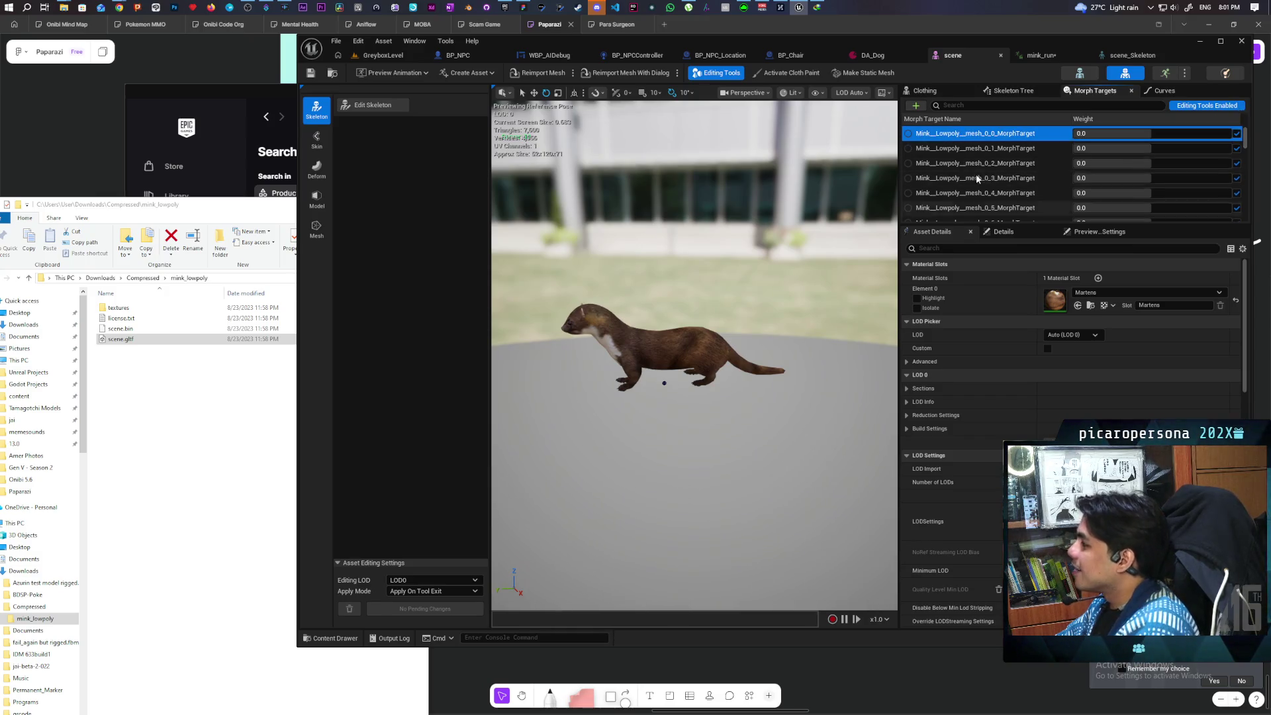
scroll(979, 172, down, 4)
drag(1247, 149, 1247, 218)
click(940, 216)
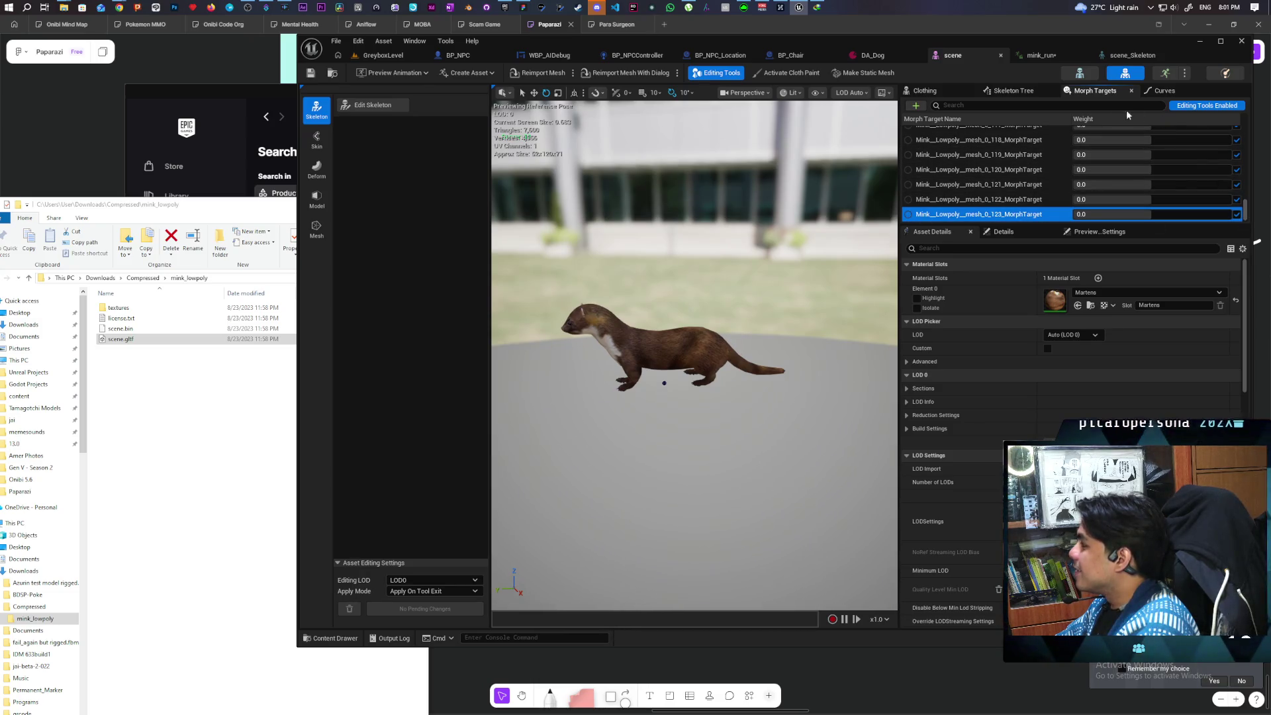
Check the Curves, Skeleton Tree and Clothing tabs, select the Martens root bone, and return to GreyboxLevel.
click(1165, 91)
click(1078, 92)
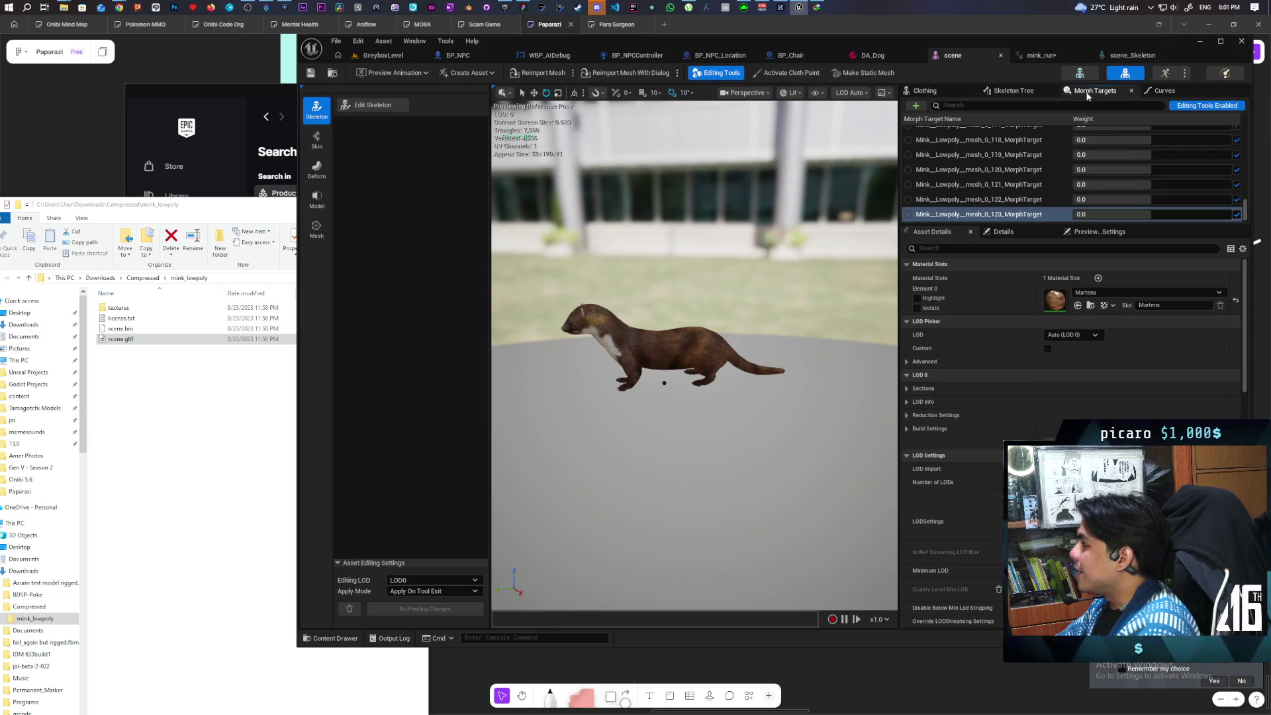
click(1008, 92)
click(935, 91)
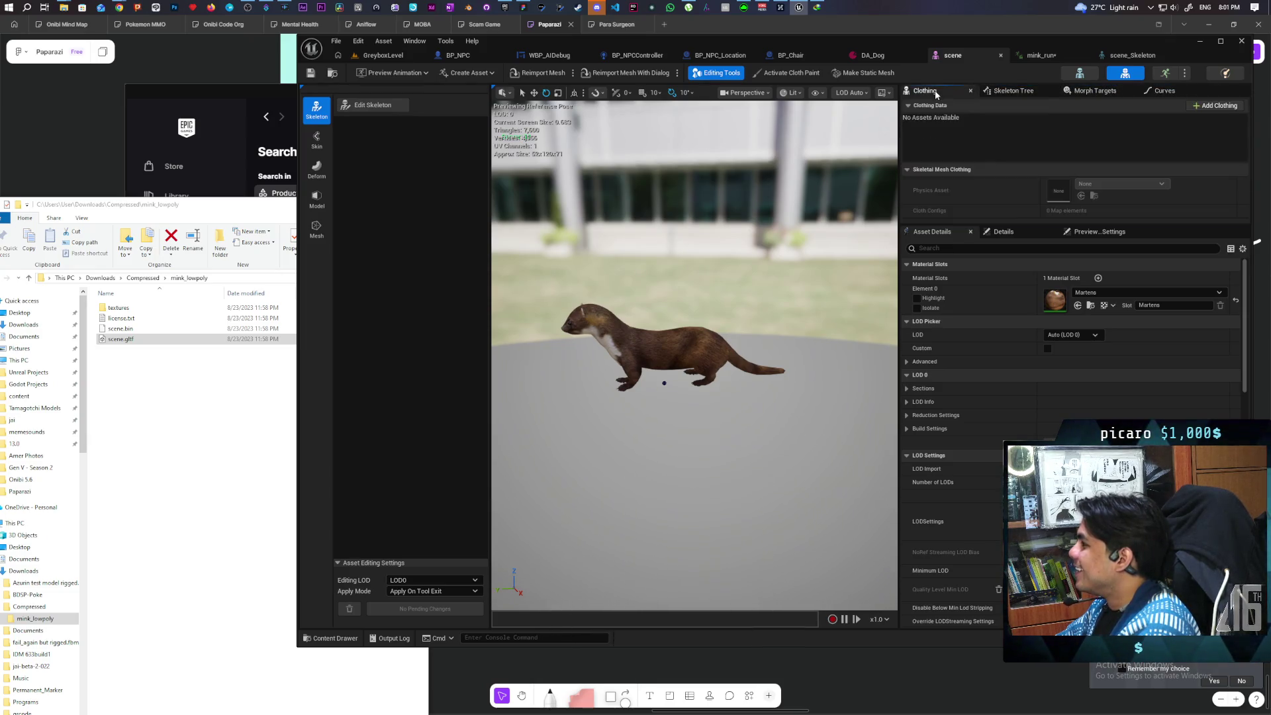
click(1013, 90)
click(940, 134)
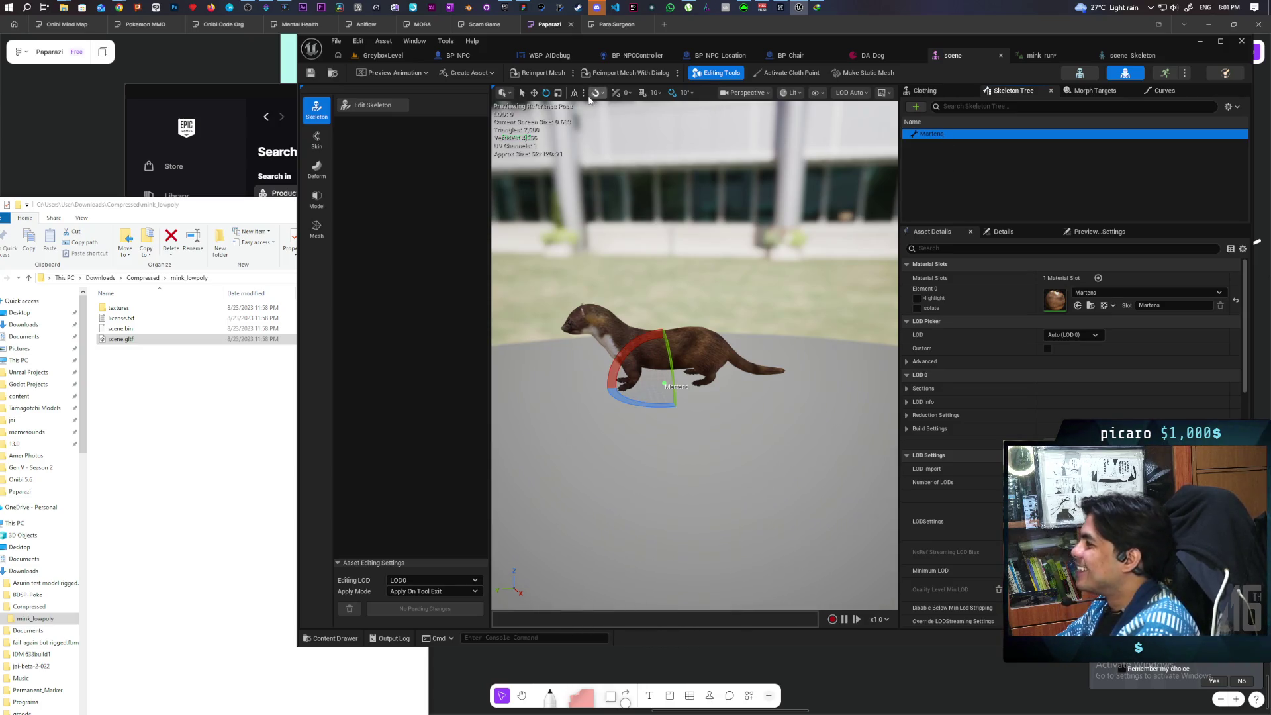
click(378, 56)
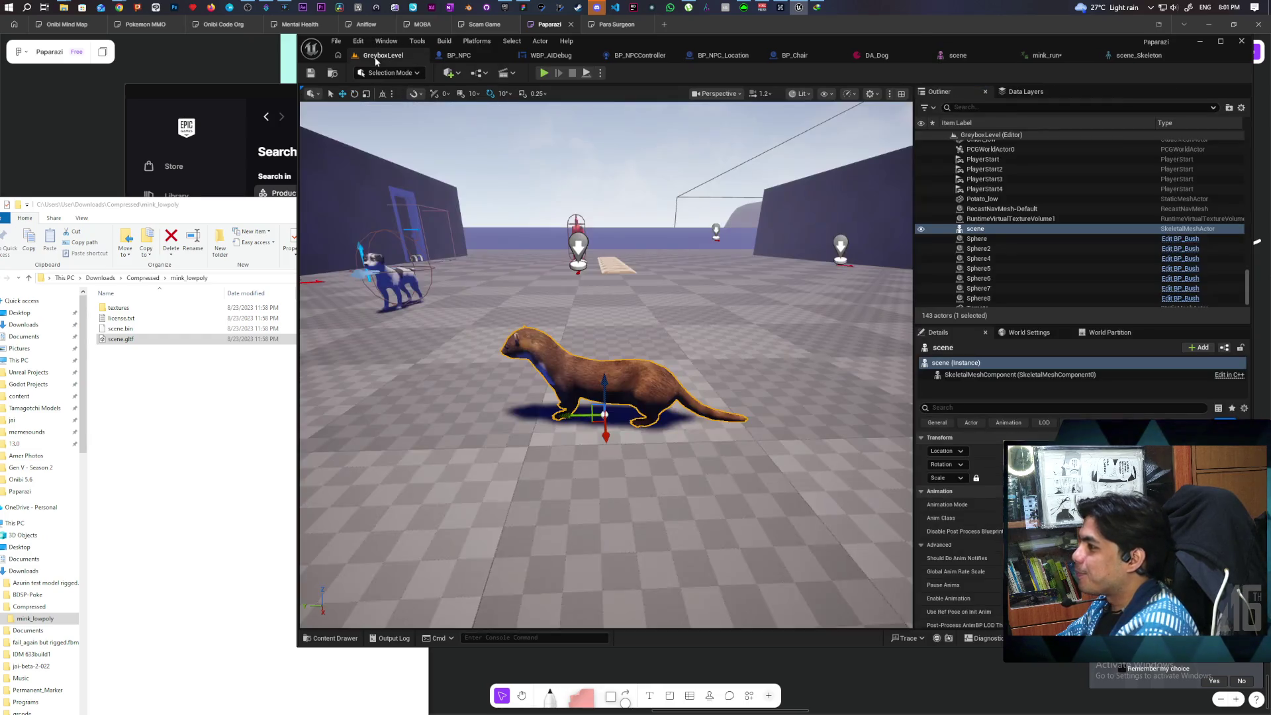
Alt-drag BP_NPC_Dog to create a copy placed nearer the mink.
mouse_move(660, 296)
mouse_down()
mouse_move(721, 297)
mouse_move(702, 318)
mouse_move(675, 285)
mouse_move(615, 301)
mouse_move(642, 298)
mouse_up()
scroll(668, 296, down, 3)
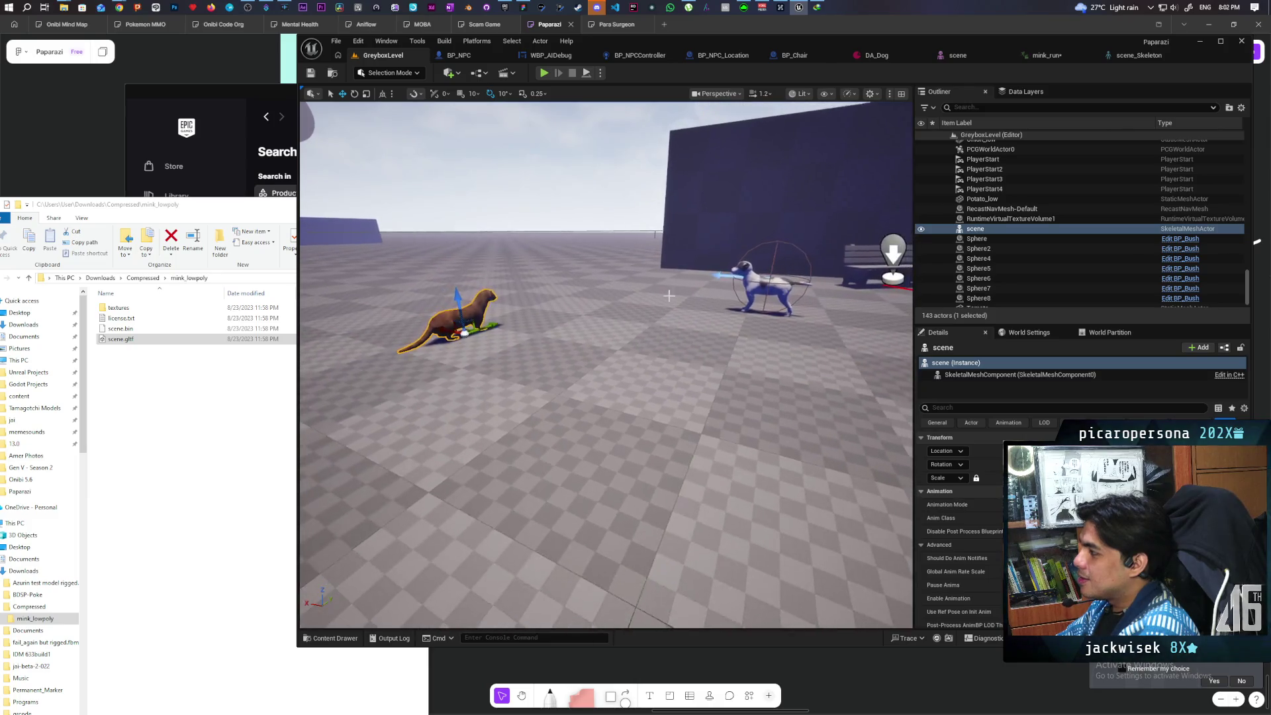
click(798, 299)
alt+drag(740, 278, 566, 280)
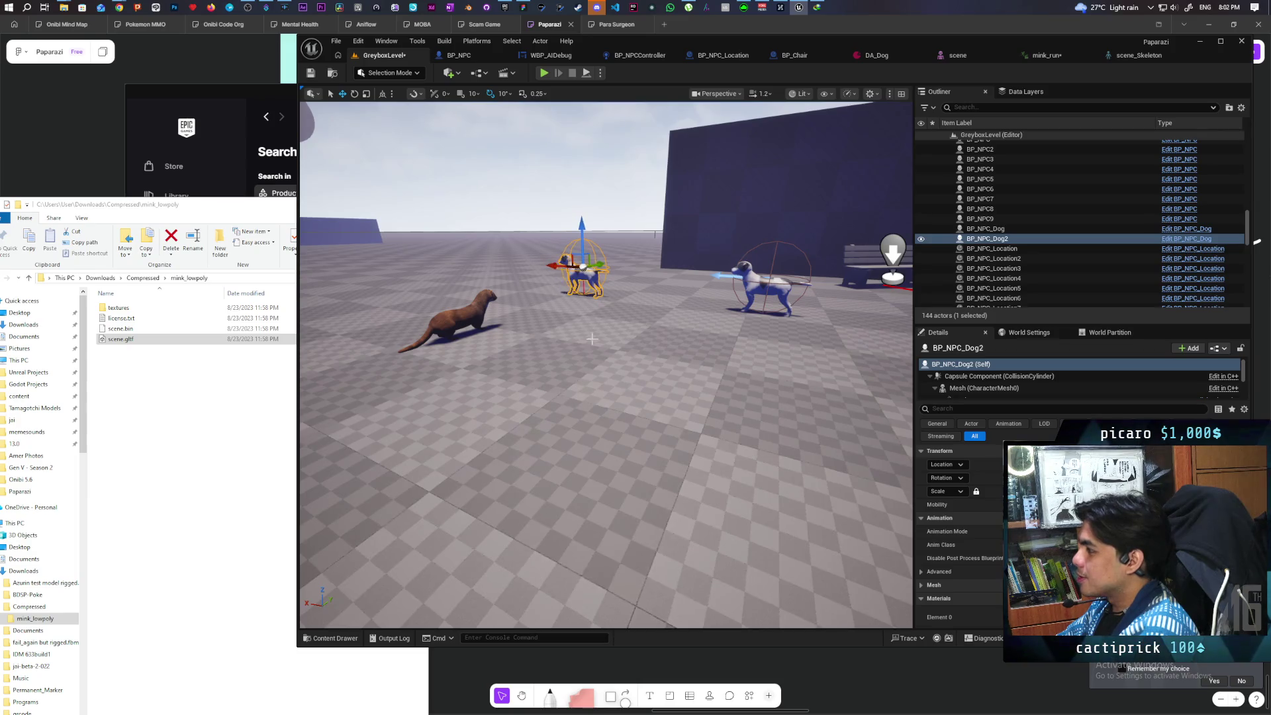
scroll(592, 339, up, 2)
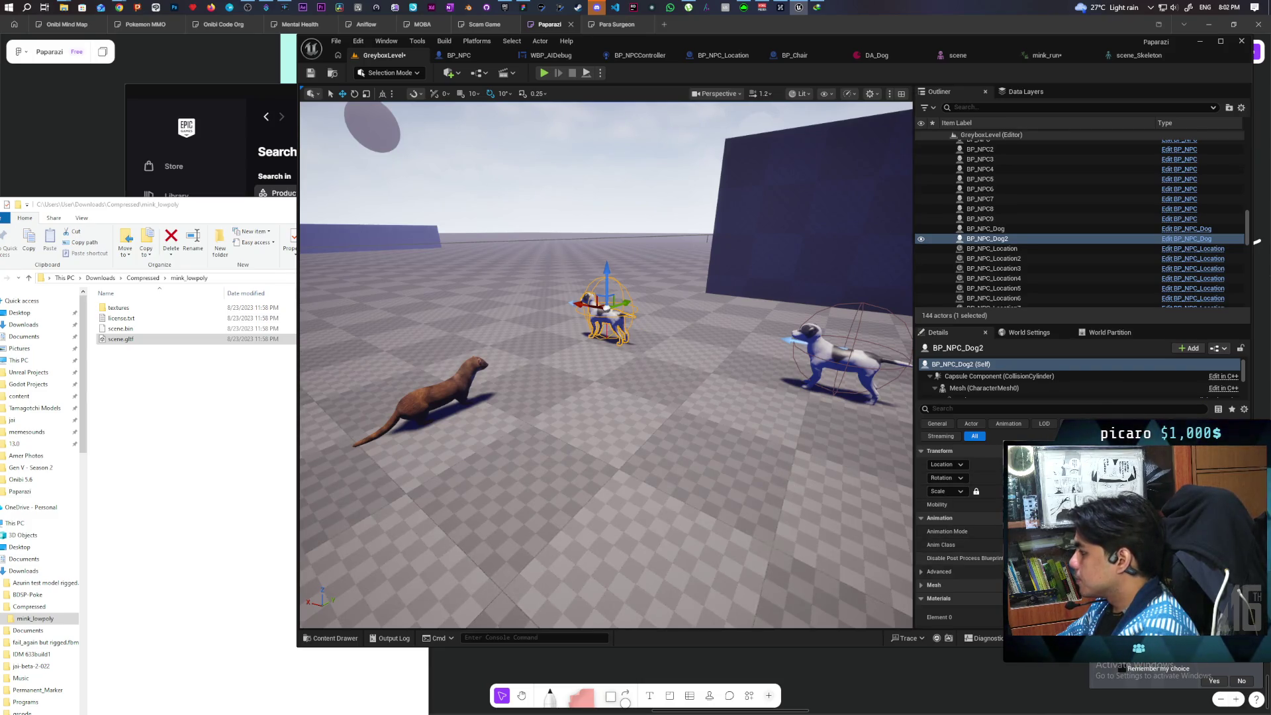
Expand the copy's Mesh properties in Details and select the mink actor.
scroll(941, 569, down, 1)
click(923, 569)
scroll(923, 566, down, 3)
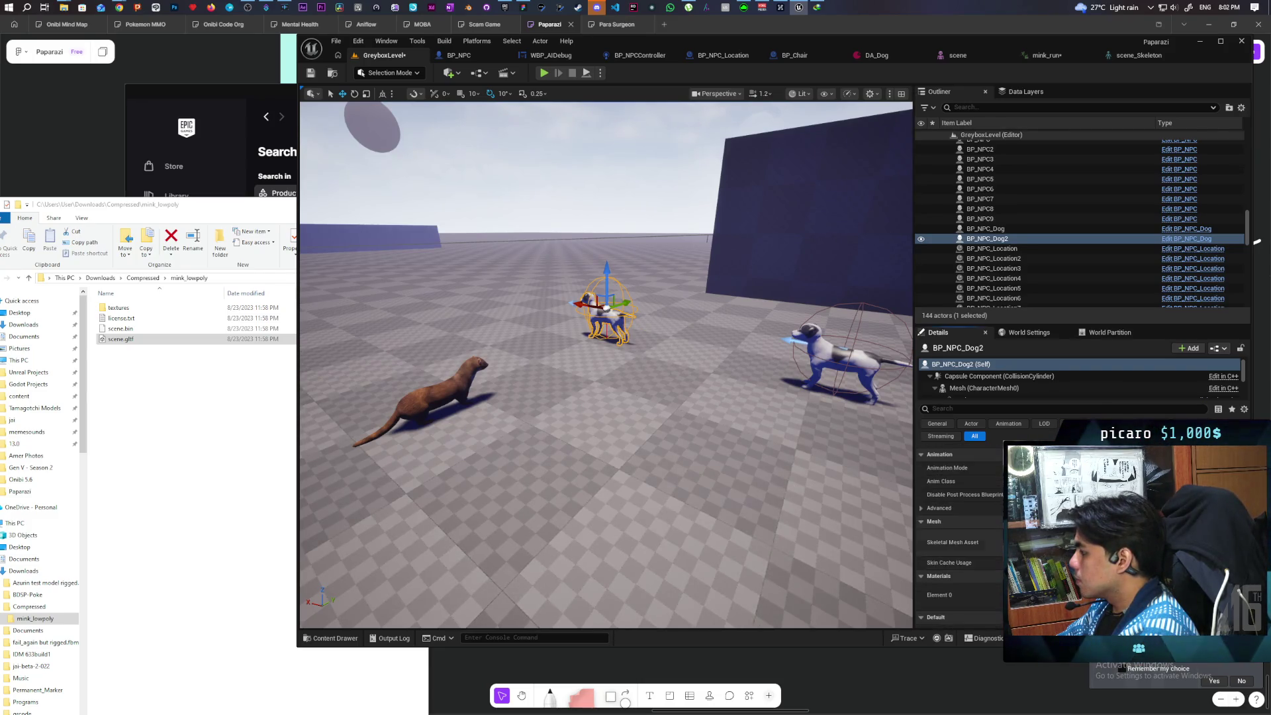
click(463, 387)
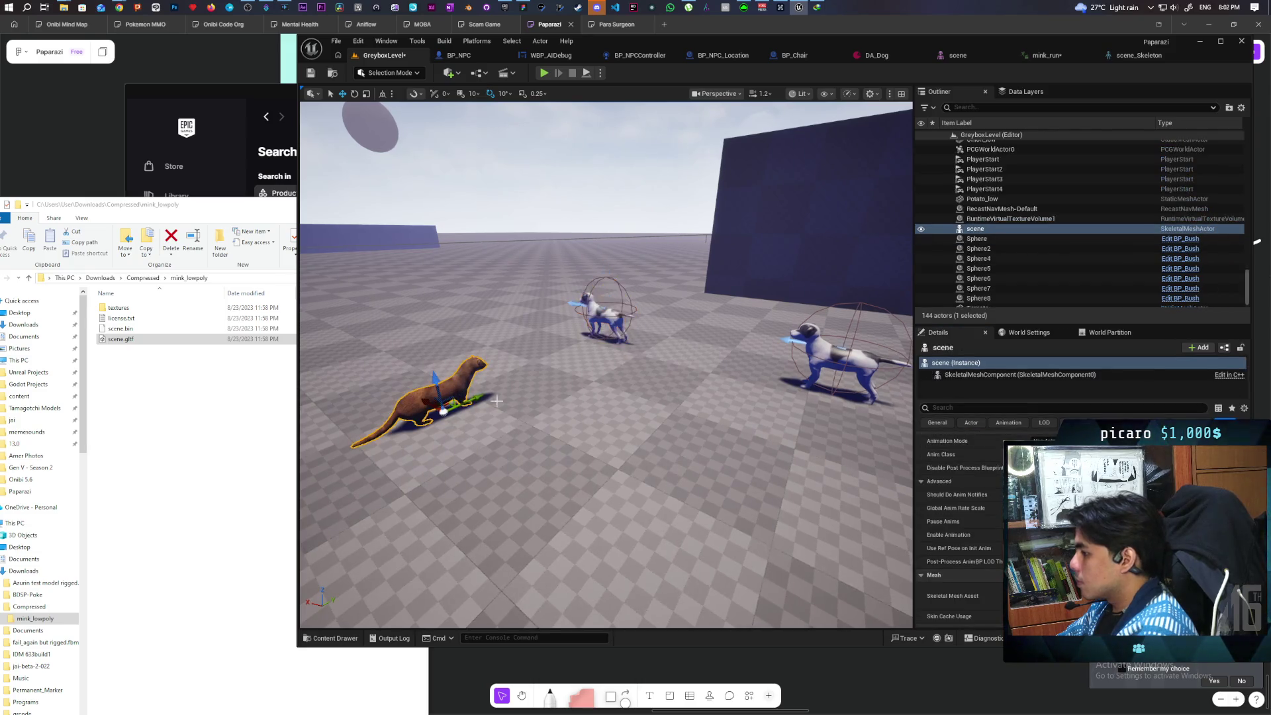
Set BP_NPC_Dog2's Skeletal Mesh Asset to the mink's mesh.
key(ctrl+b)
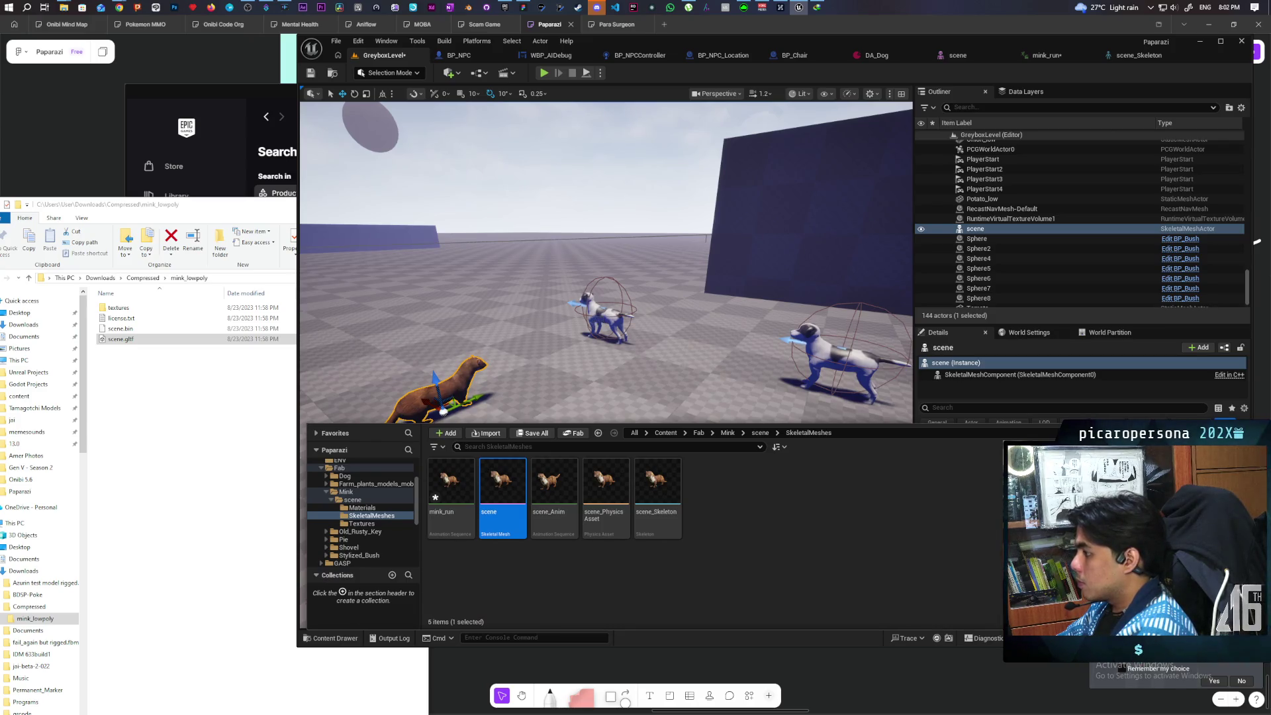
click(602, 317)
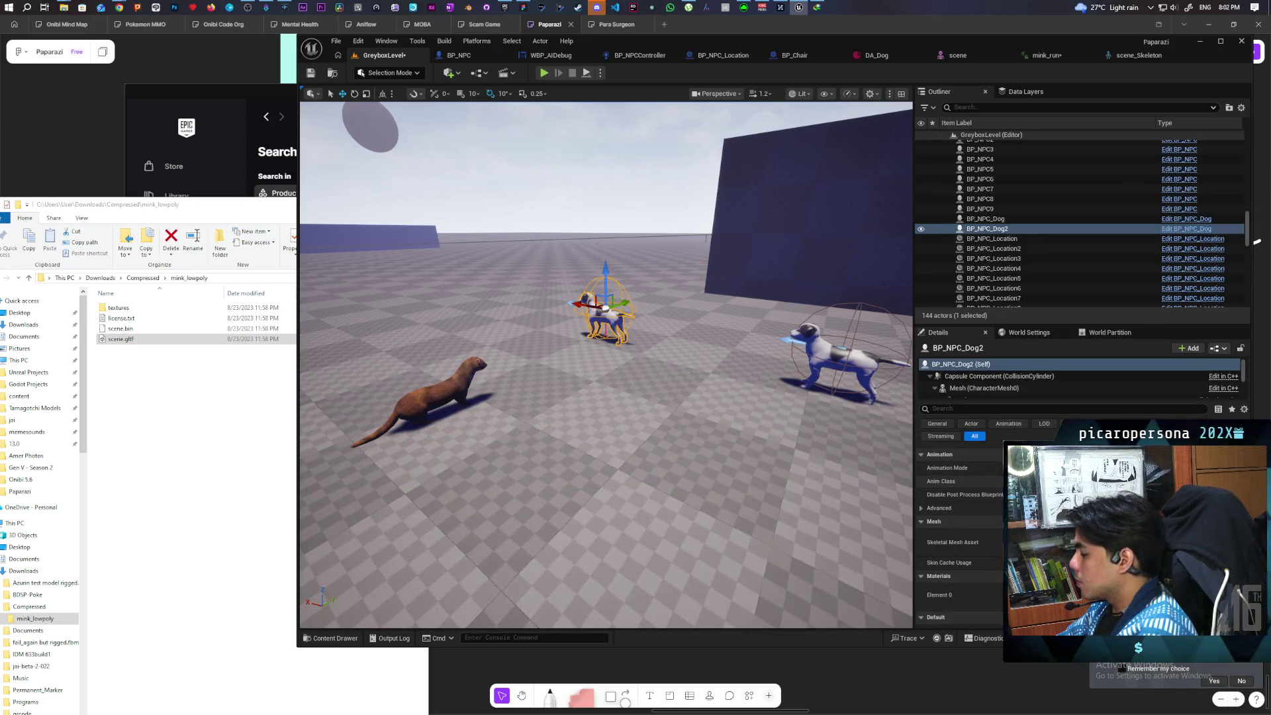
click(1199, 542)
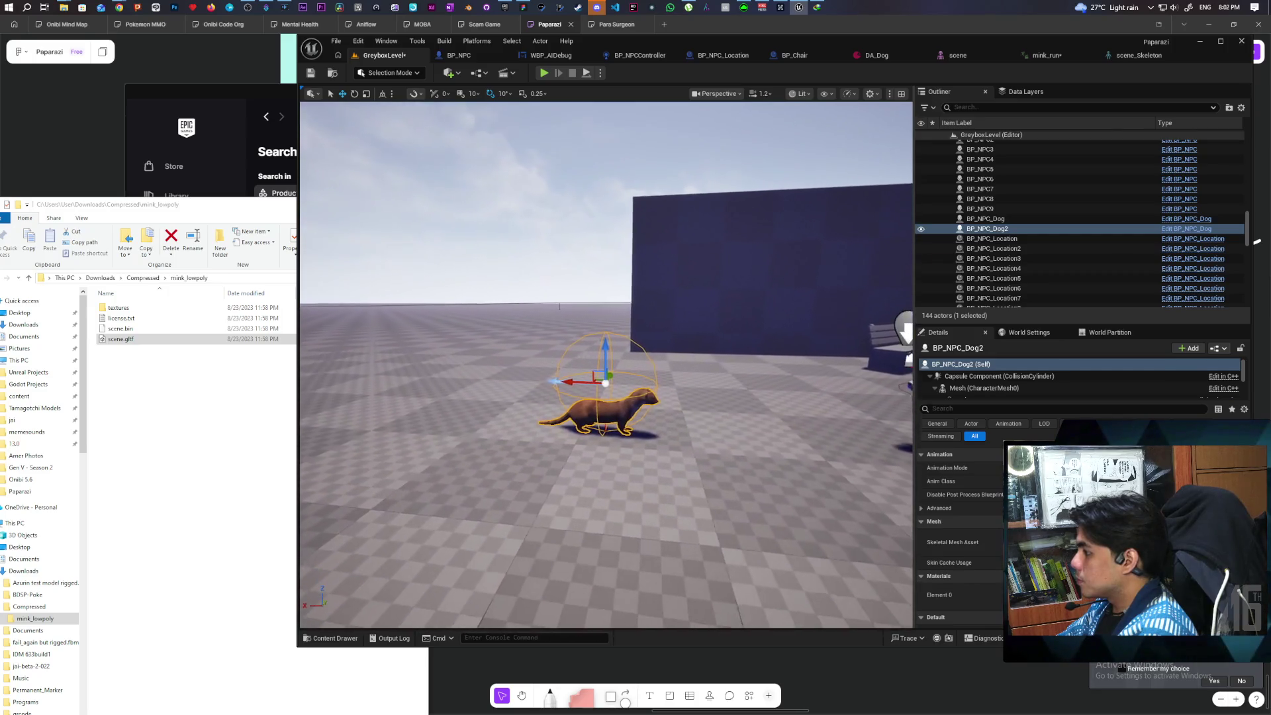
click(978, 387)
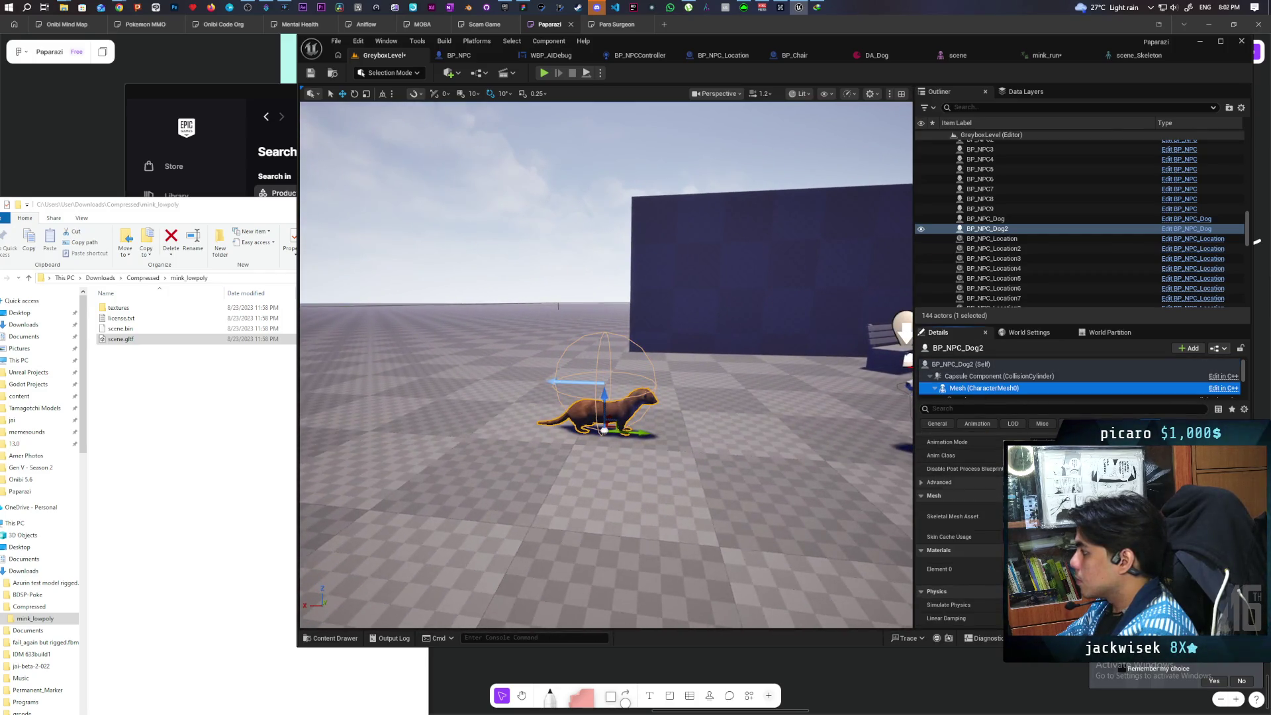
click(1255, 242)
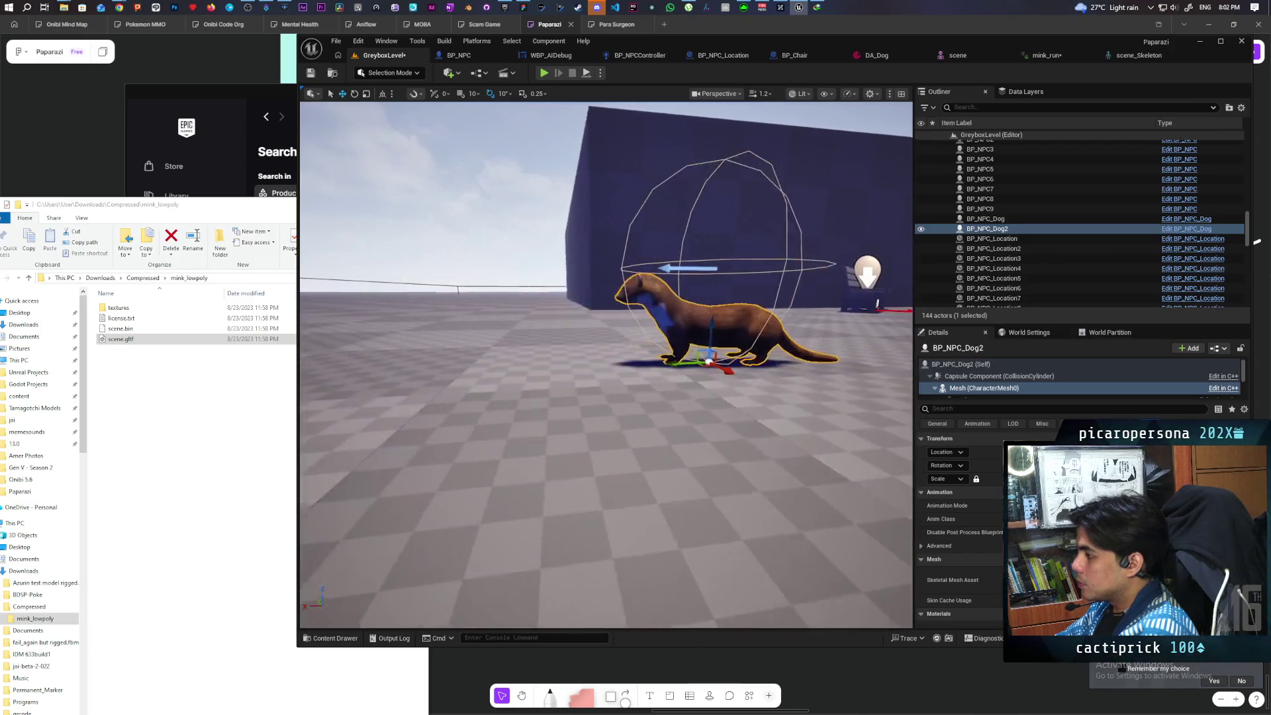
Shrink the capsule radius to fit the mink and raise the mesh inside the actor.
click(962, 380)
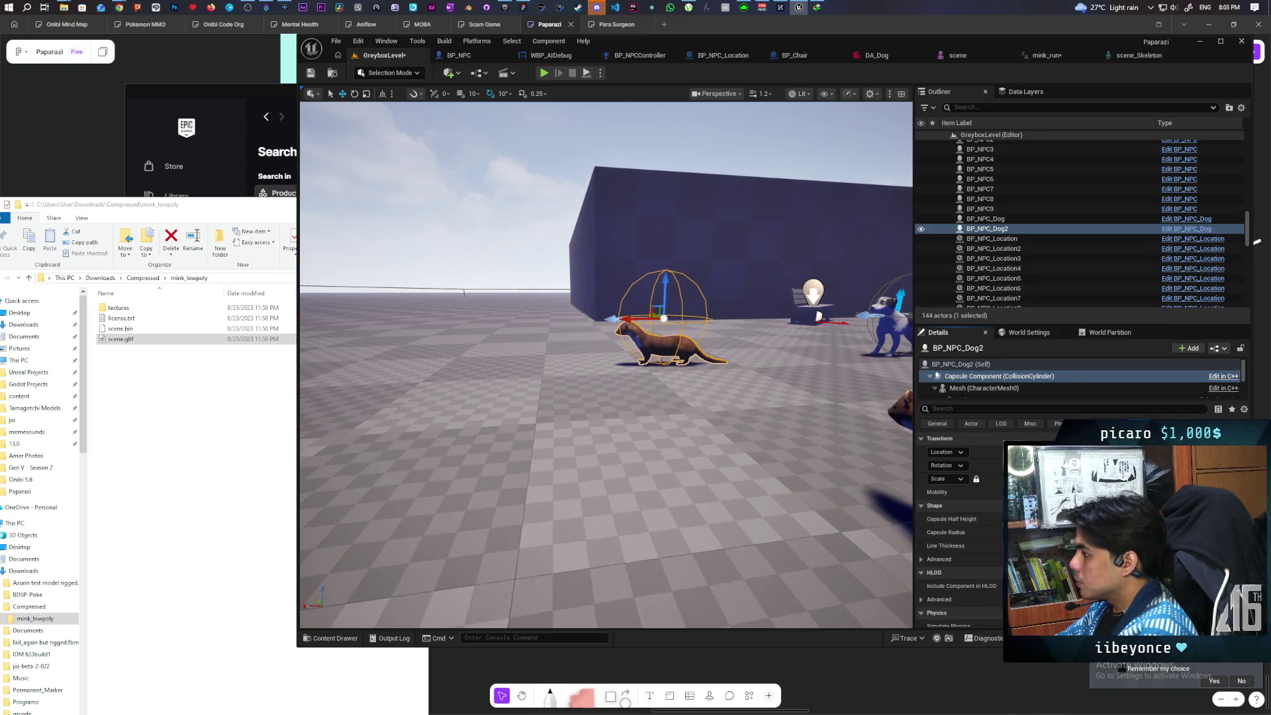
drag(1032, 532, 1020, 532)
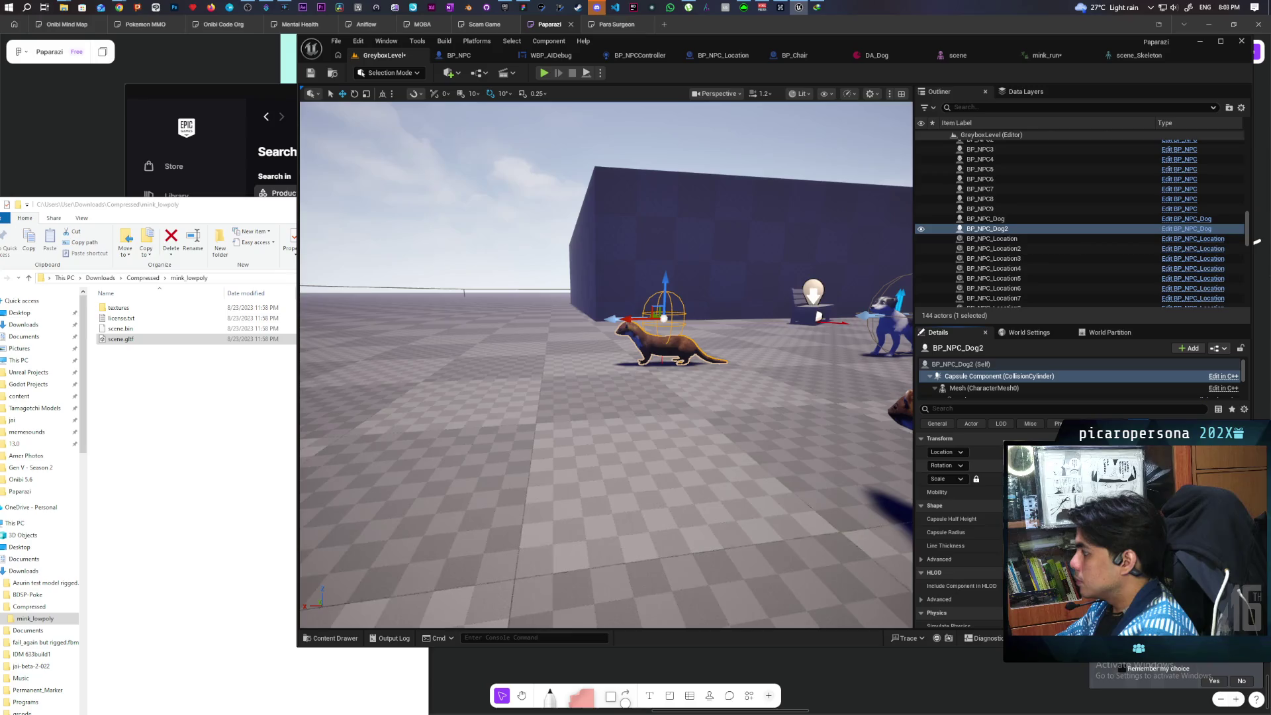
click(1003, 387)
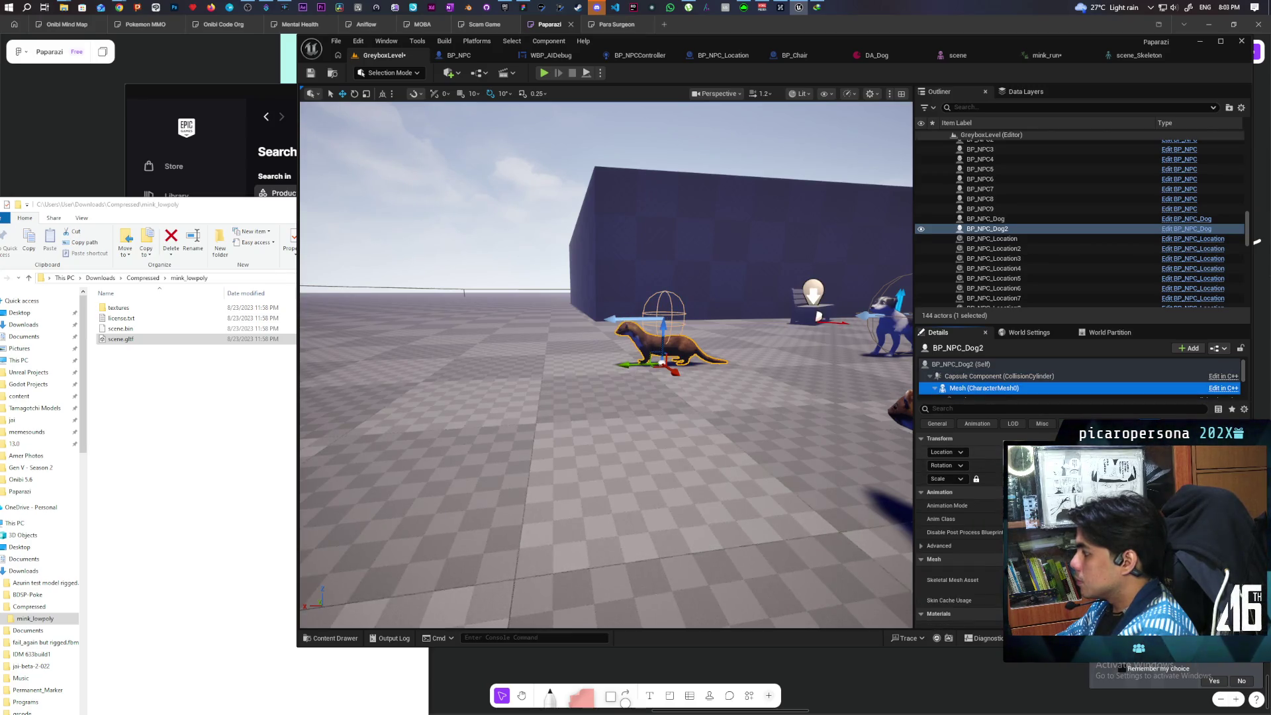
drag(663, 338, 664, 313)
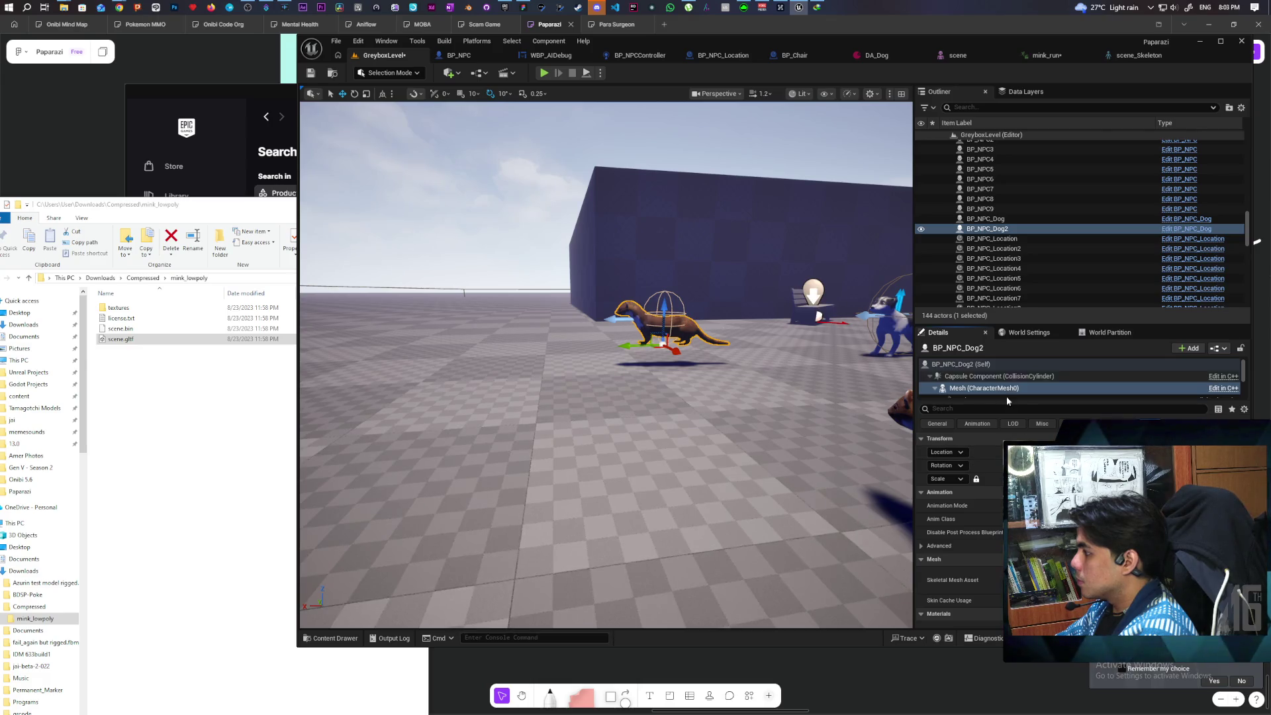
Select the whole BP_NPC_Dog2 actor and snap it to the floor with End.
click(723, 358)
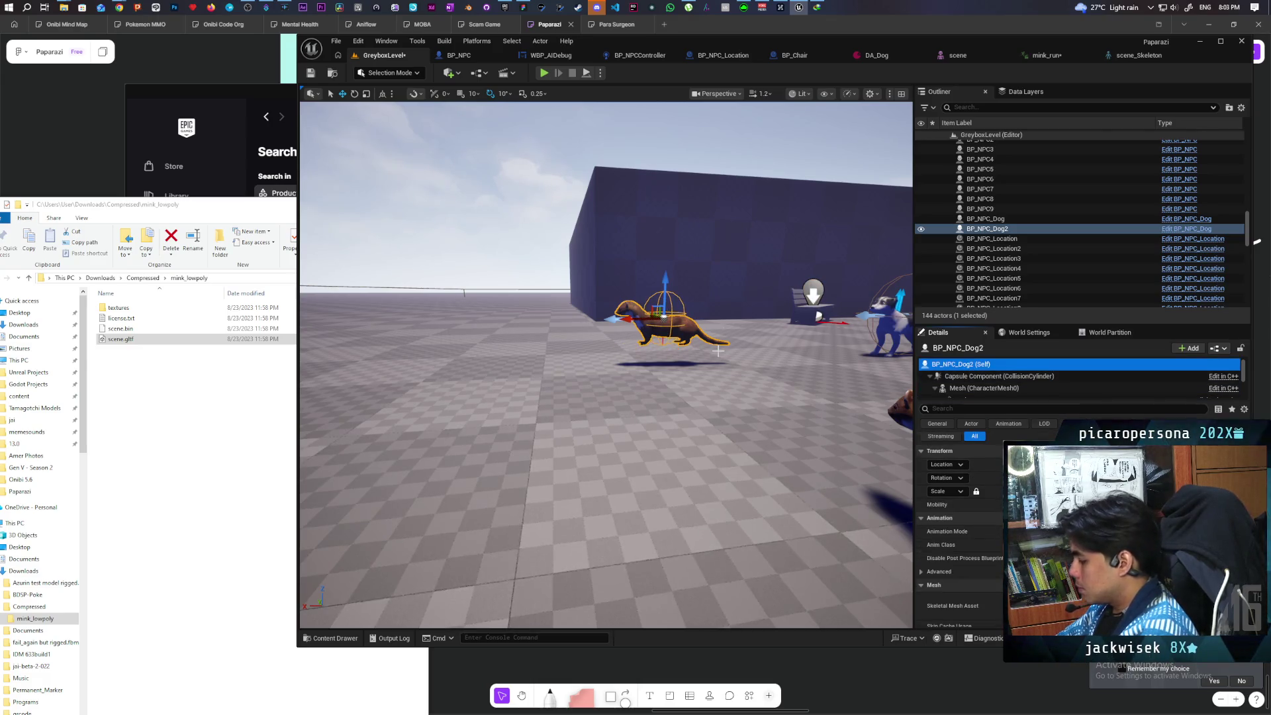
click(719, 351)
click(670, 326)
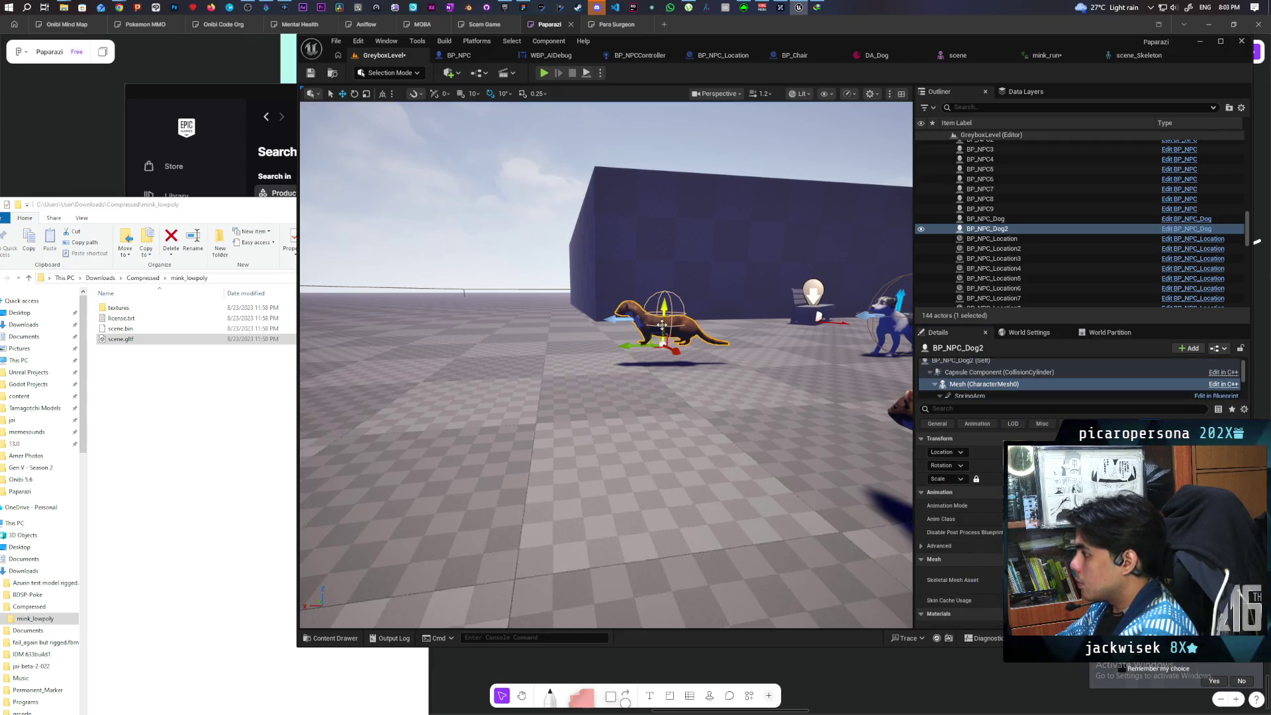
click(961, 361)
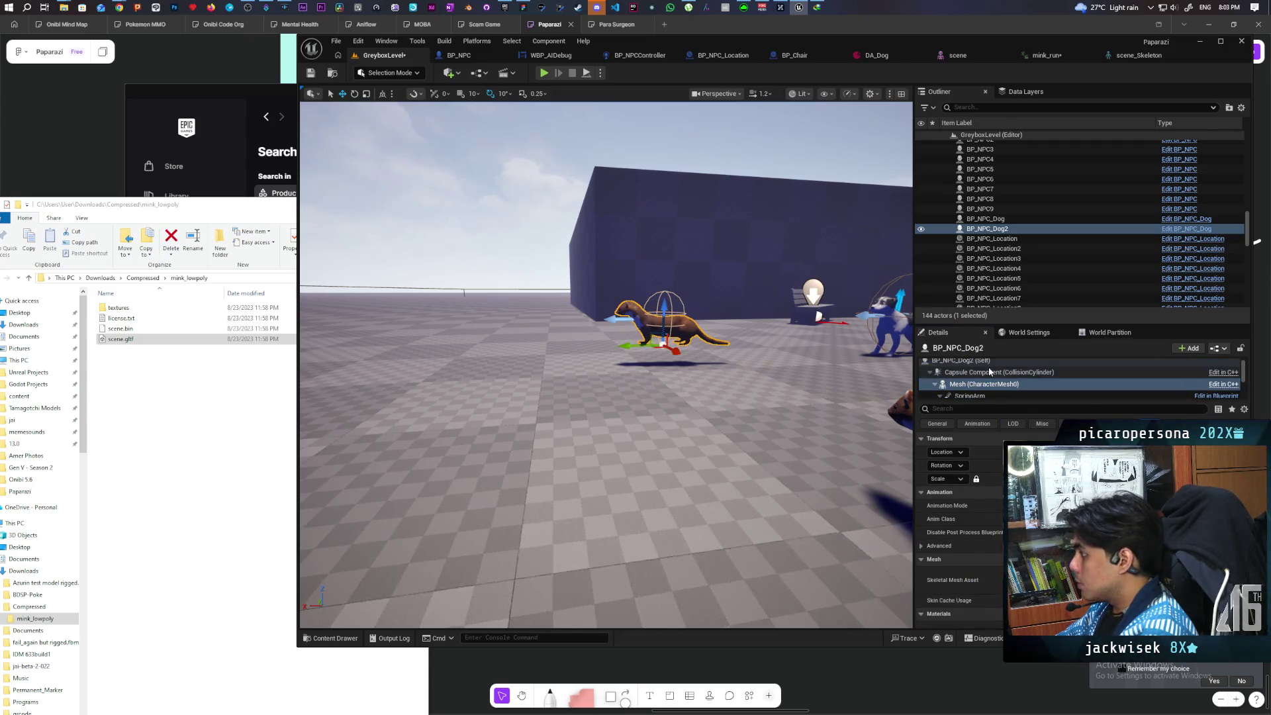
key(End)
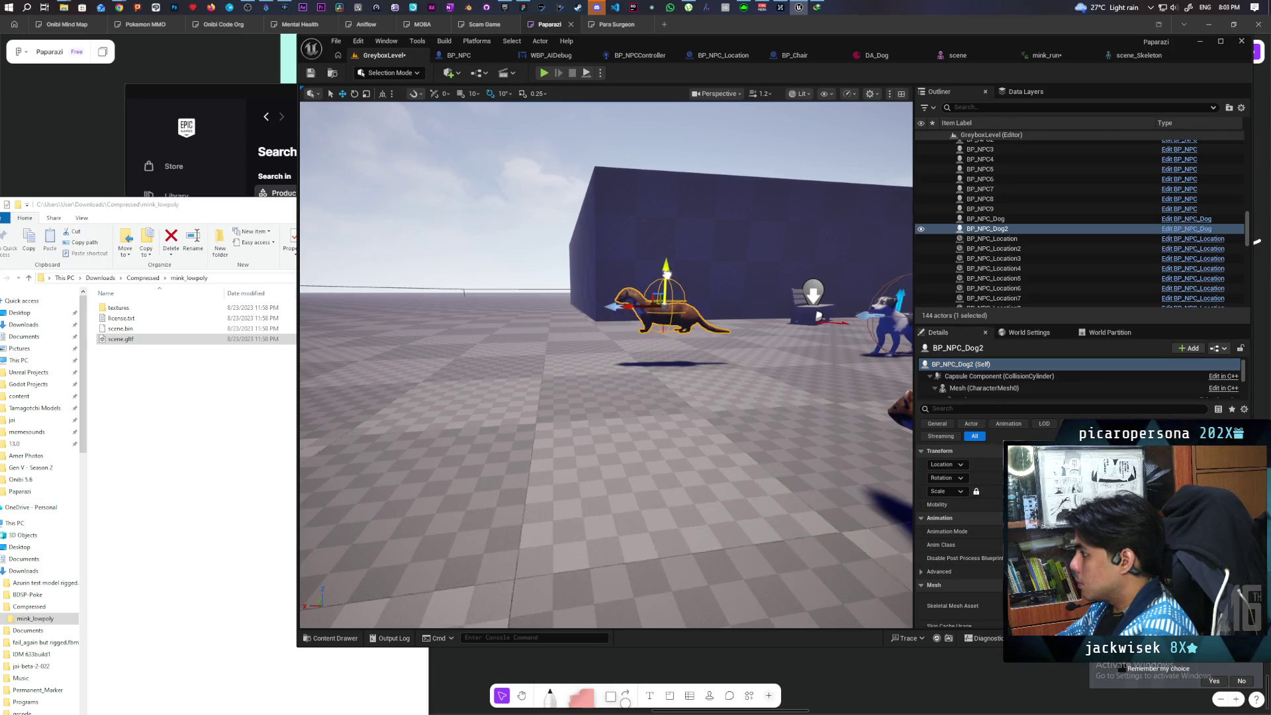
mouse_move(679, 279)
mouse_down()
mouse_move(662, 297)
mouse_move(675, 278)
mouse_move(616, 292)
mouse_move(635, 288)
mouse_move(626, 344)
mouse_up()
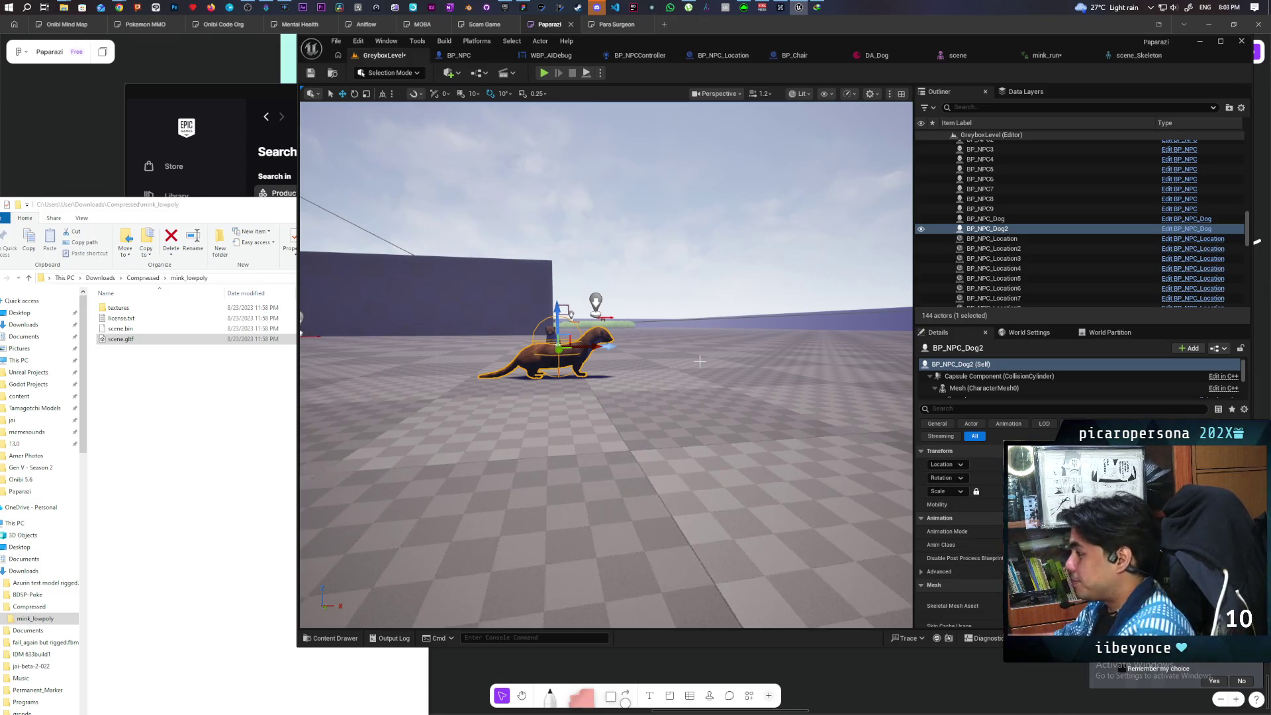
Frame the view on the mink NPC and save the level.
mouse_move(684, 355)
mouse_down()
mouse_move(675, 361)
mouse_move(715, 371)
mouse_move(695, 430)
mouse_up()
key(f)
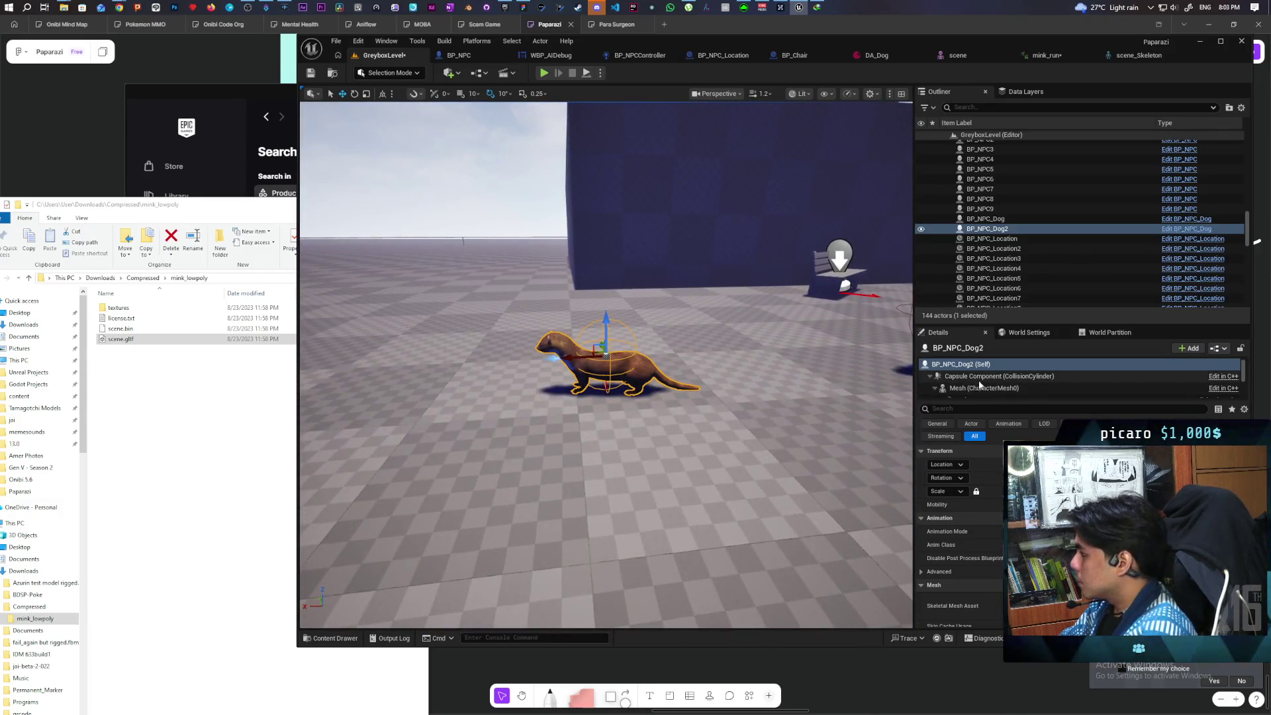
scroll(975, 558, down, 2)
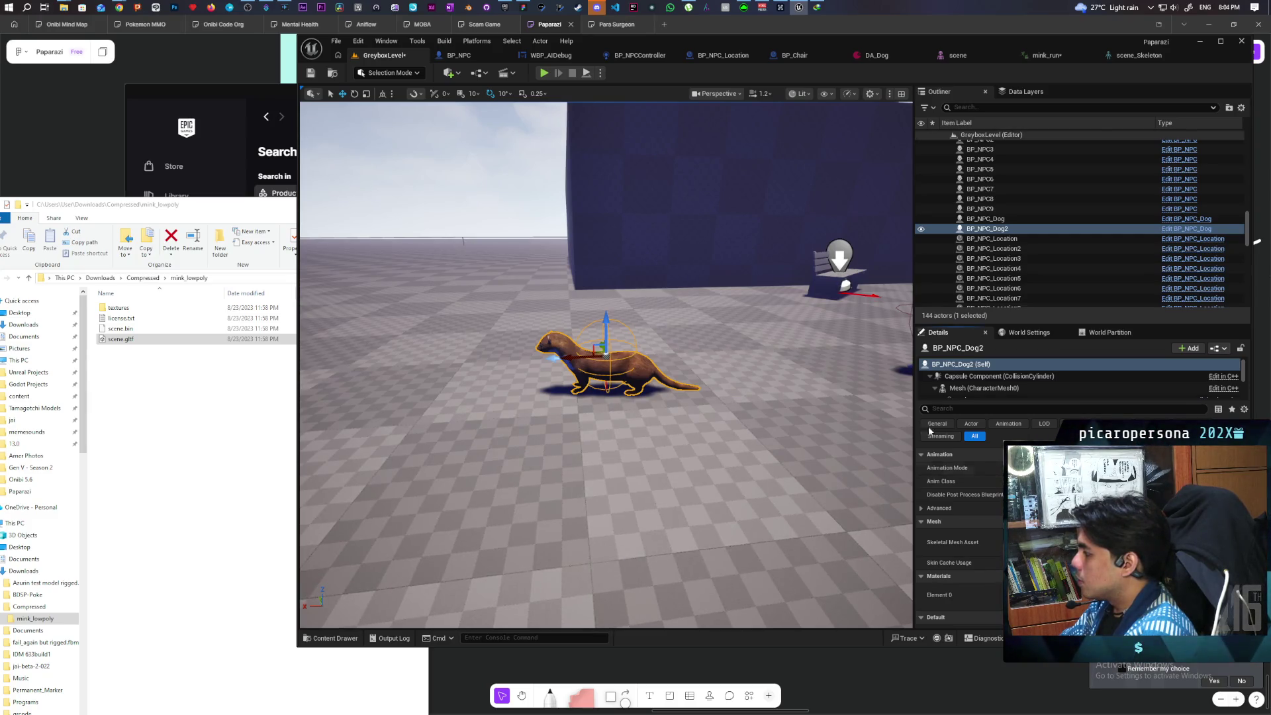
click(311, 73)
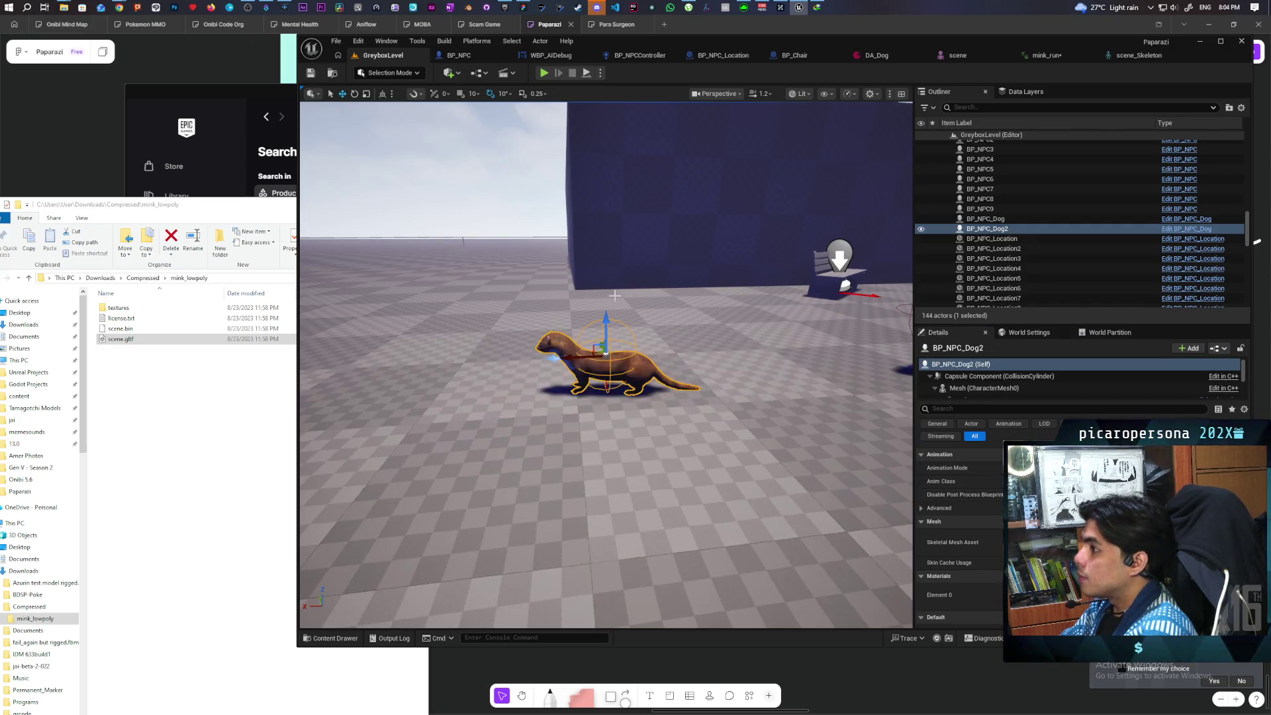
Delete the standalone mink scene actor, then reselect BP_NPC_Dog2 and show its NPCSchedule assets.
mouse_move(640, 303)
mouse_down()
mouse_move(642, 278)
mouse_move(640, 303)
mouse_up()
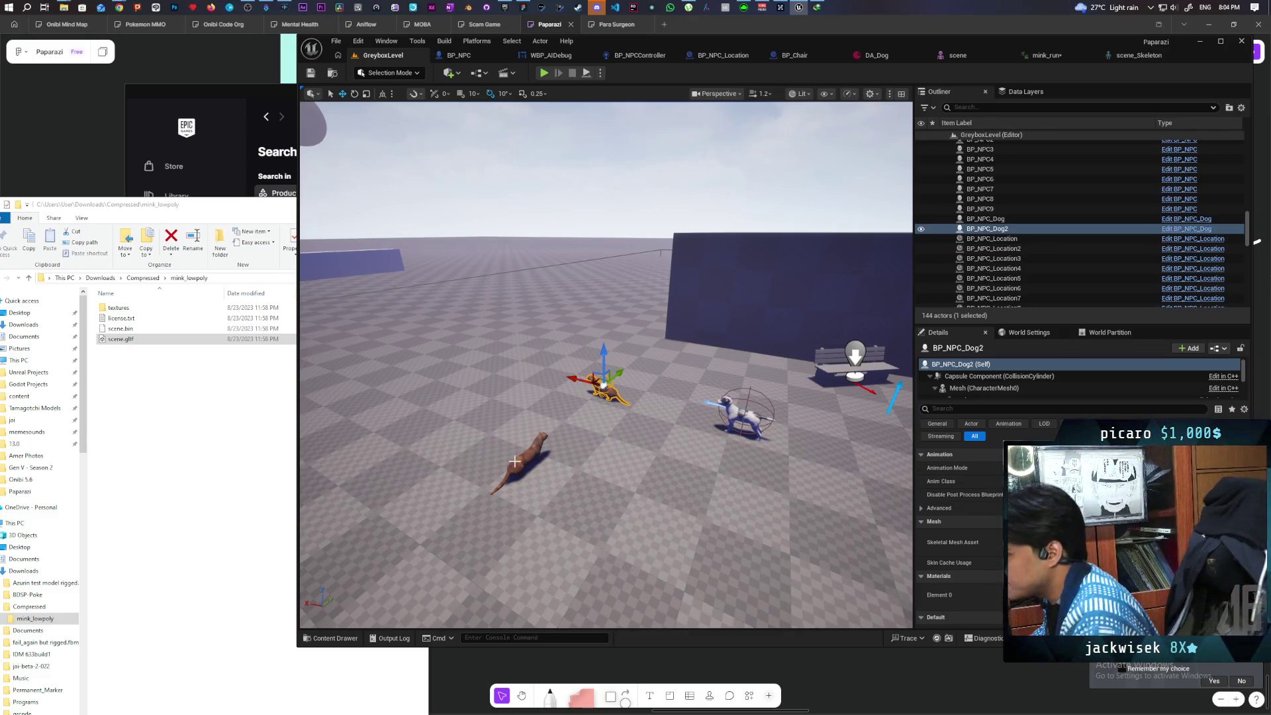
click(533, 447)
key(Delete)
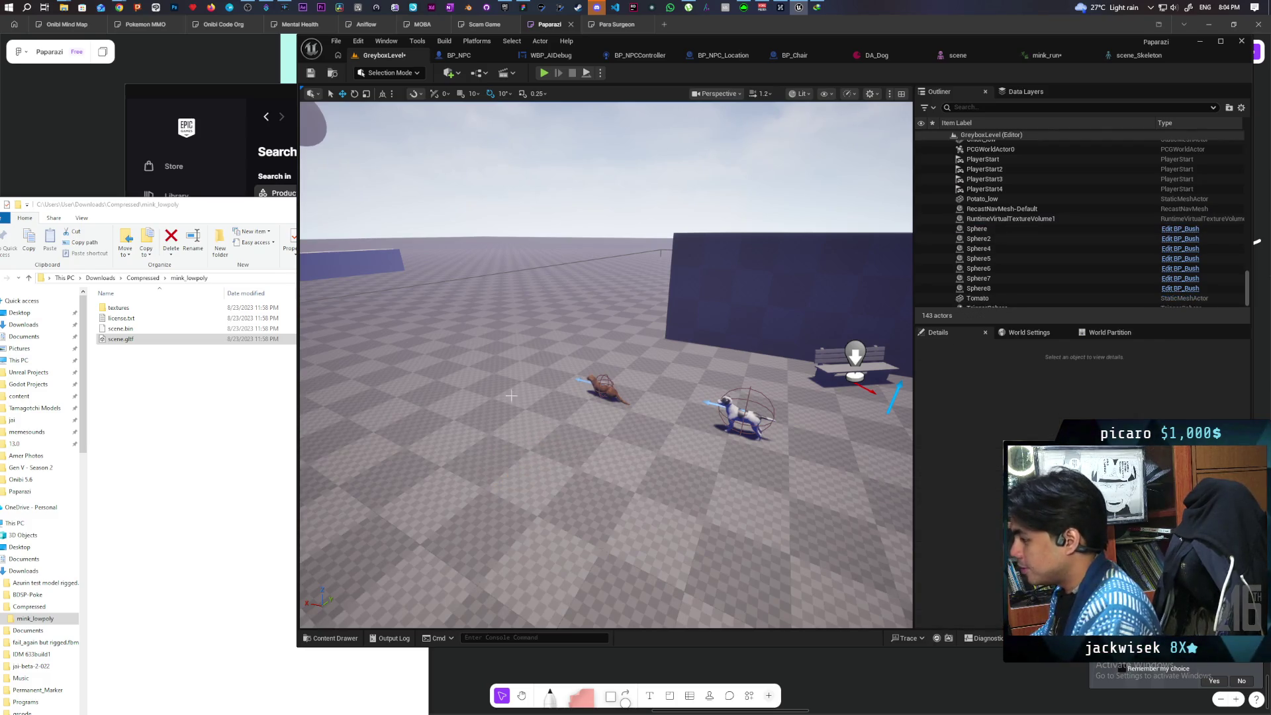
mouse_move(543, 414)
mouse_down()
mouse_move(533, 441)
mouse_move(546, 427)
mouse_up()
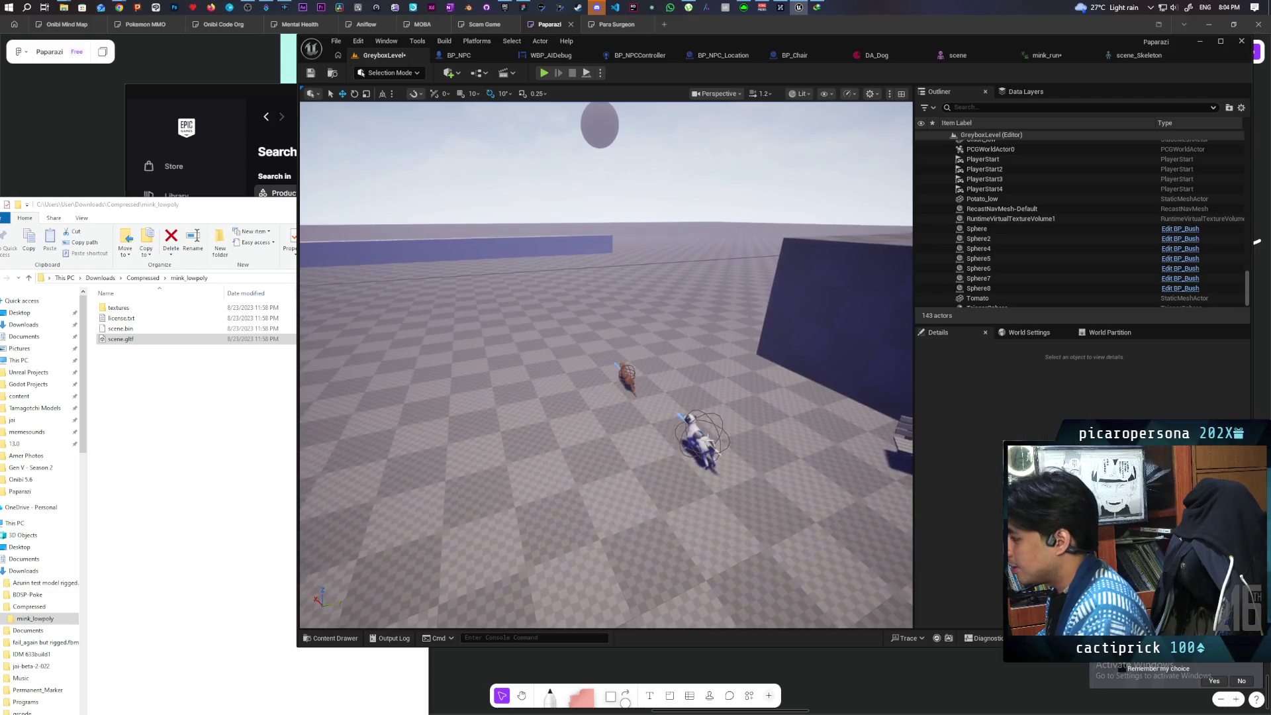
click(627, 378)
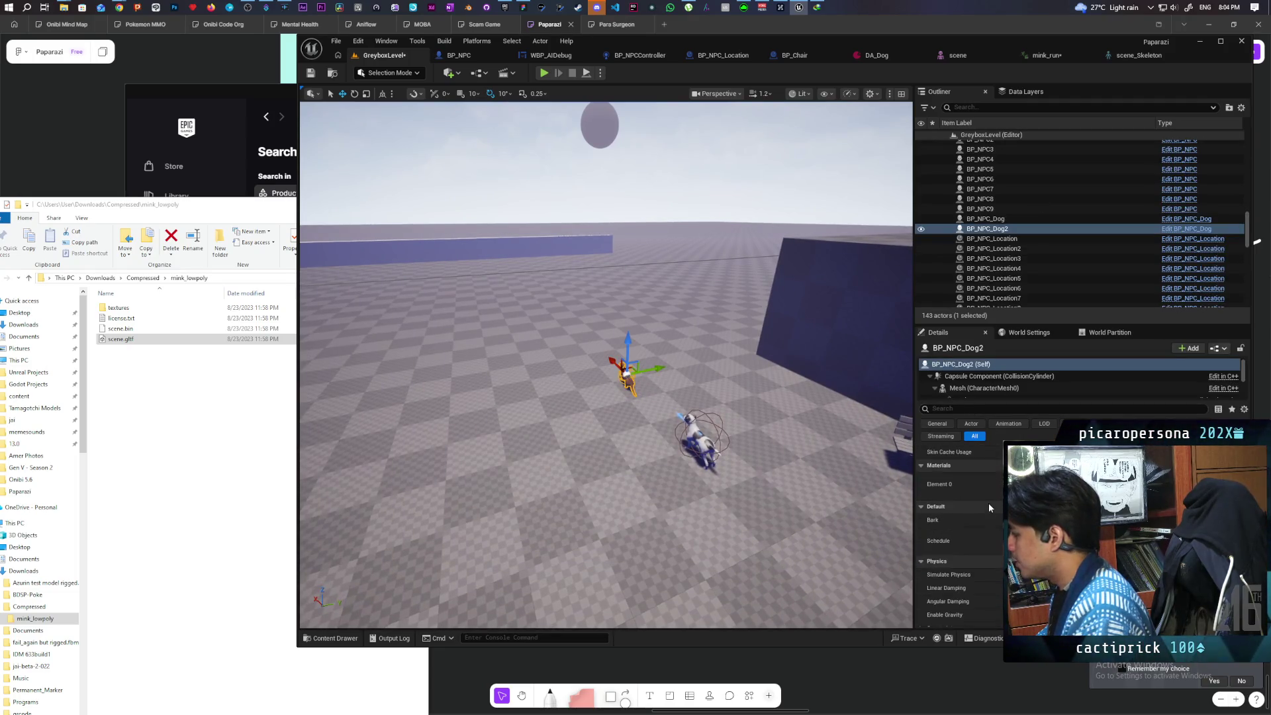
click(1052, 544)
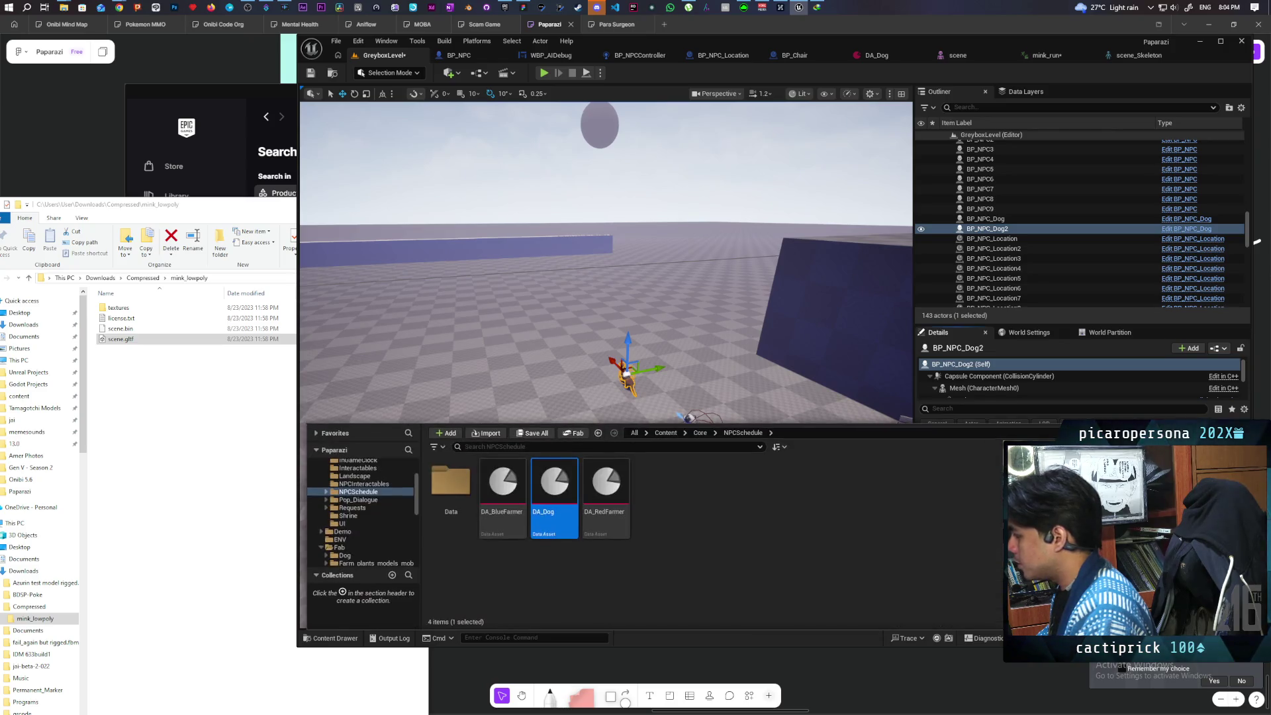
Duplicate the DA_Dog schedule asset and name the copy DA_Weasel.
right_click(554, 493)
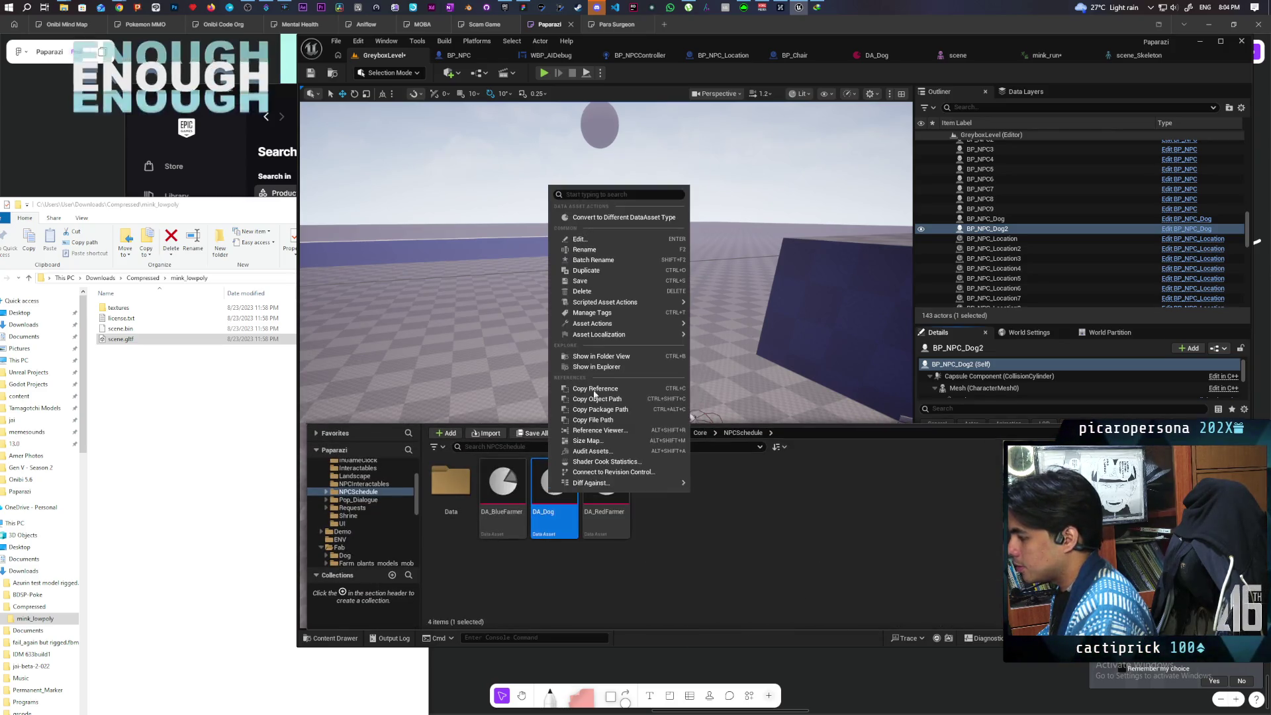
click(622, 271)
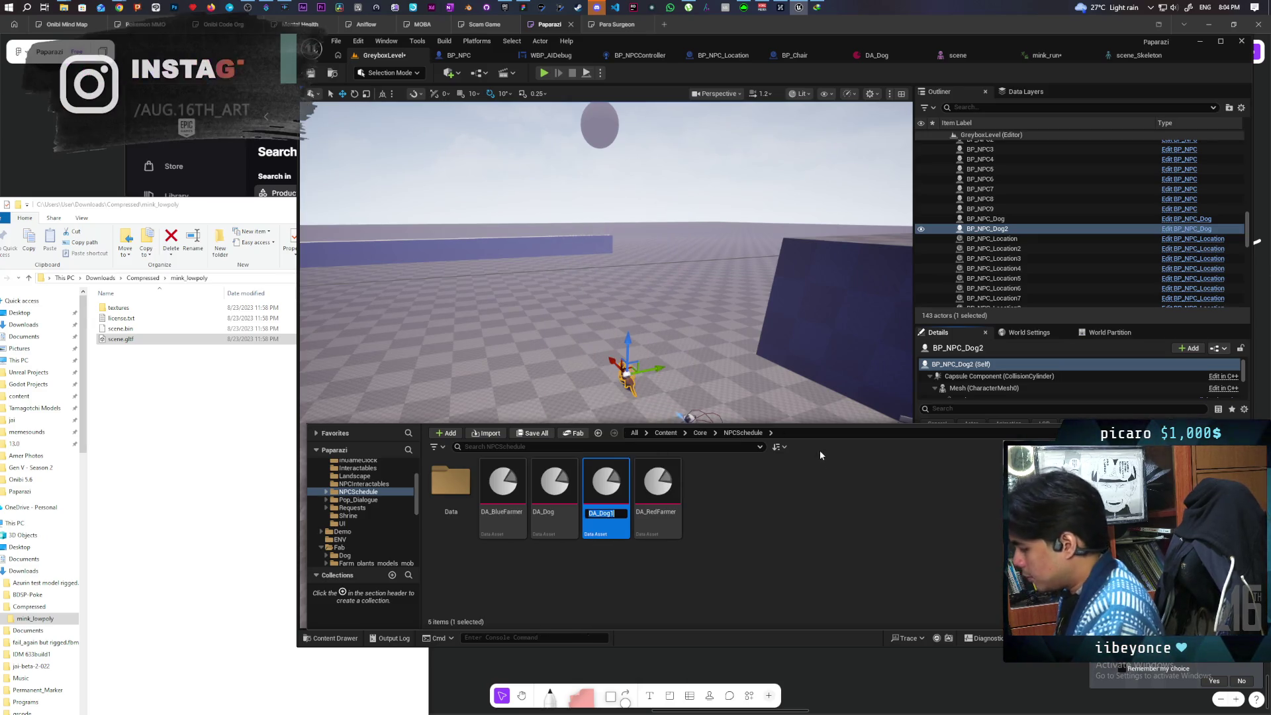
text(DA_)
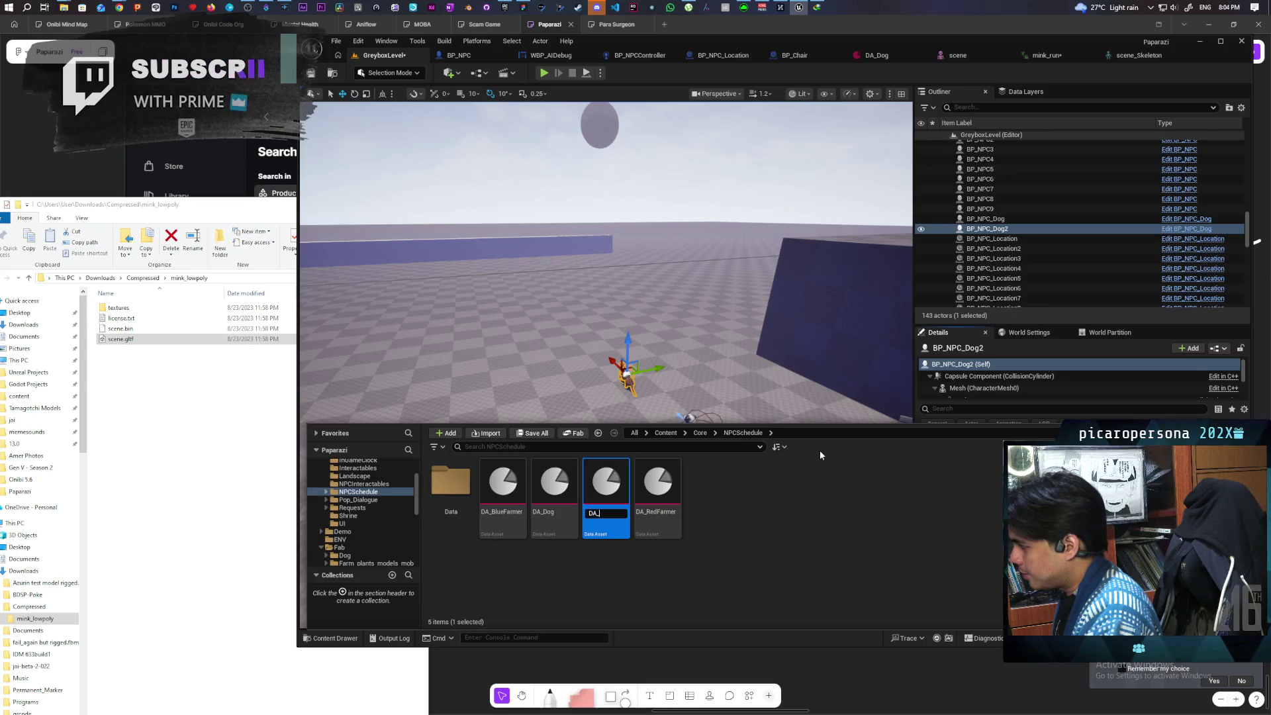
text(Weasel)
key(Return)
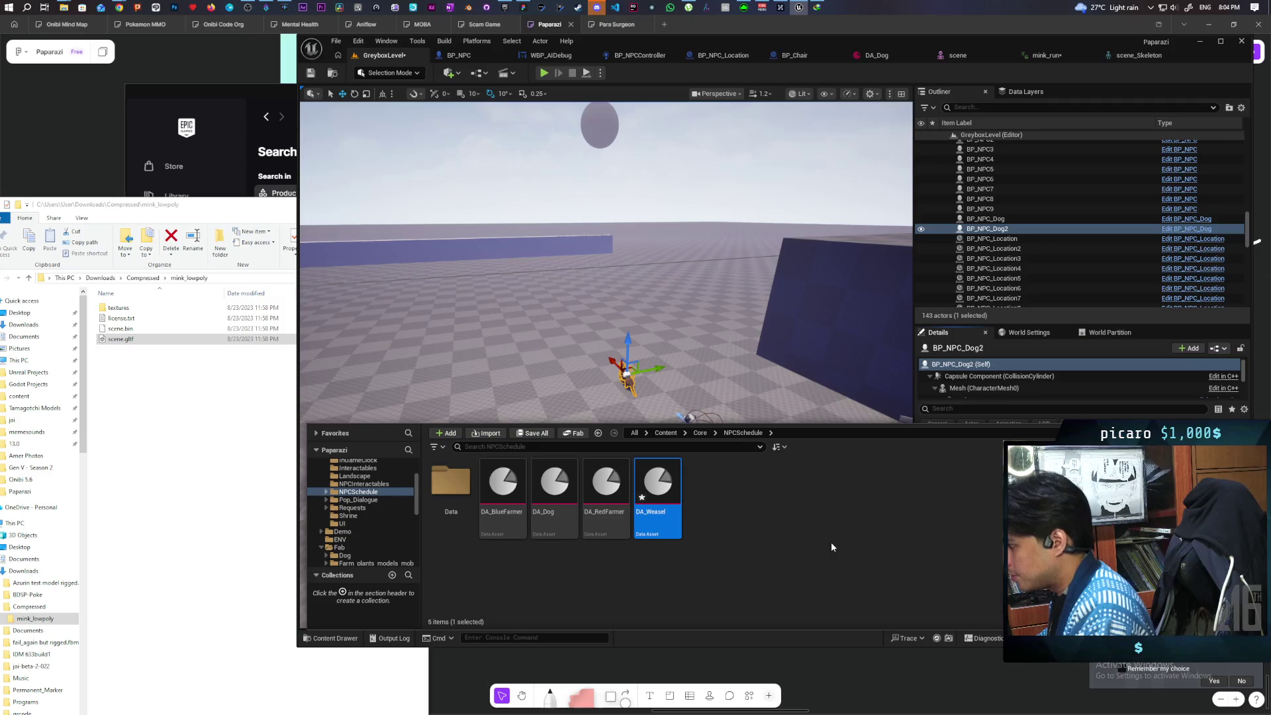
Save all unsaved changes.
key(ctrl+shift+s)
click(973, 368)
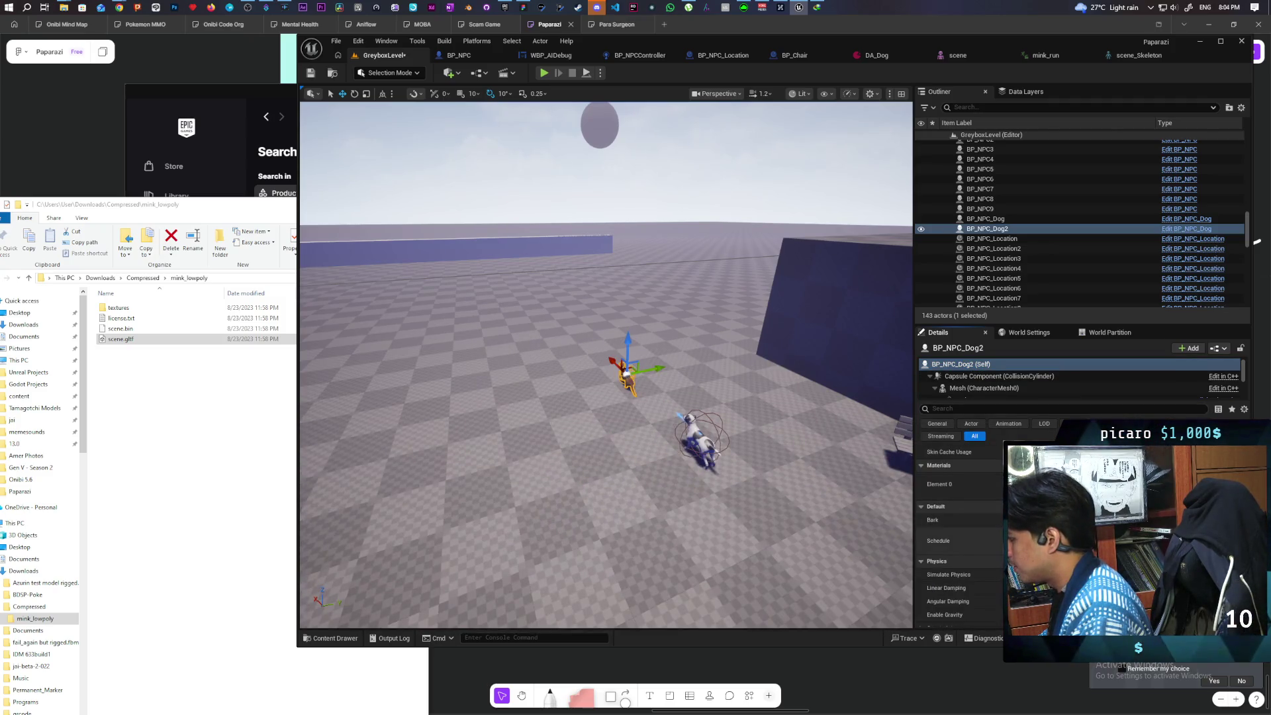
key(w)
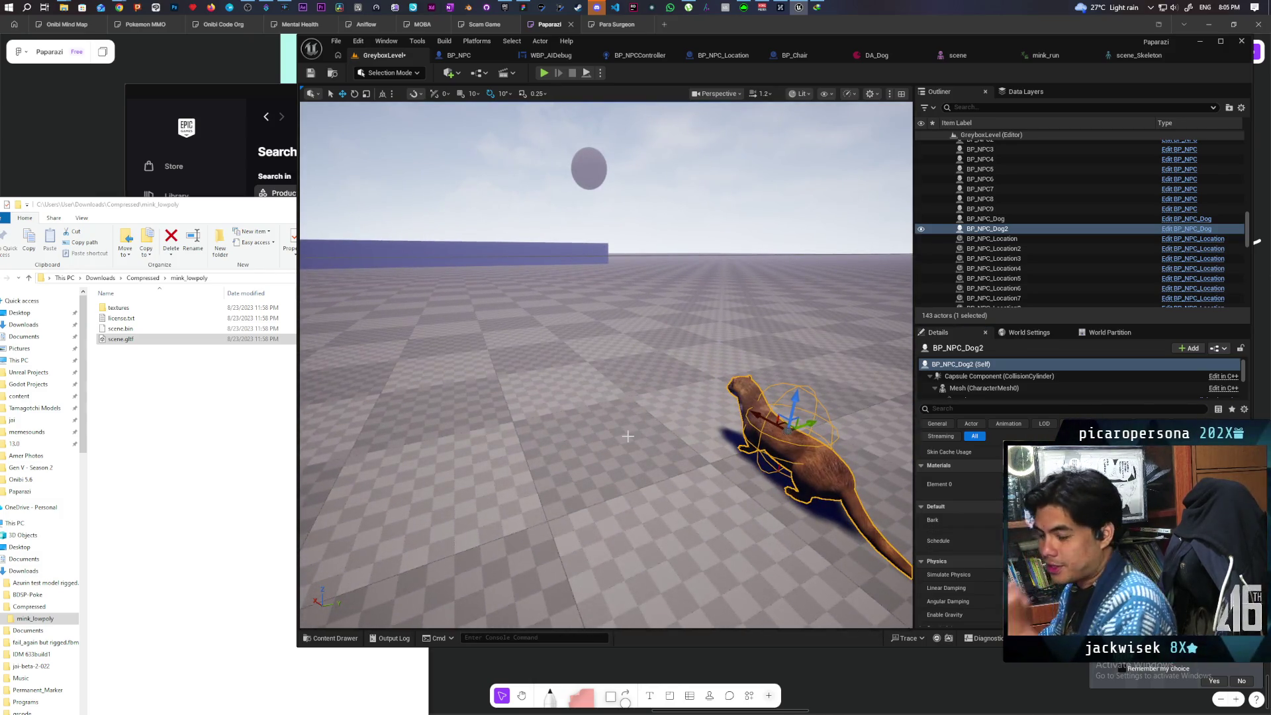
Alt-drag two copies of BP_NPC_Location15 near the weasel, undoing the stray duplicate and filtering Details by 'tag'.
key(s)
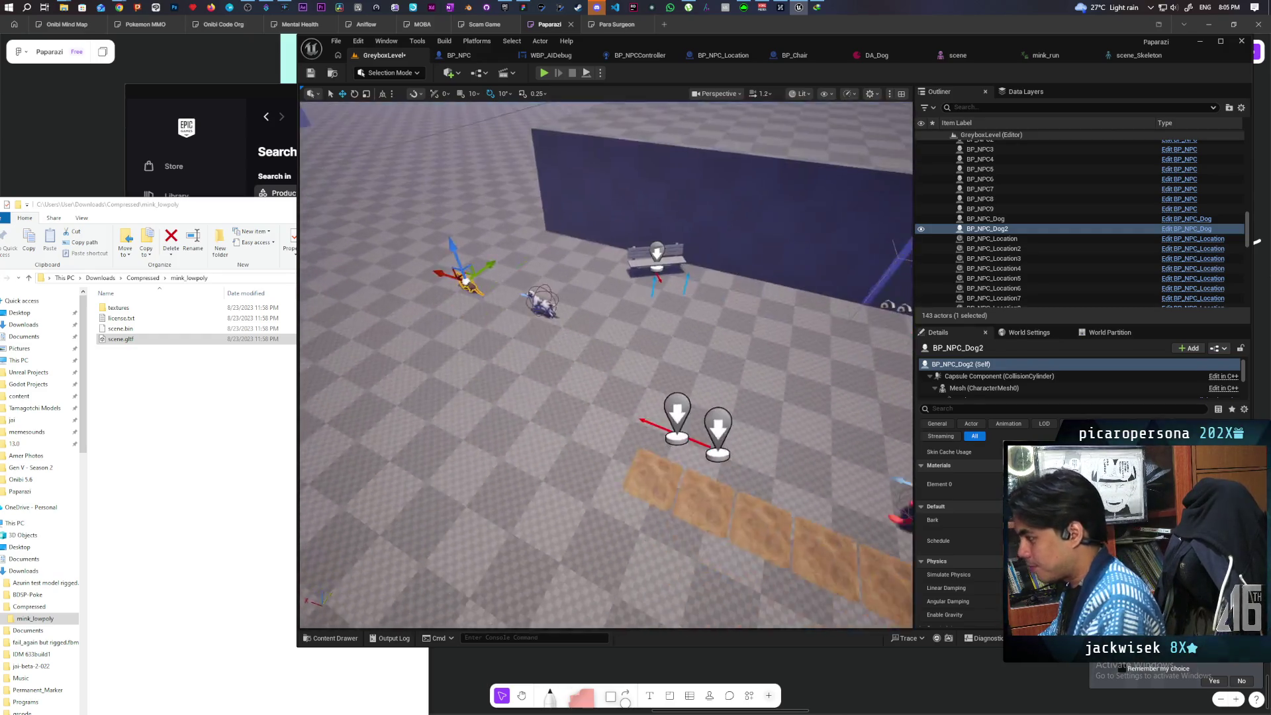
click(726, 472)
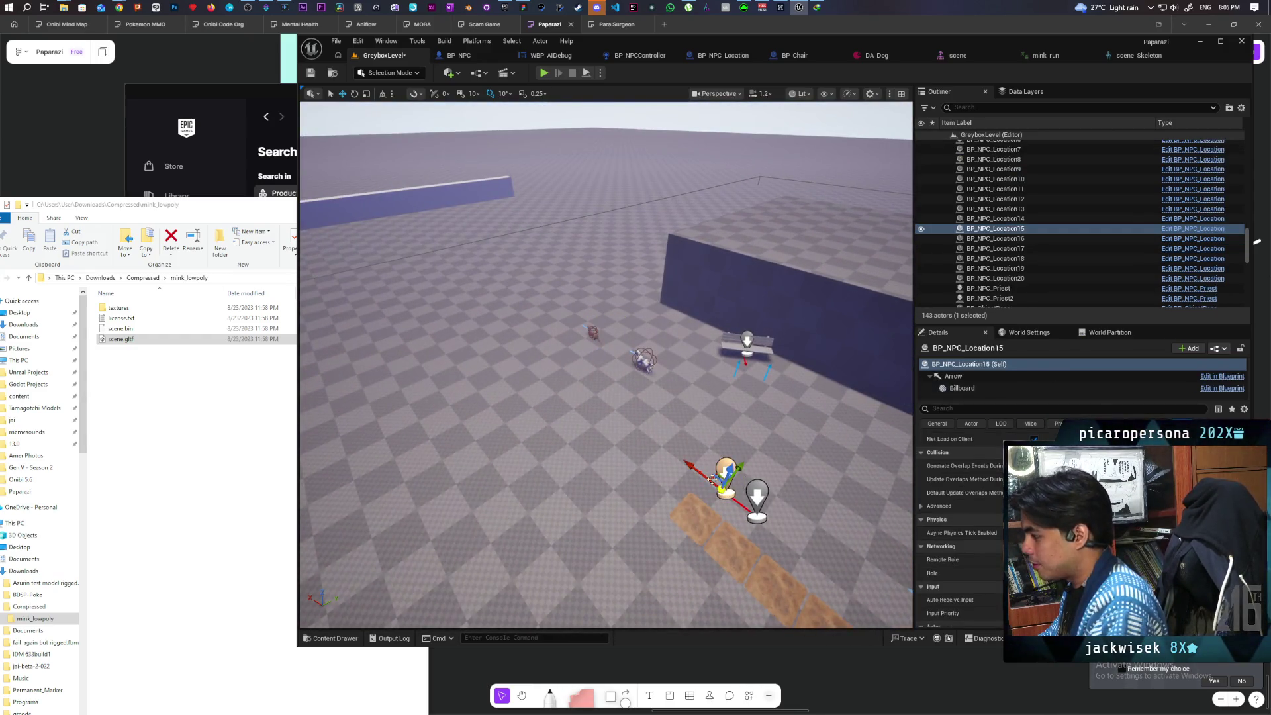
drag(704, 471, 539, 310)
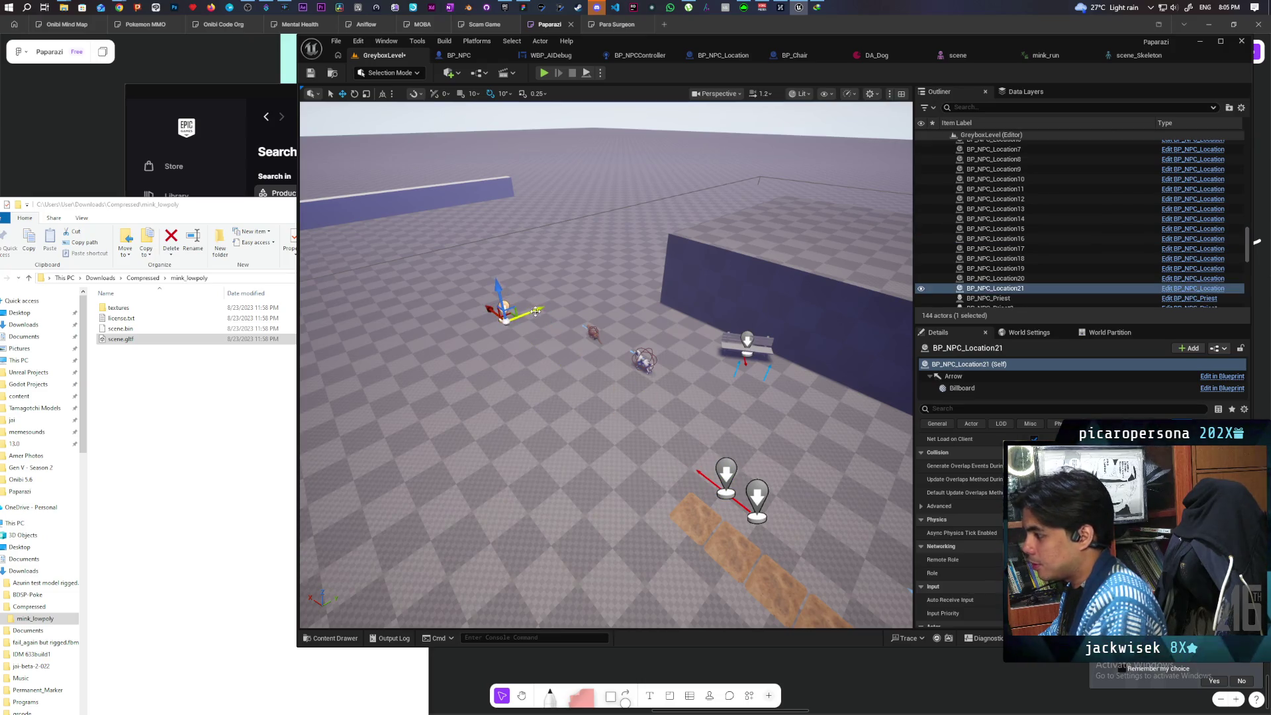
mouse_move(673, 329)
mouse_down()
mouse_move(656, 318)
mouse_move(665, 291)
mouse_move(673, 329)
mouse_move(688, 329)
mouse_move(589, 350)
mouse_up()
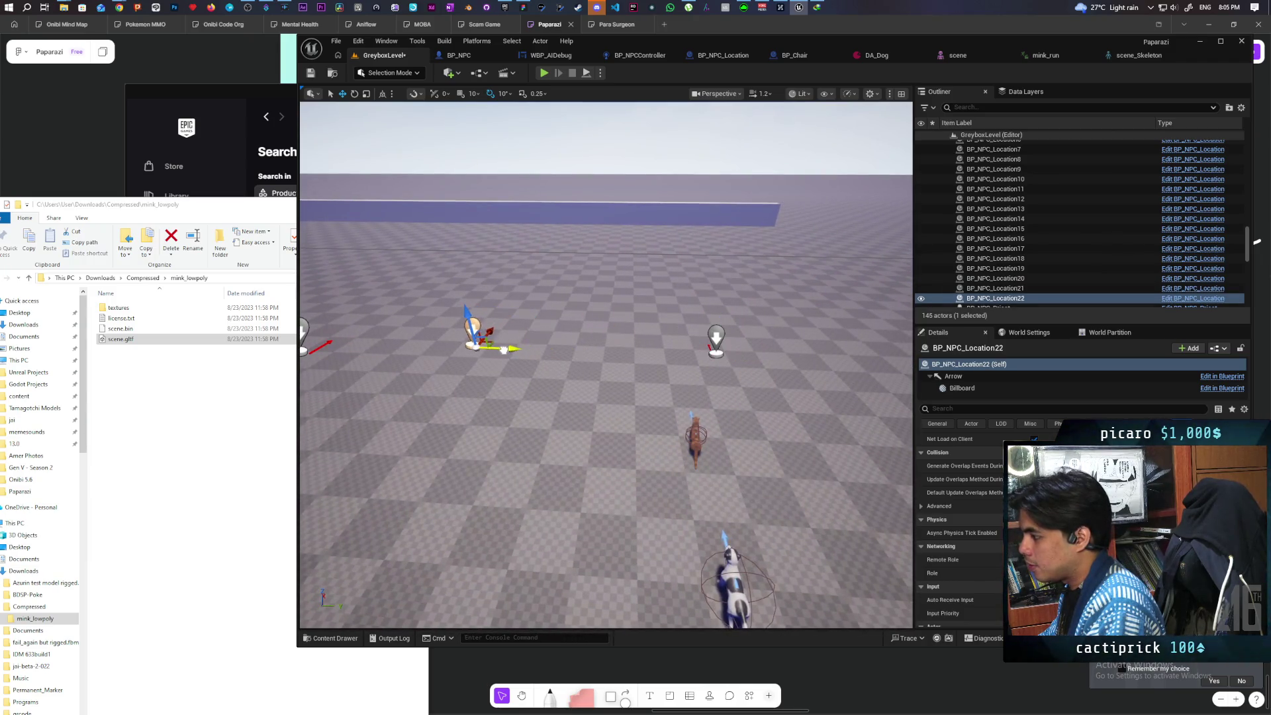
key(ctrl+z)
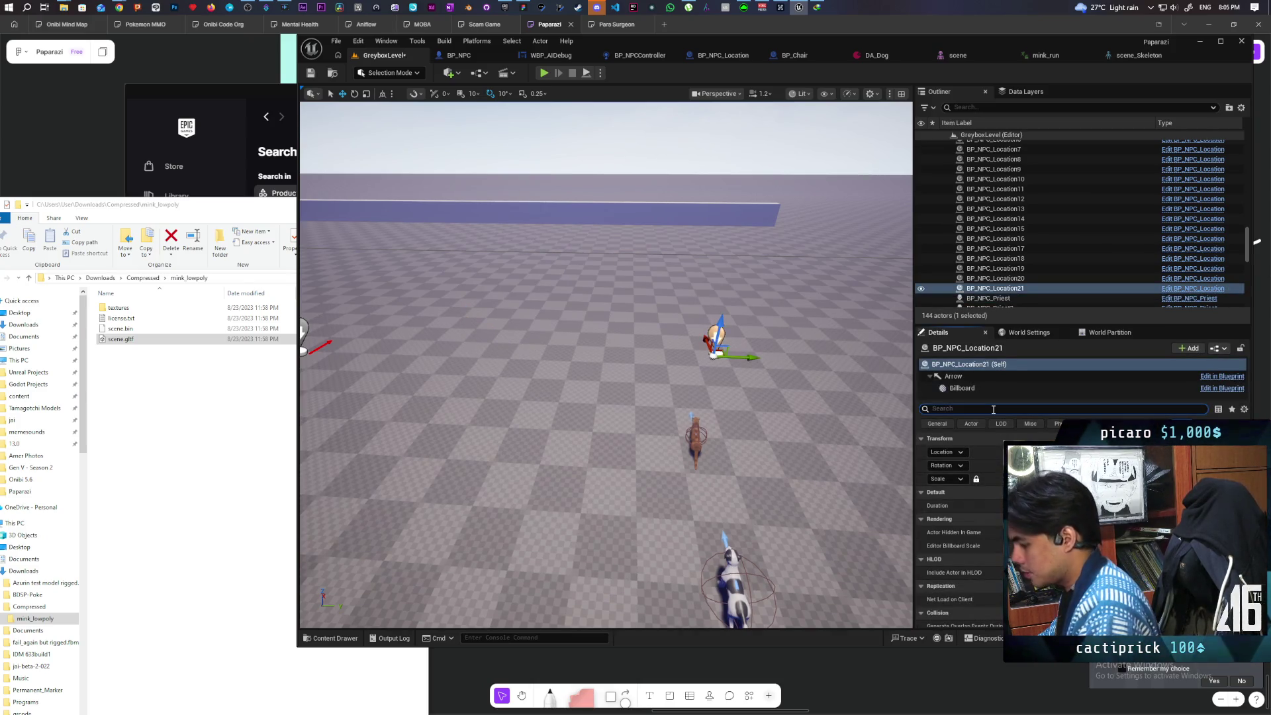
text(tag)
key(Return)
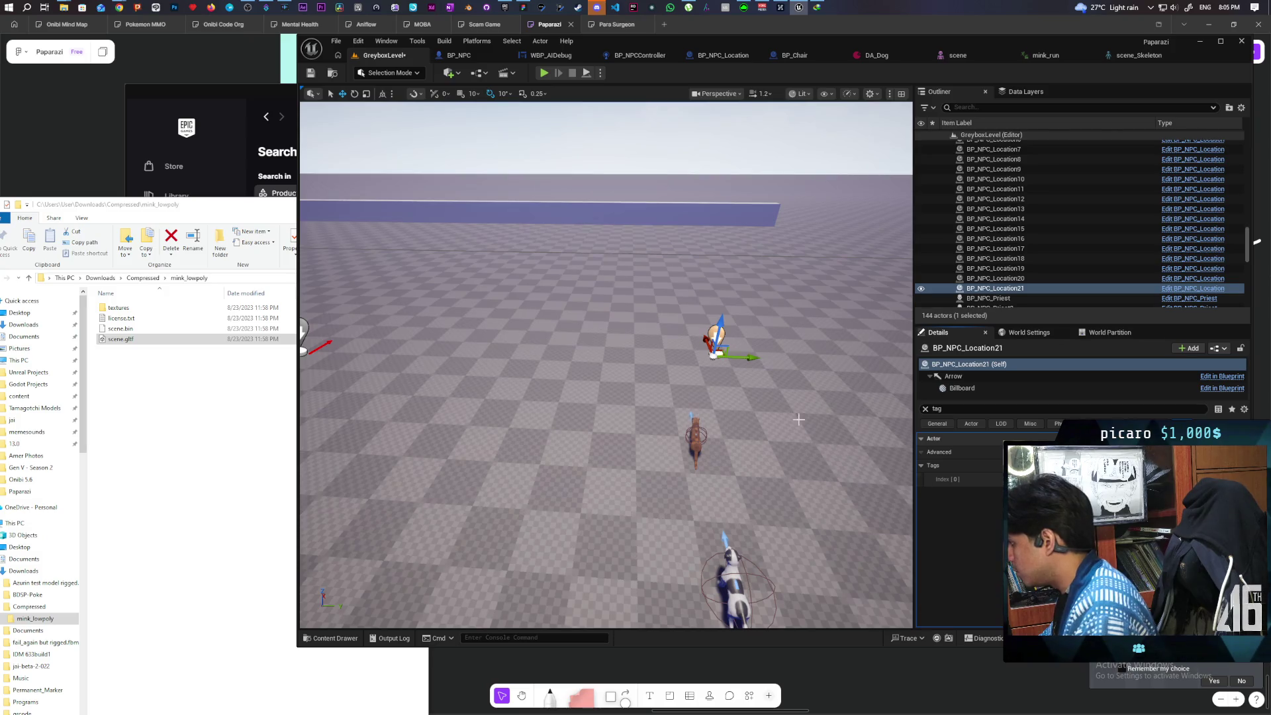
drag(745, 358, 475, 361)
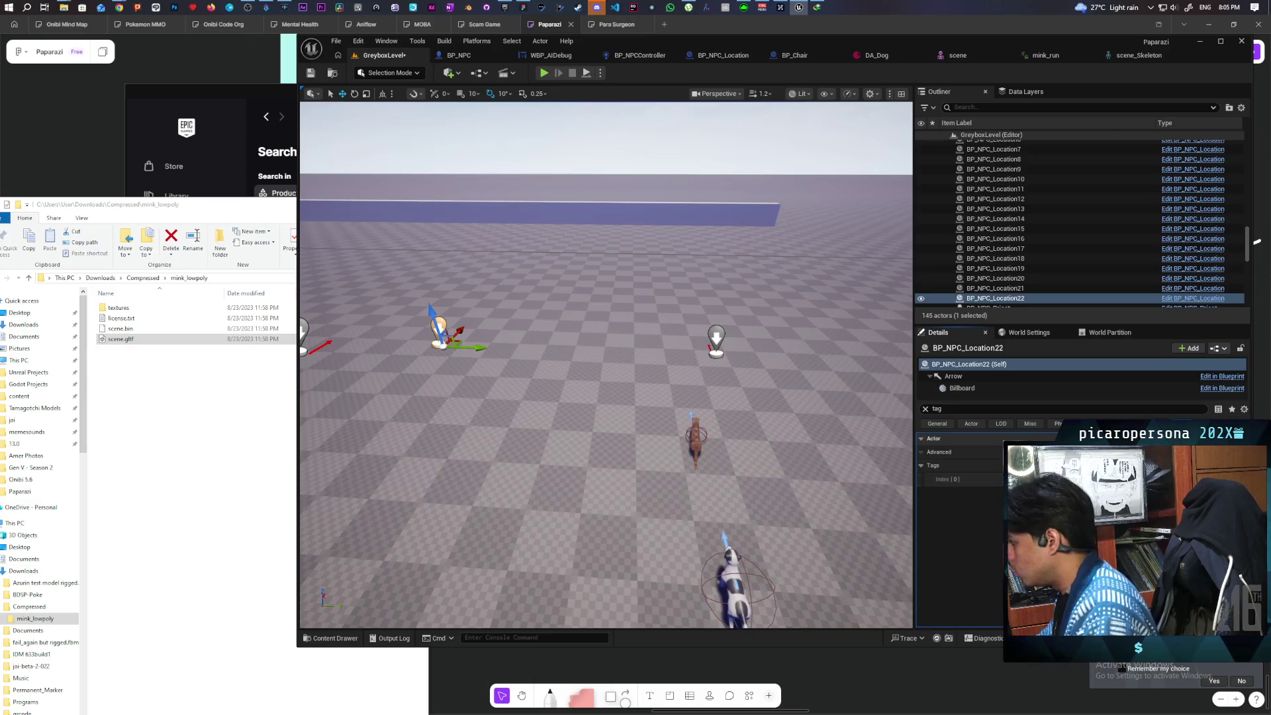
Save the level and select DA_Weasel among the NPCSchedule assets.
click(310, 72)
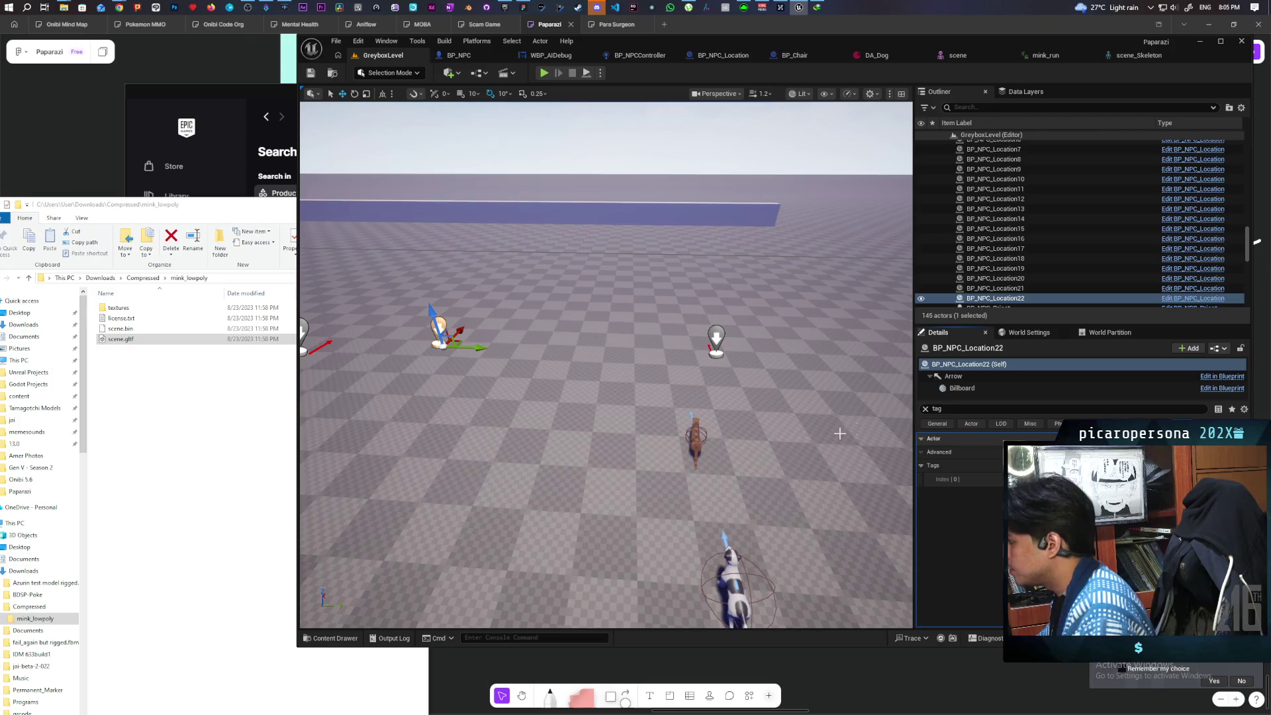
click(330, 639)
click(642, 490)
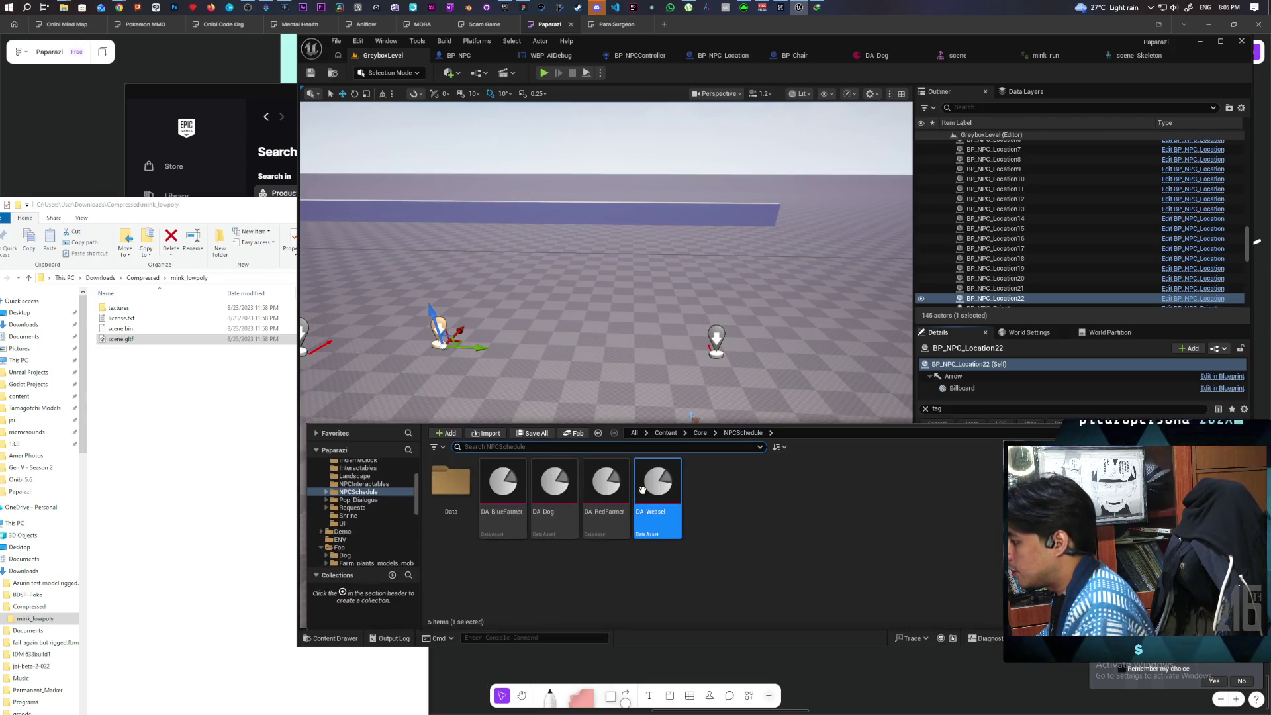
Open DA_Weasel and set schedule entry 7's first tag to WeaselTree1.
double_click(652, 478)
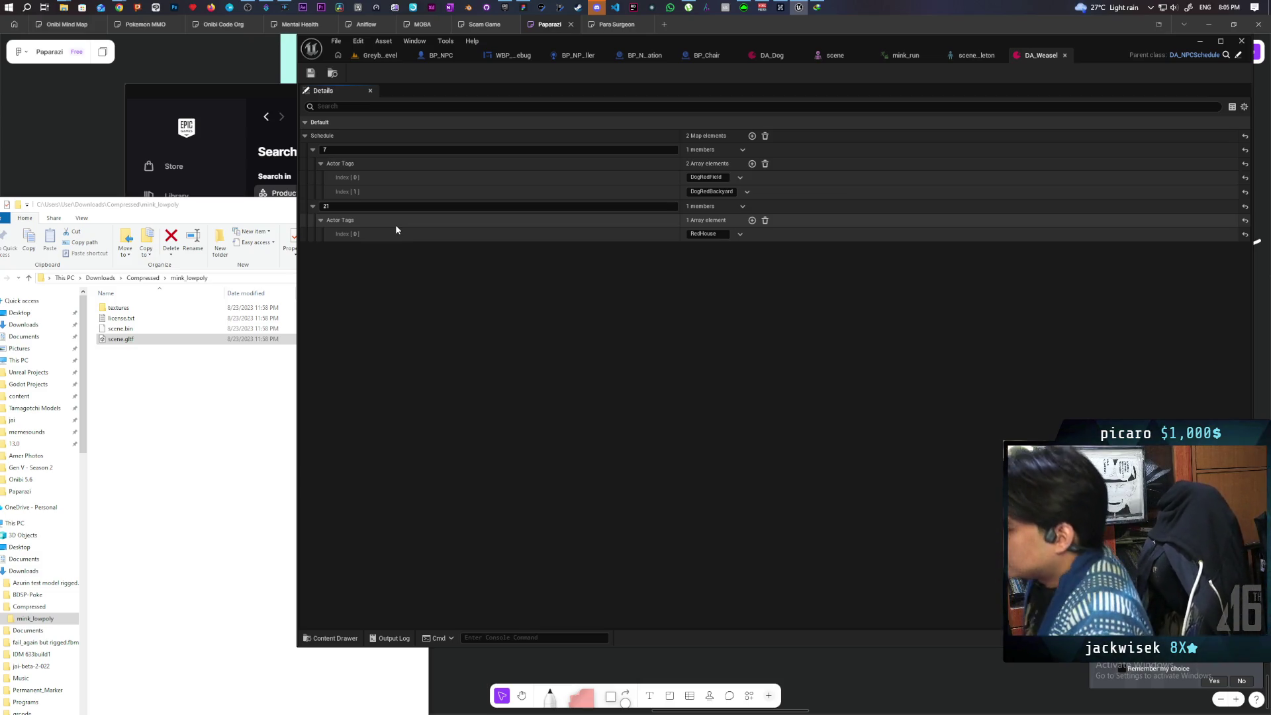
click(725, 176)
text(Weasel)
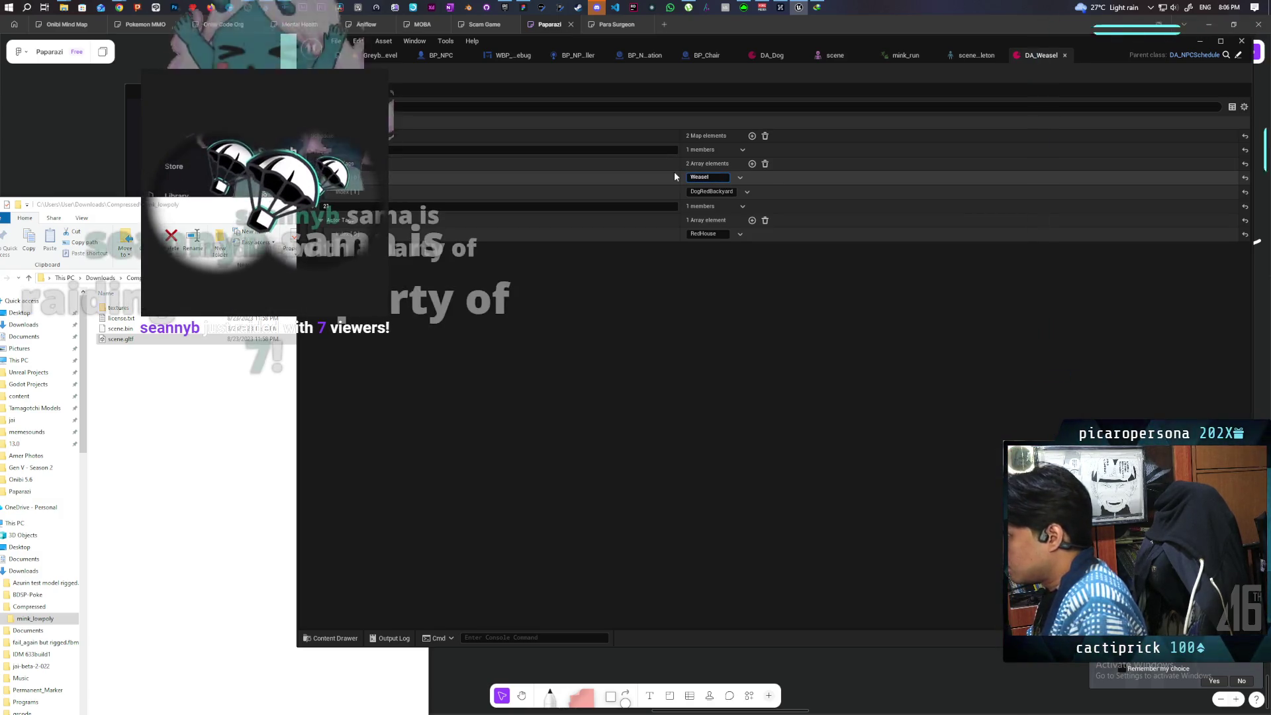
text(Tree1)
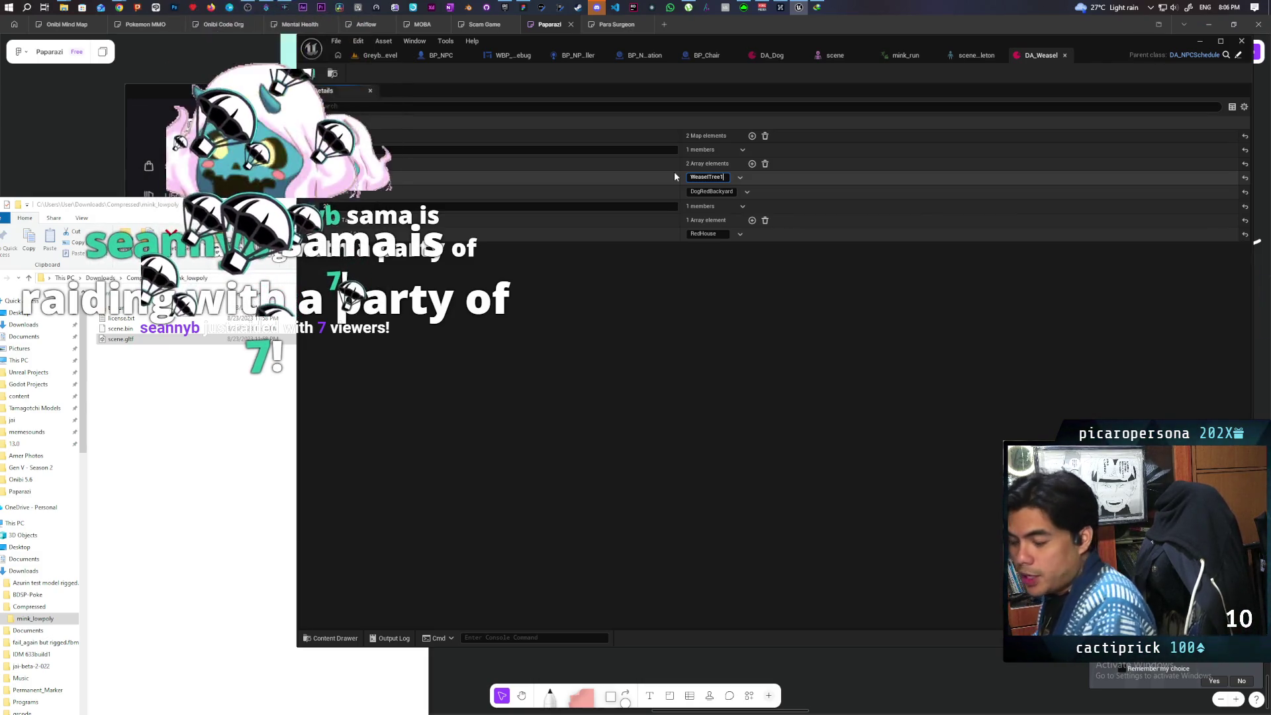
key(Return)
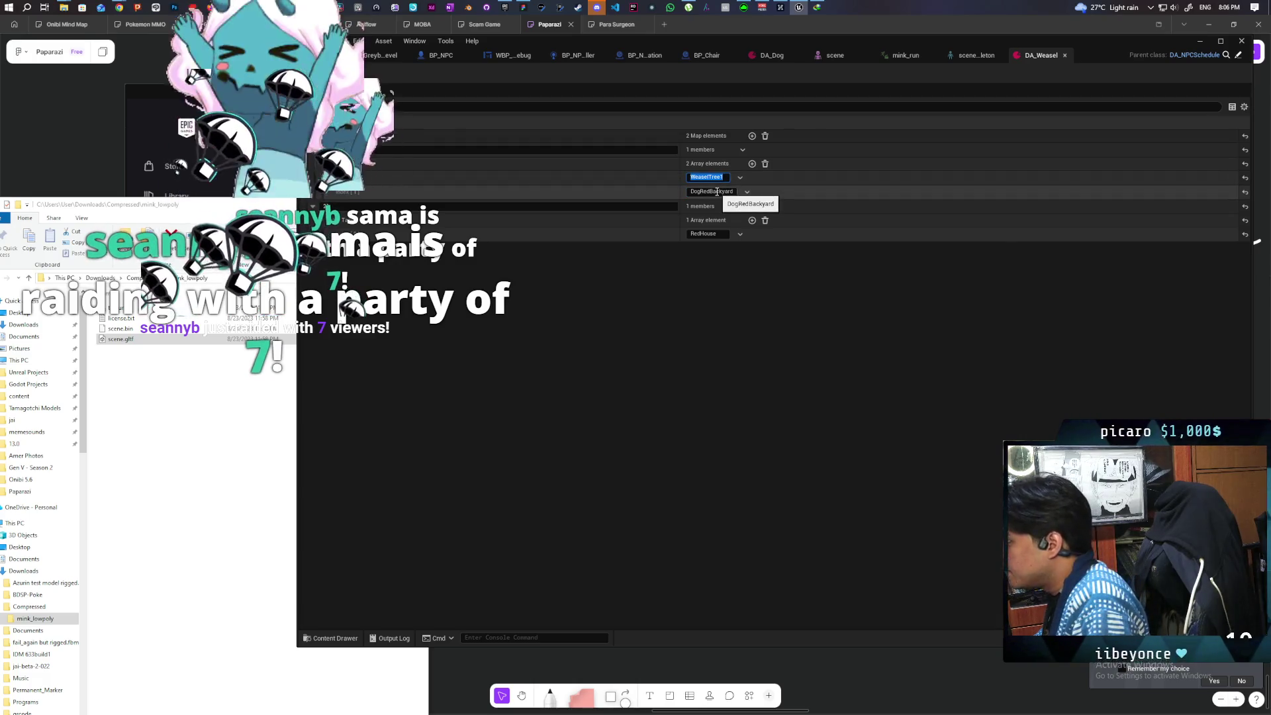
Set entry 7's second tag to WeaselTree2.
click(717, 191)
text(RedField)
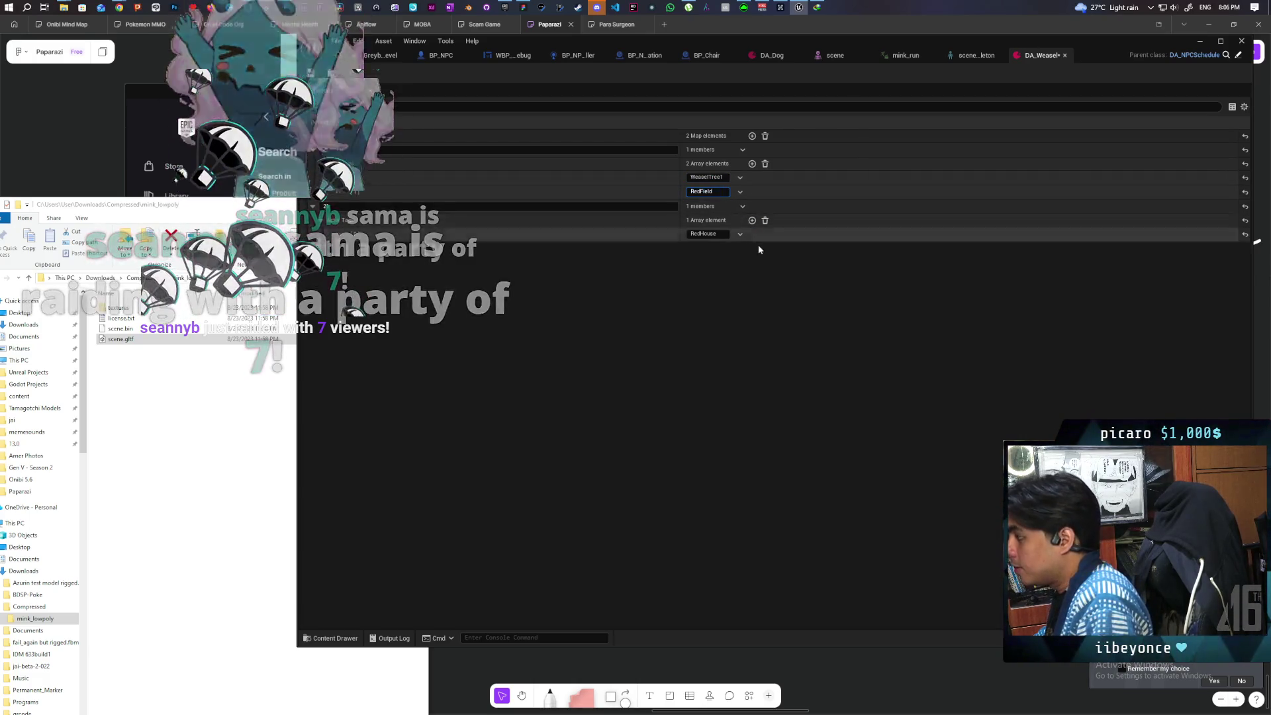
click(709, 177)
key(ctrl+c)
click(709, 188)
key(ctrl+v)
key(BackSpace)
text(2)
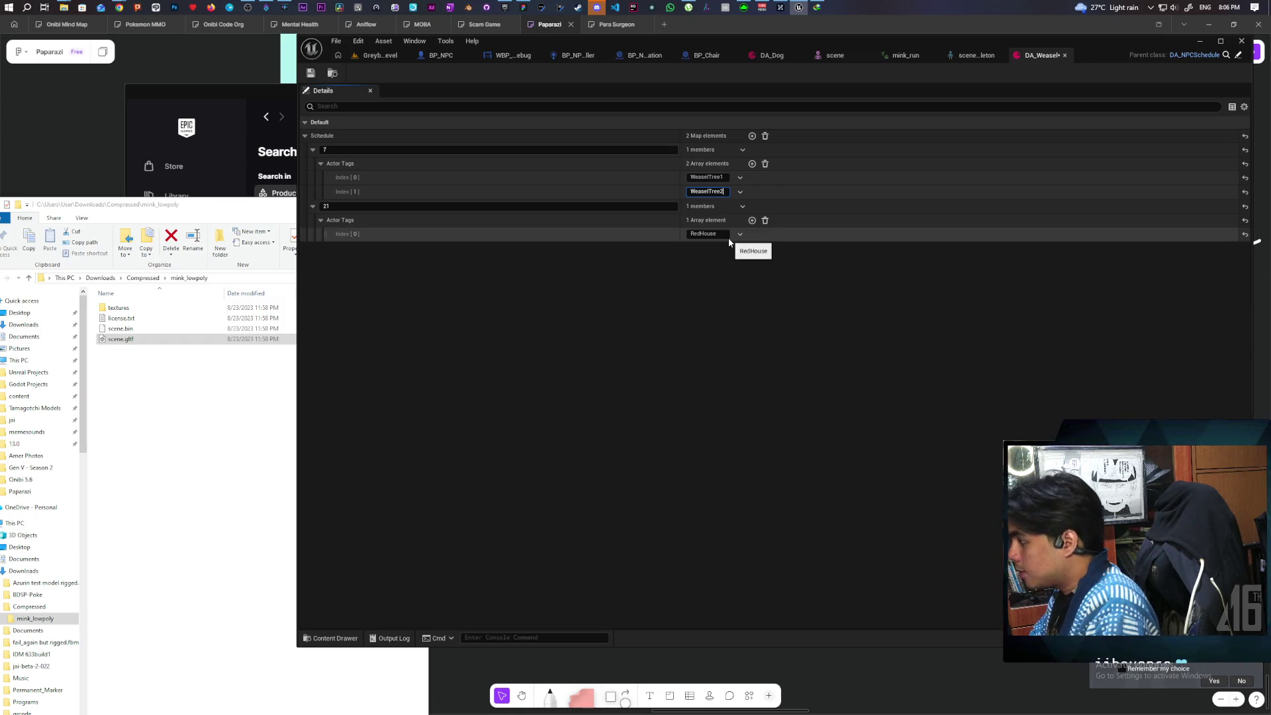
click(733, 290)
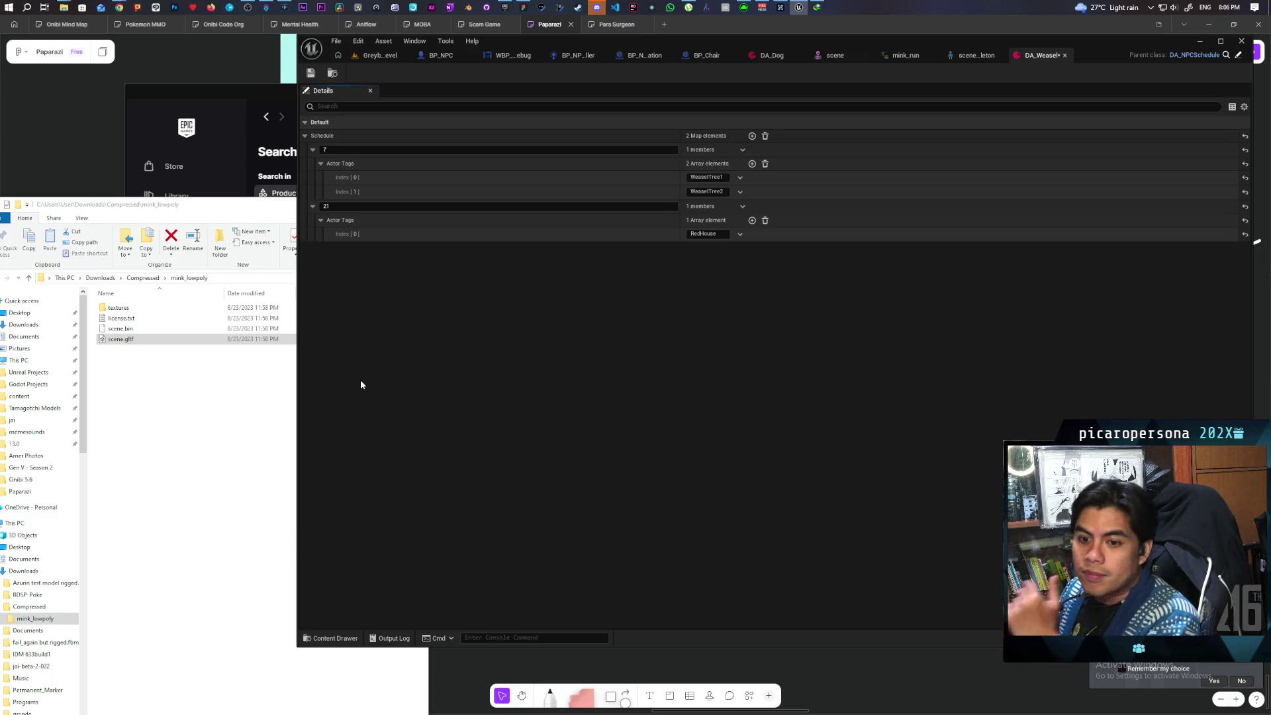
Replace entry 21's RedHouse tag with WeaselTree1.
click(705, 233)
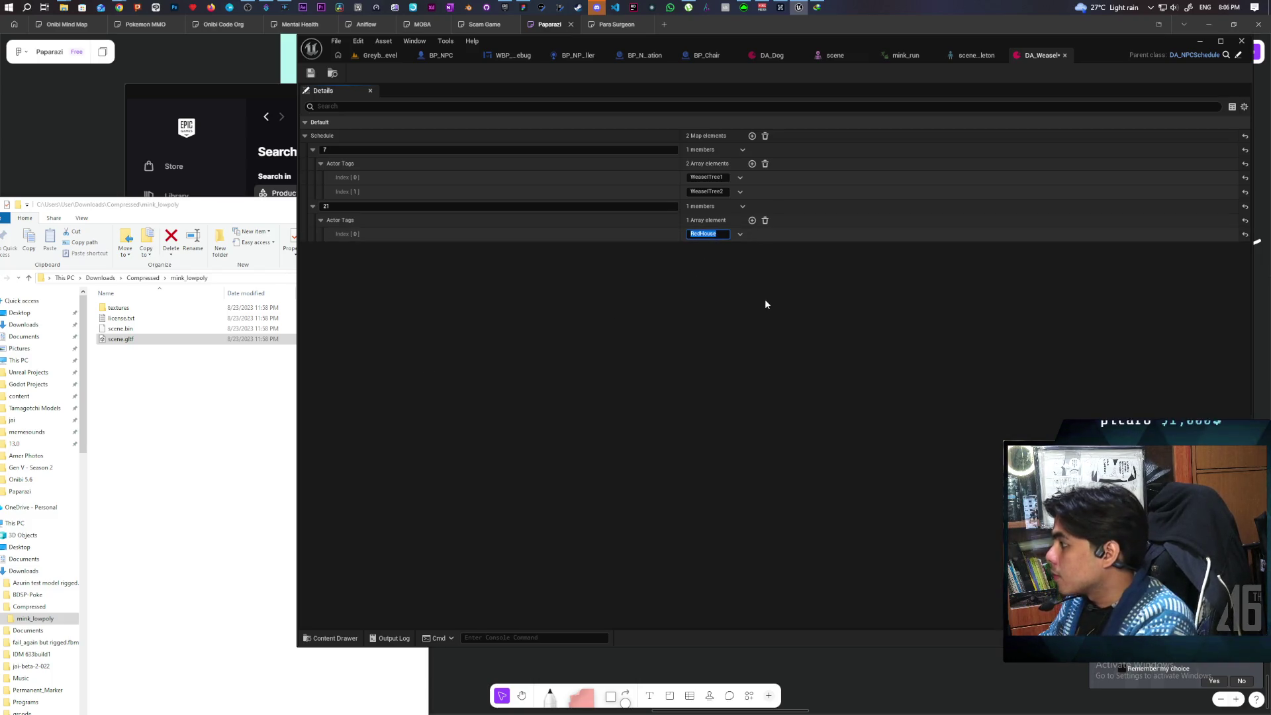
key(ctrl+v)
key(Return)
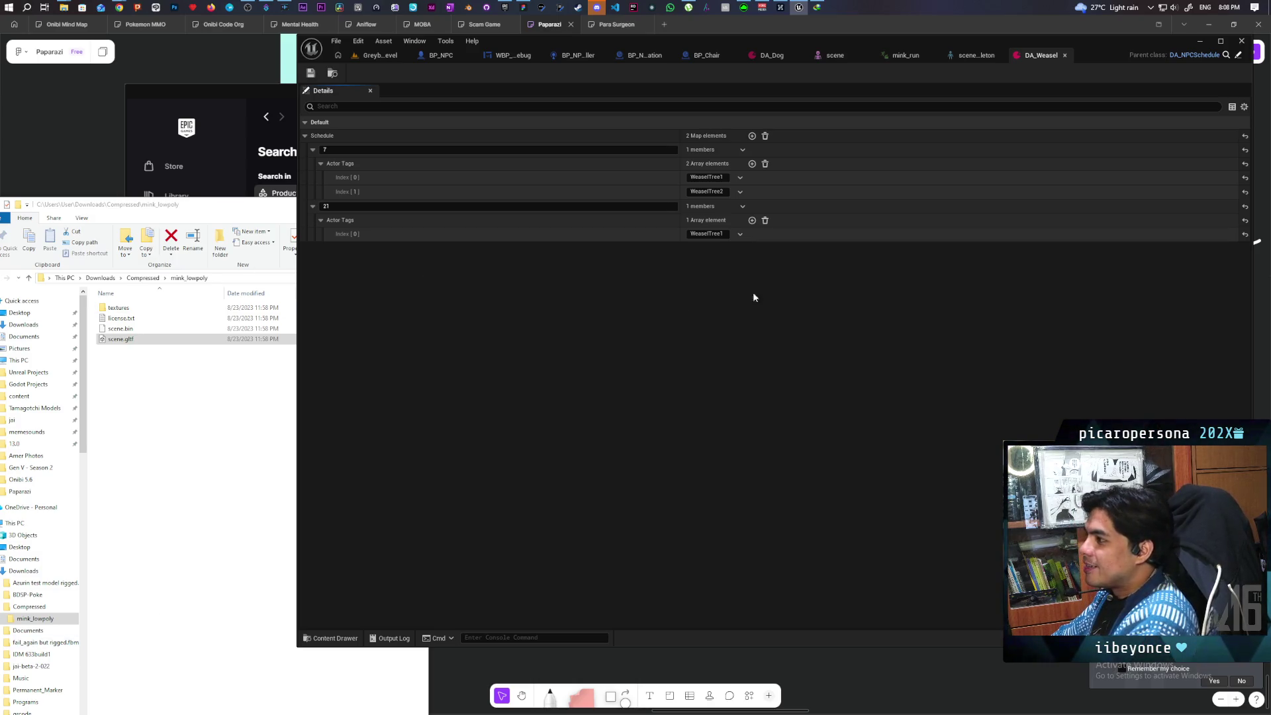
Play-test GreyboxLevel with Alt+P, walking forward toward the bushes, then stop with Esc.
click(381, 53)
key(alt+p)
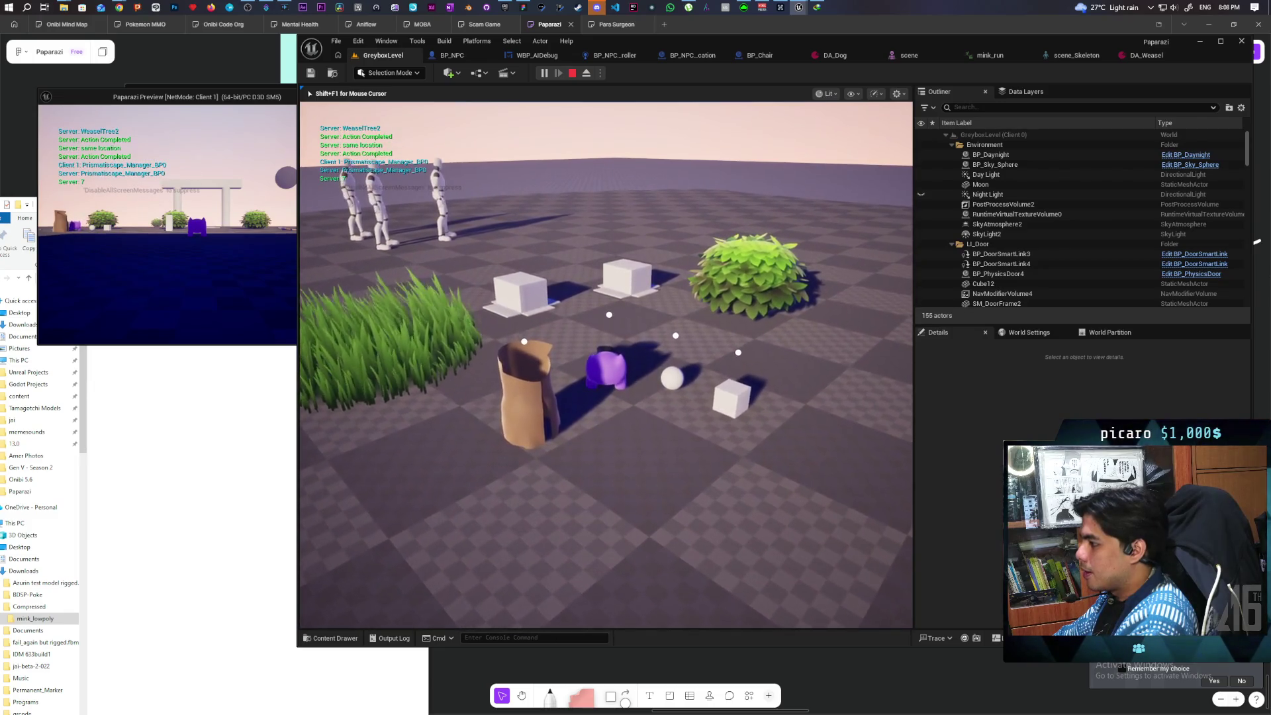
key(w)
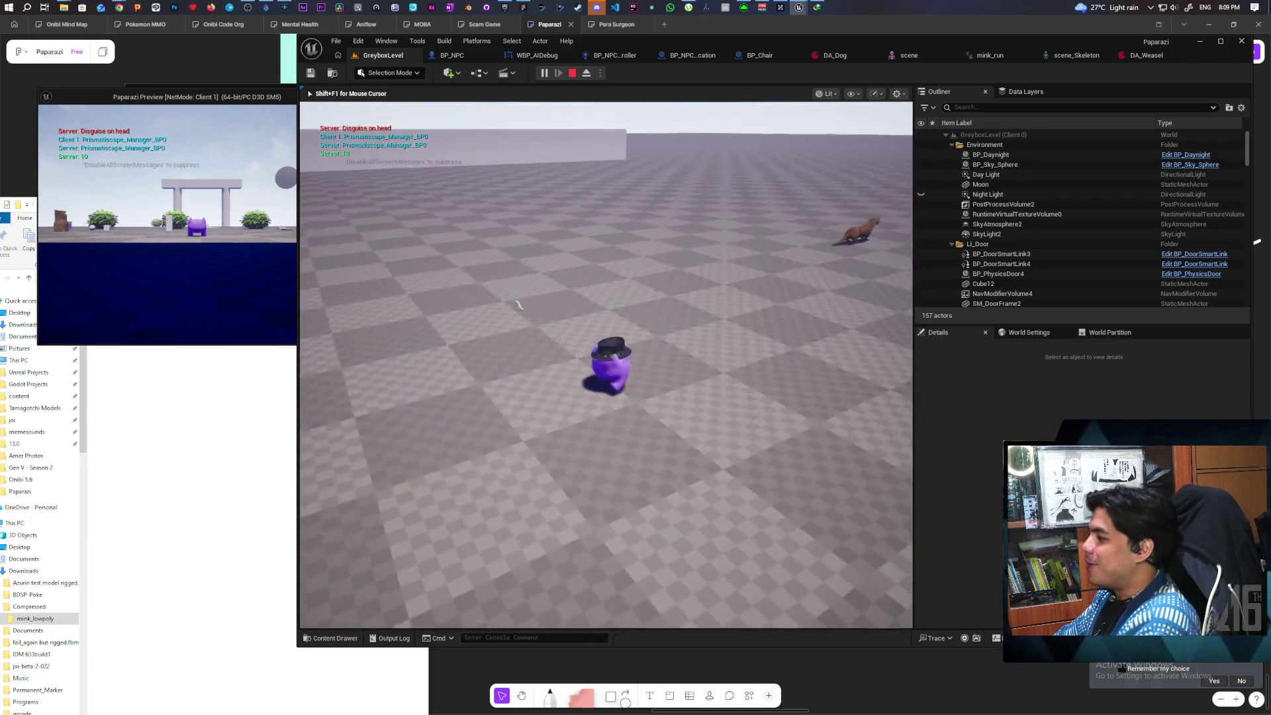
key(Escape)
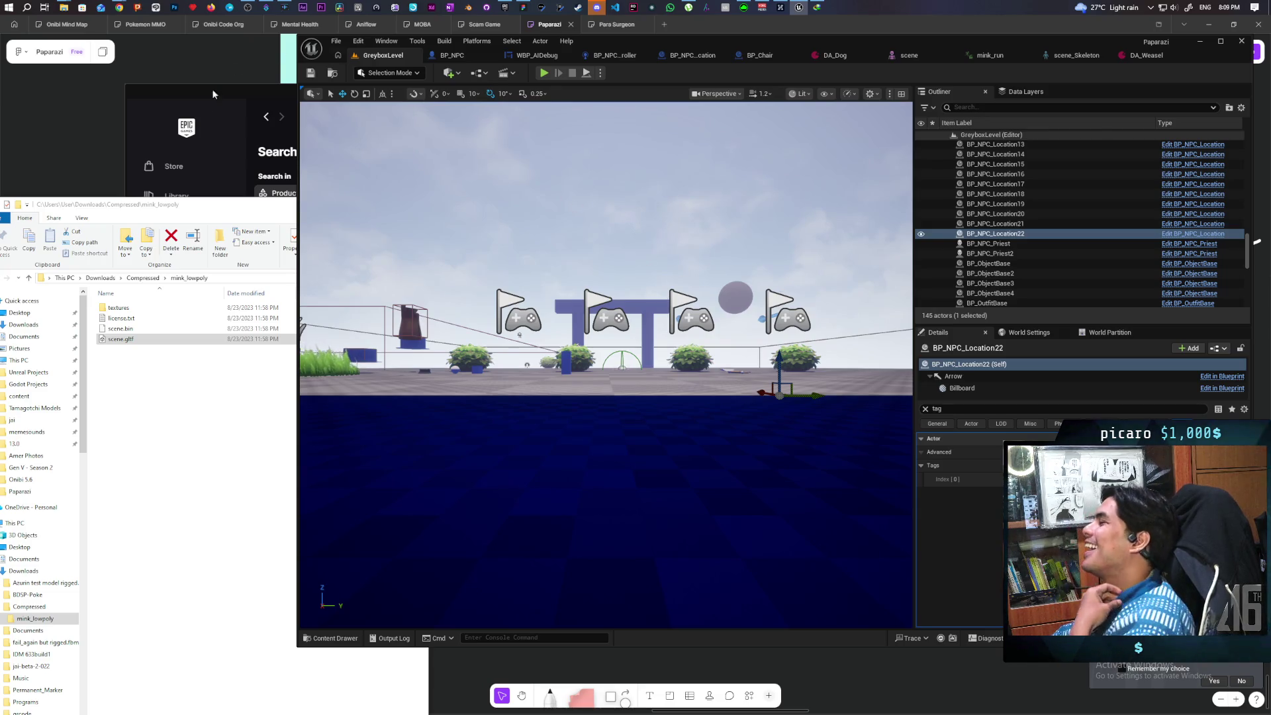
mouse_move(121, 6)
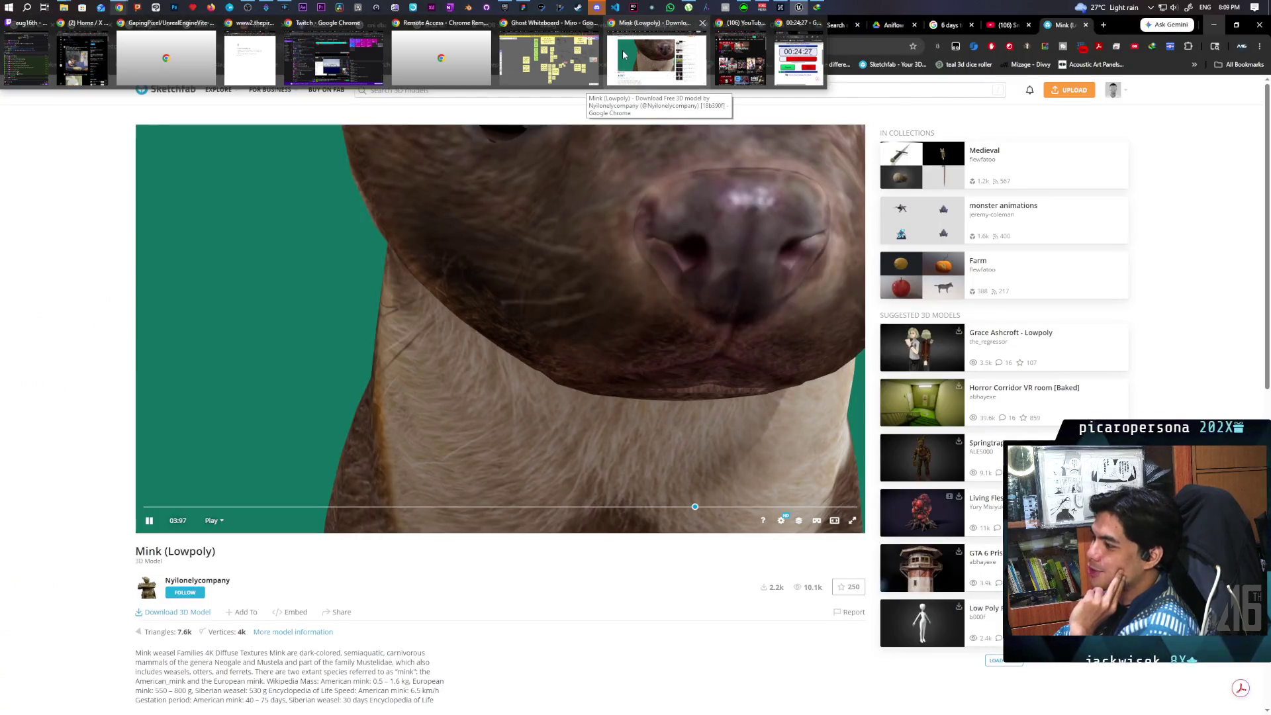
click(623, 55)
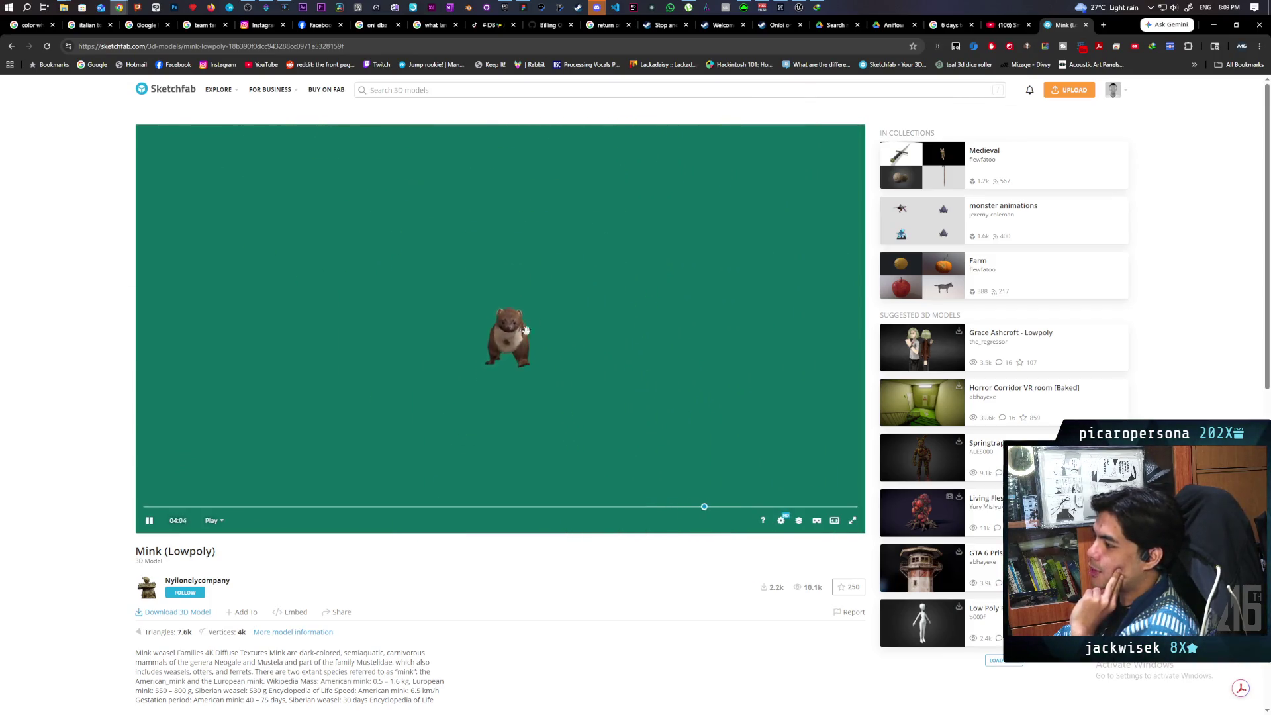
click(800, 7)
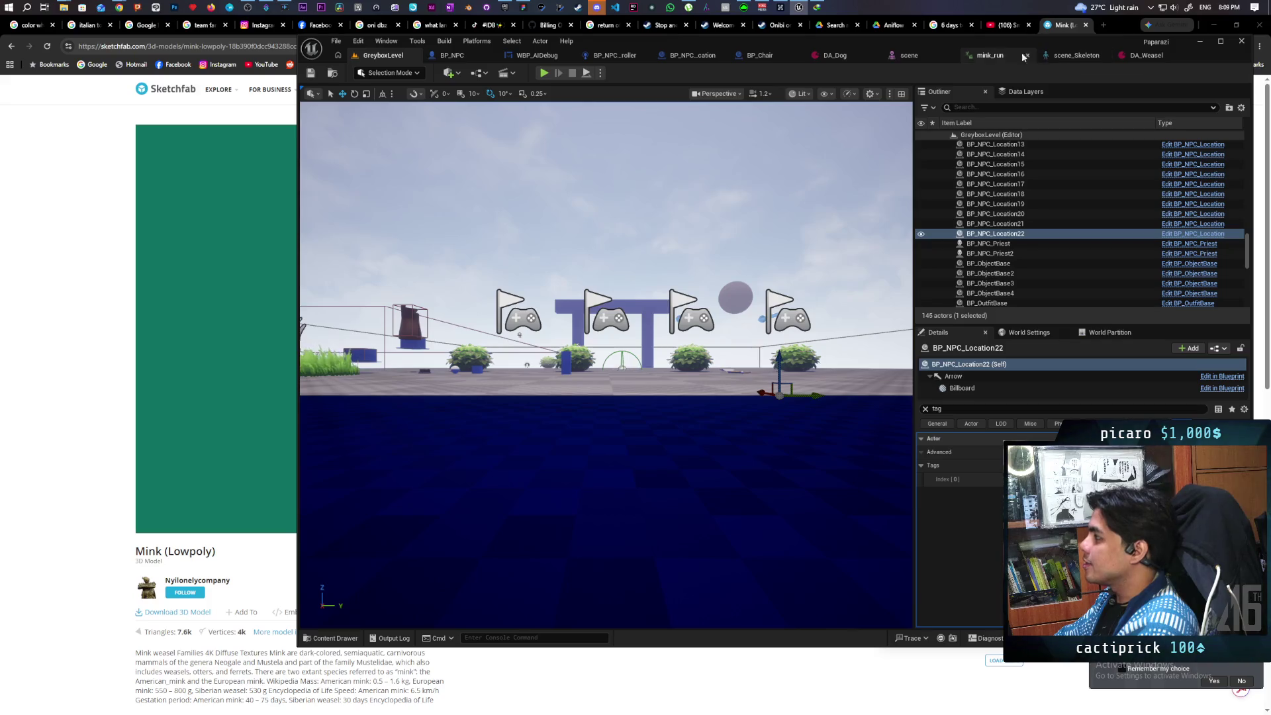
click(985, 56)
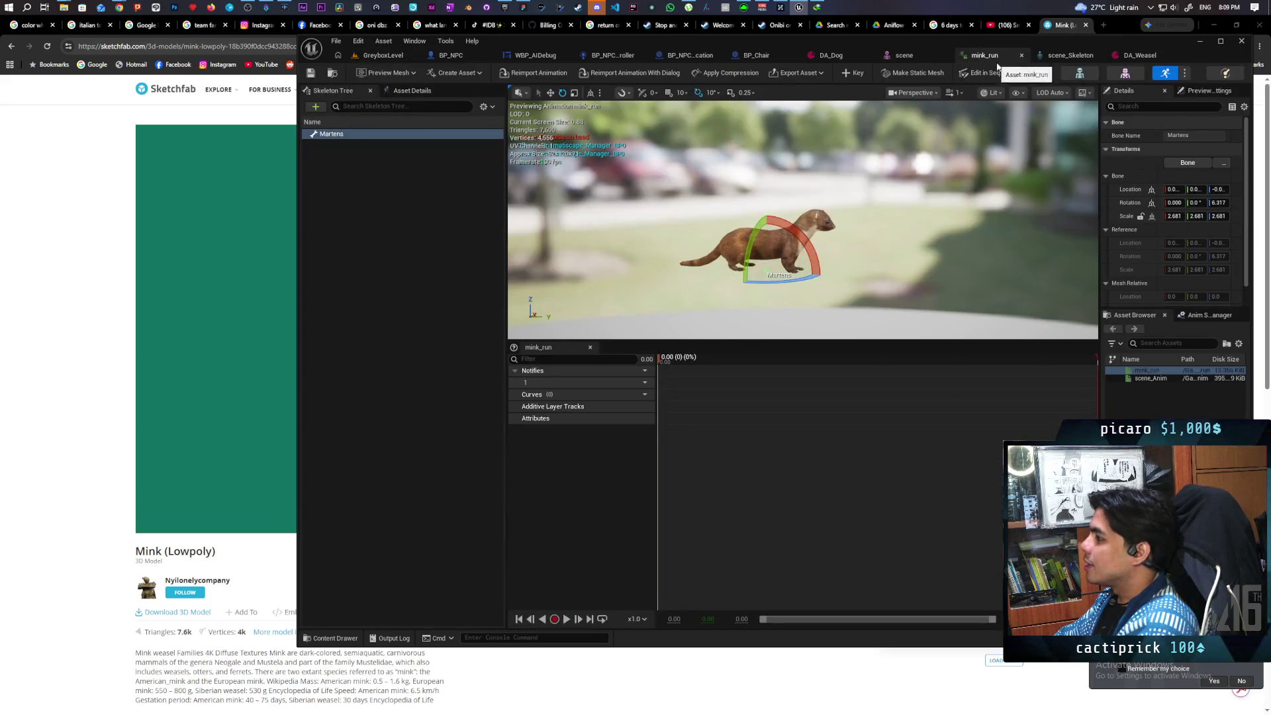
Open the mink's scene_Anim animation from its SkeletalMeshes folder in place of mink_run.
click(338, 134)
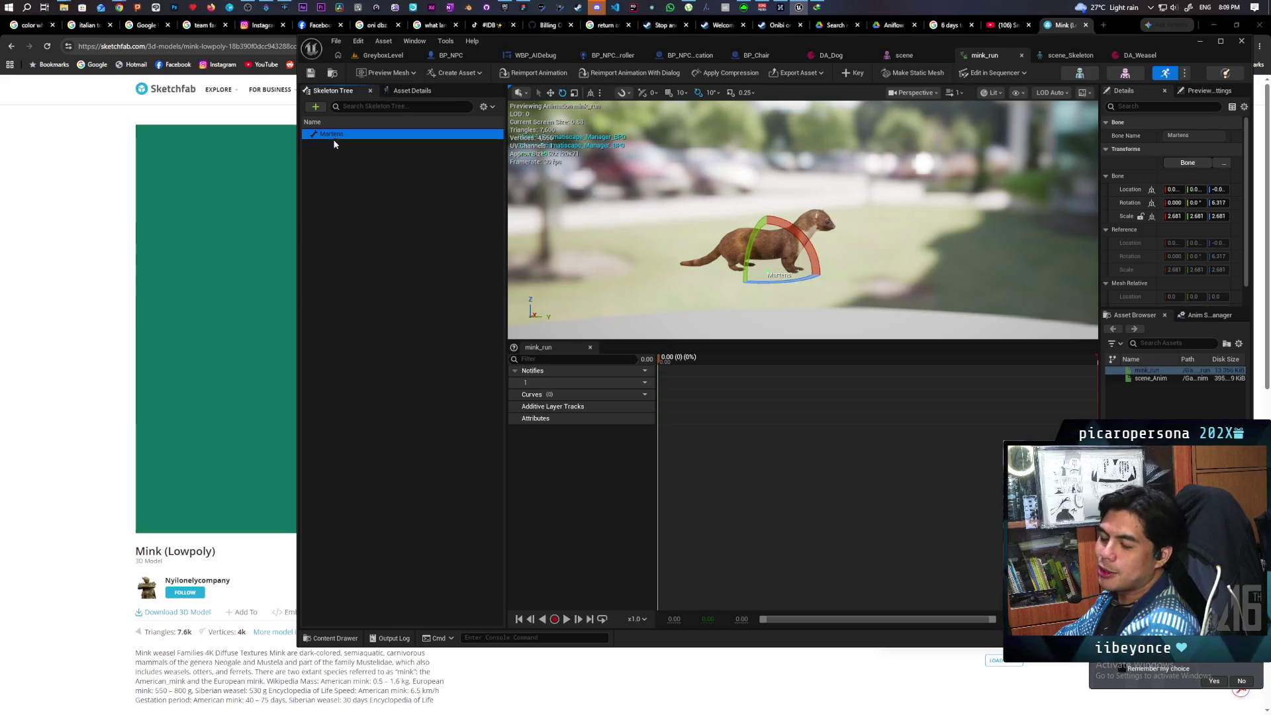
mouse_move(1075, 48)
mouse_down()
mouse_move(906, 66)
mouse_move(942, 64)
mouse_up()
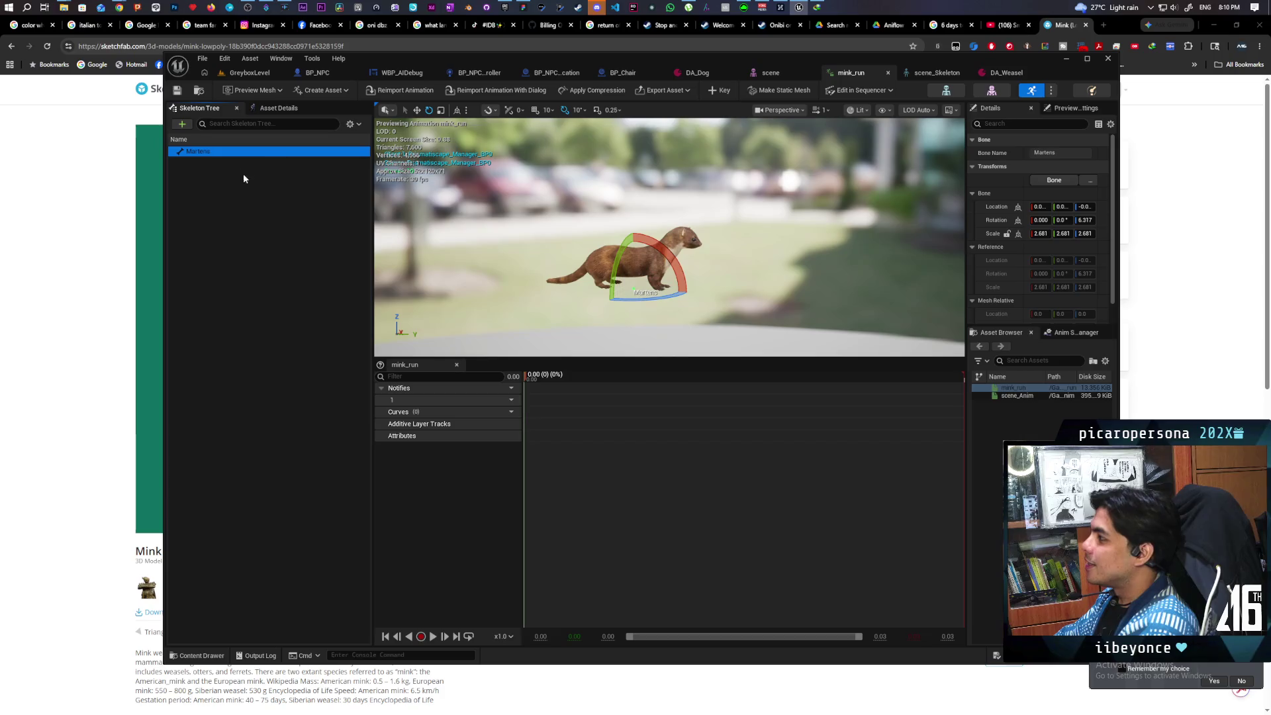
click(199, 93)
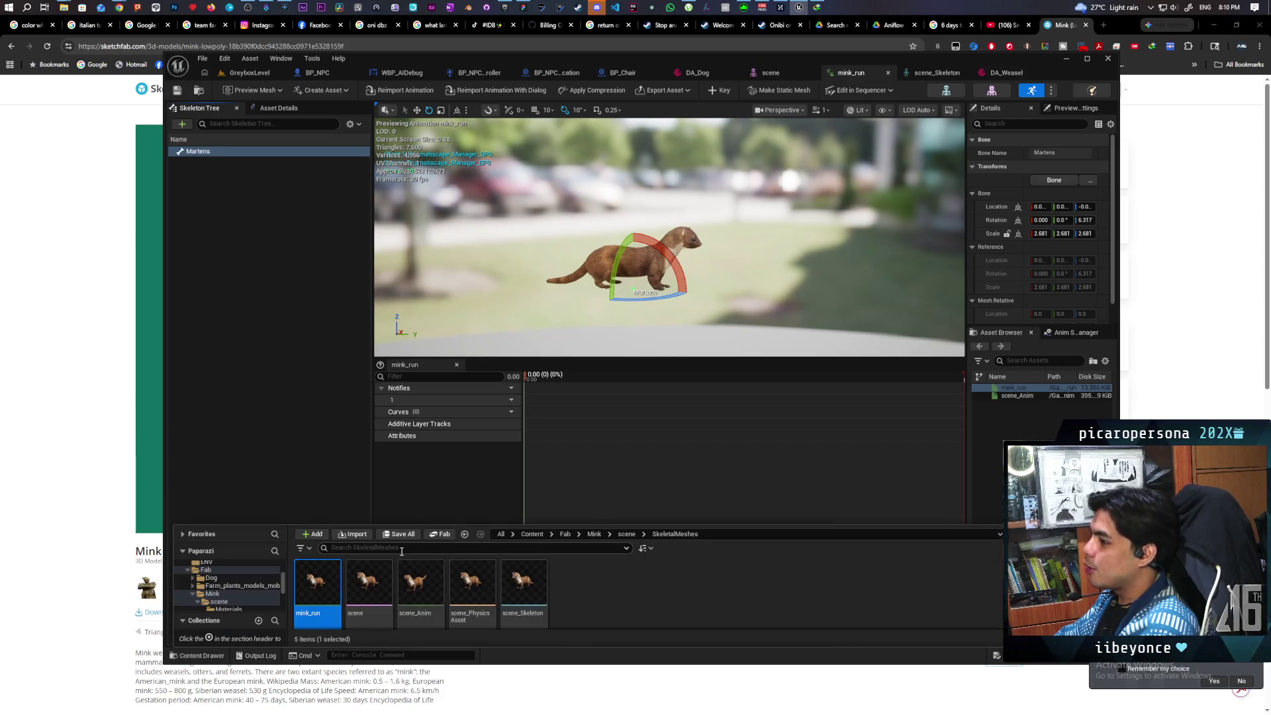
double_click(437, 587)
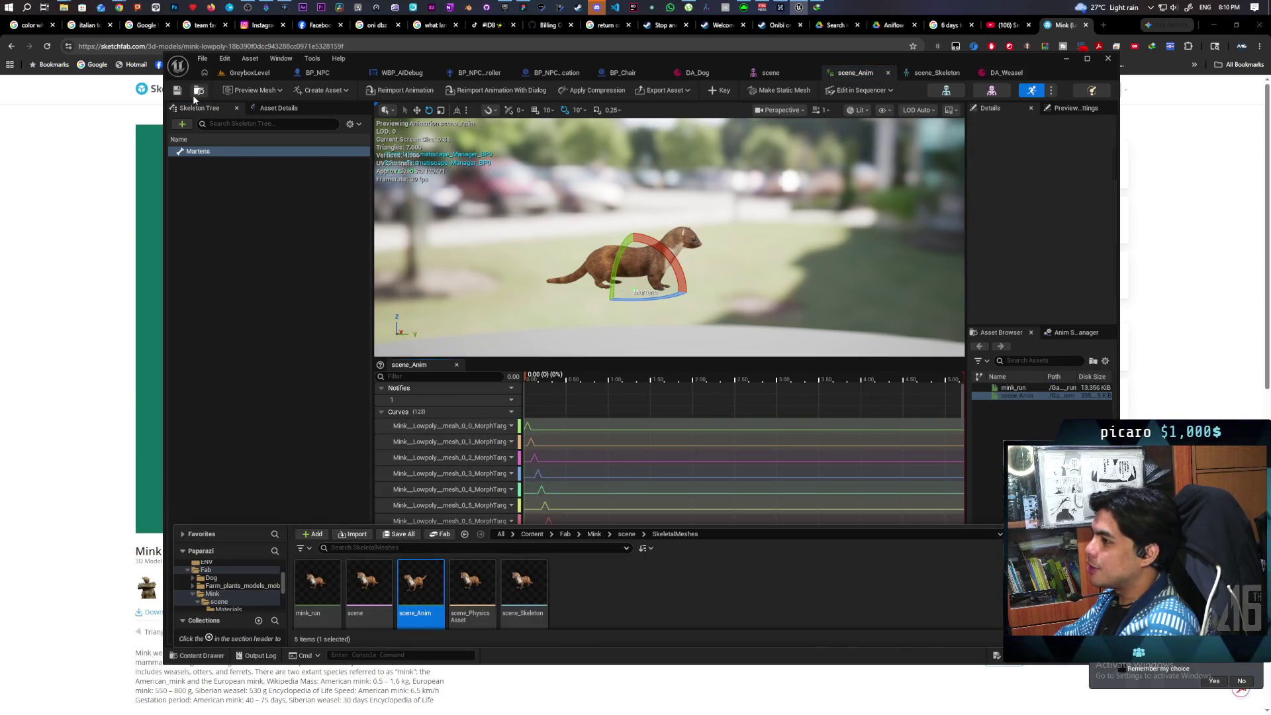
Close the Content Drawer, play scene_Anim in the preview and scroll through its morph-target curves.
click(183, 659)
click(434, 637)
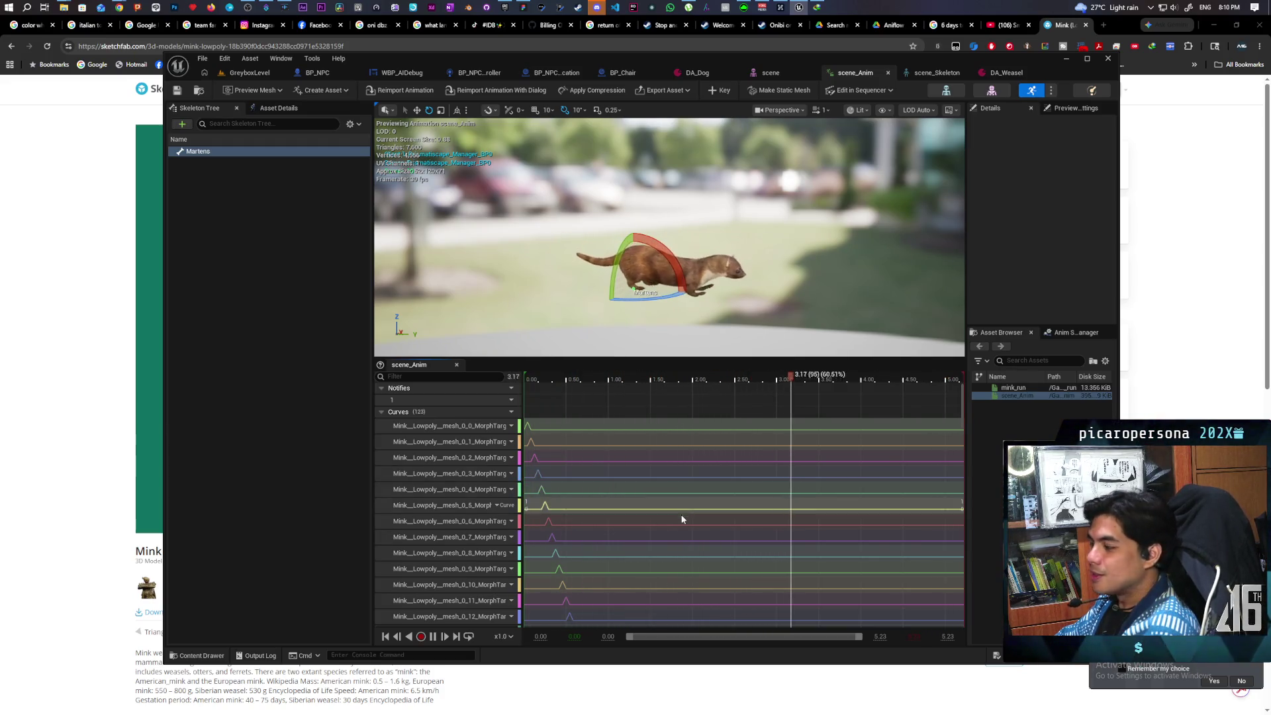
scroll(639, 523, down, 5)
scroll(639, 524, down, 10)
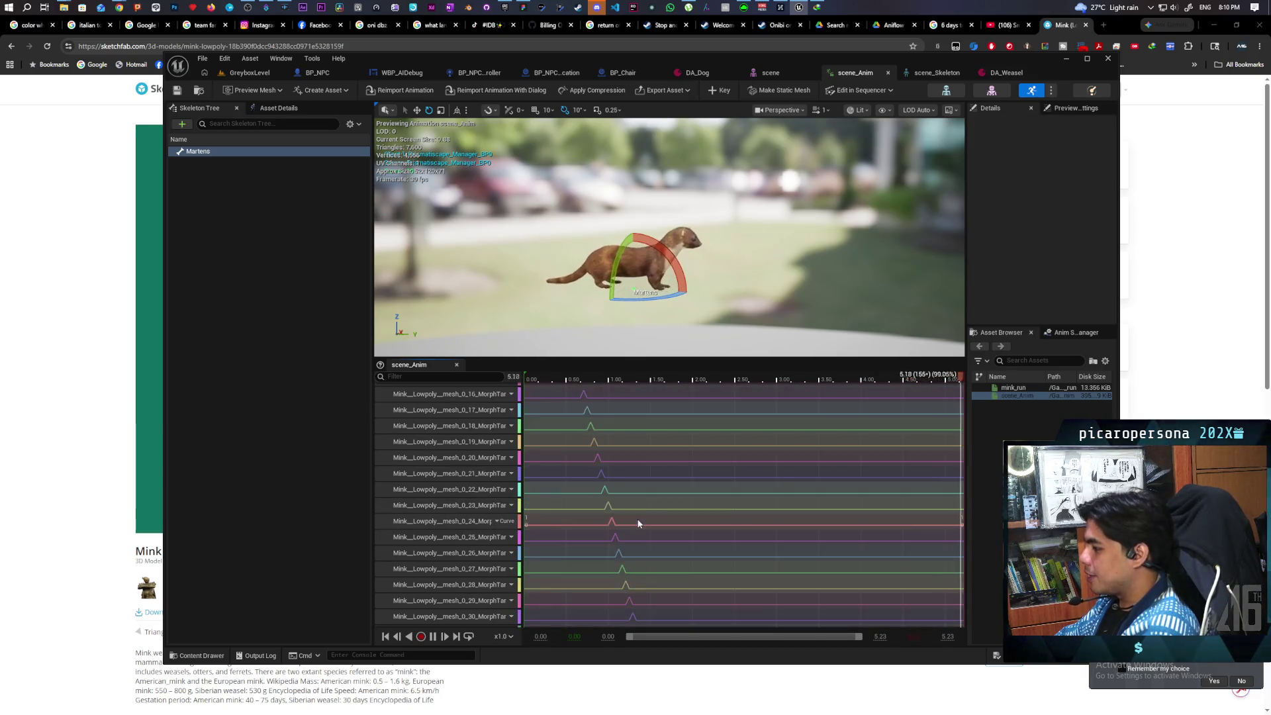
scroll(637, 523, down, 11)
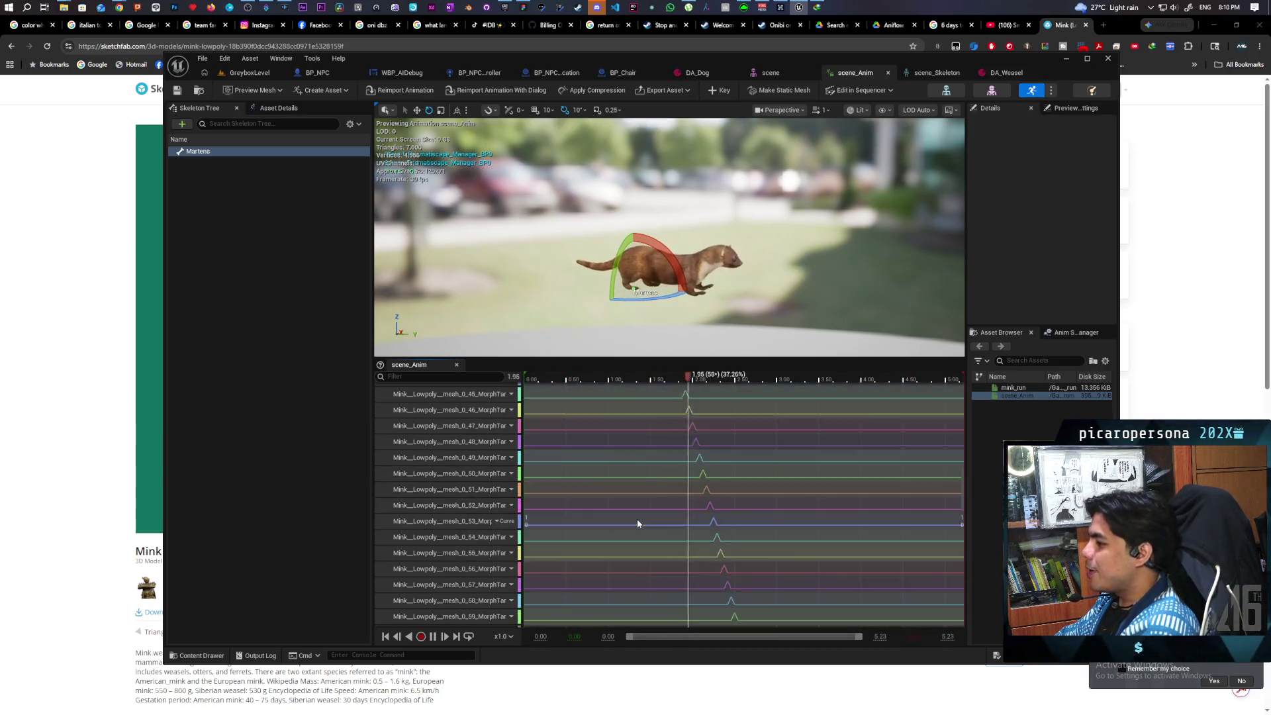
scroll(638, 526, down, 10)
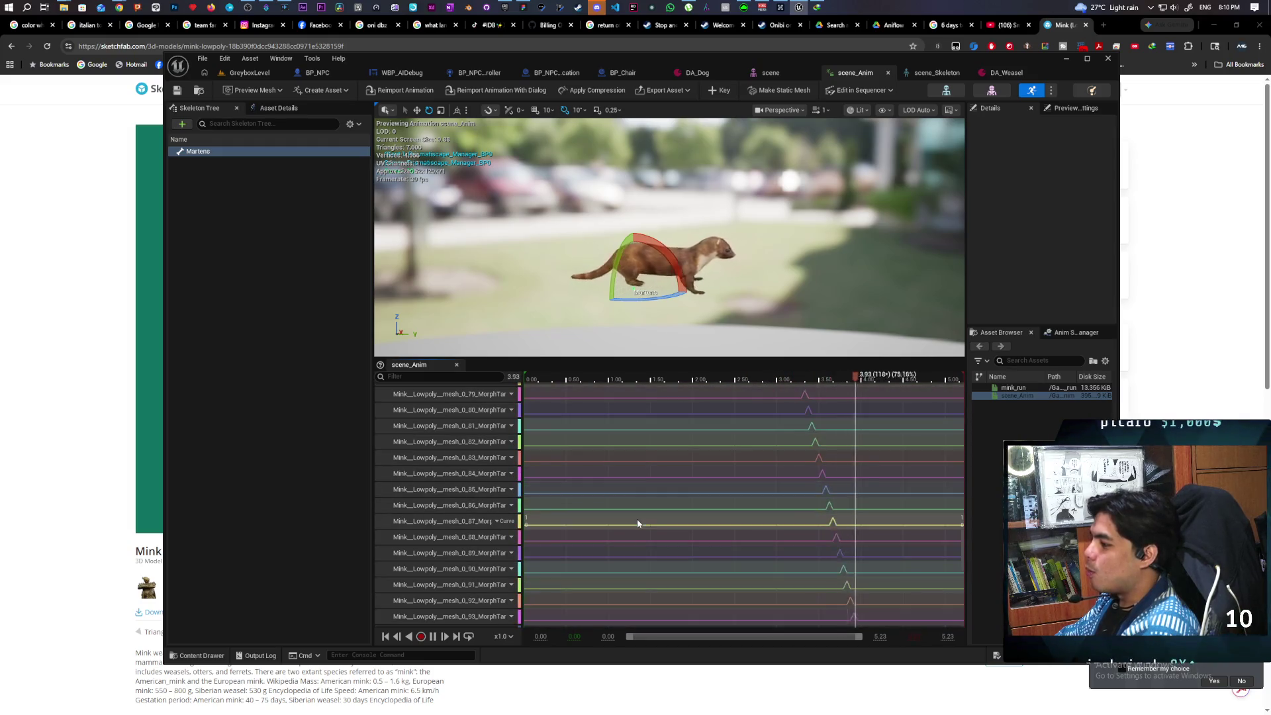
scroll(644, 537, down, 10)
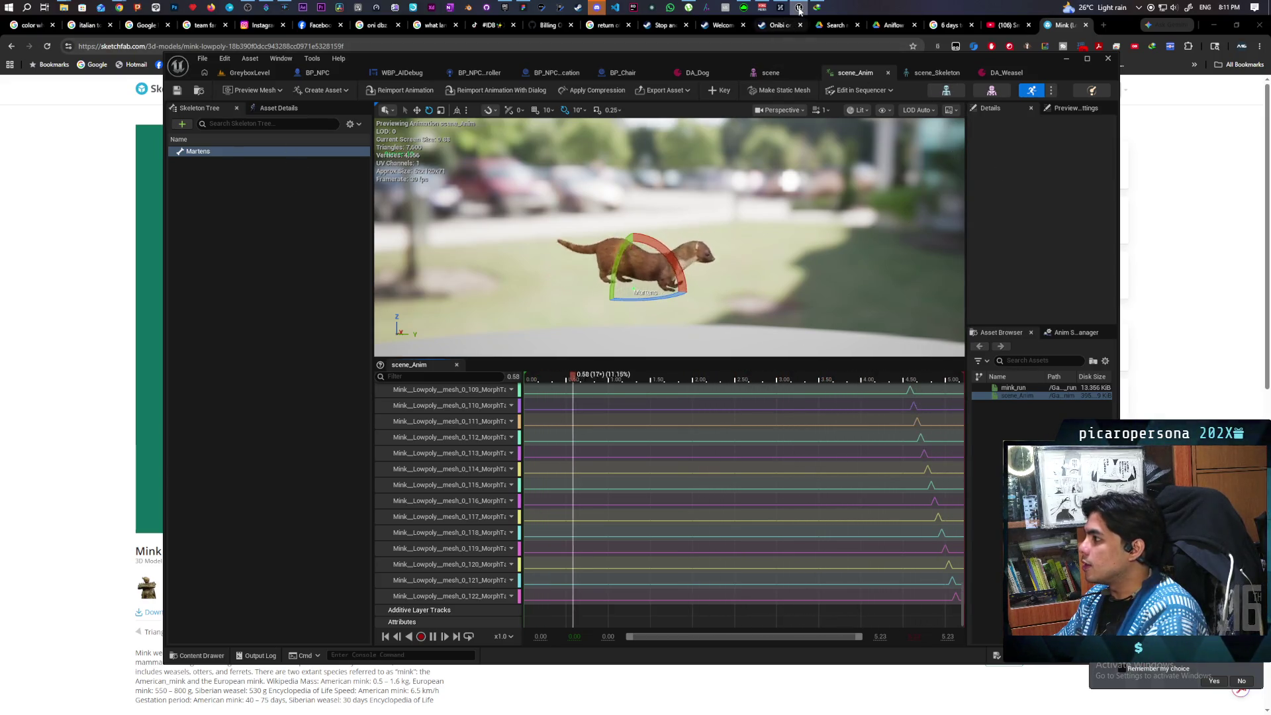
click(73, 157)
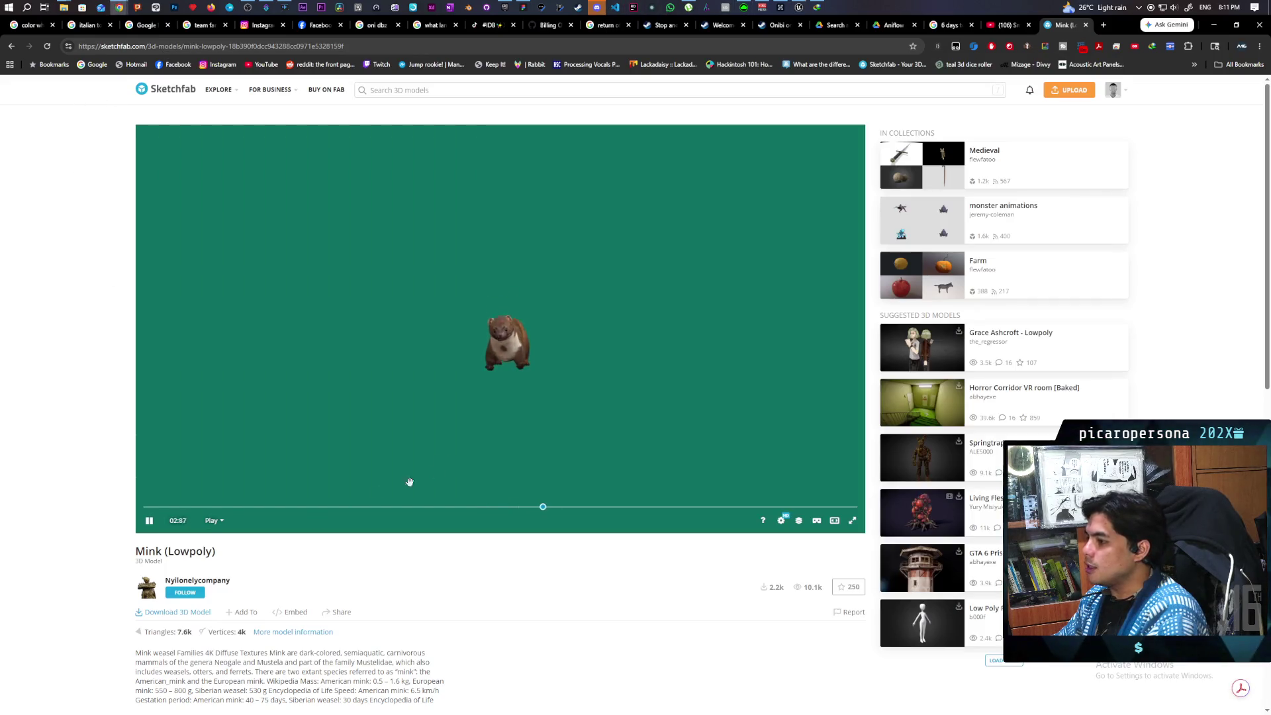
Check the Mink (Lowpoly) download formats on Sketchfab, then return to Unreal Editor.
click(150, 615)
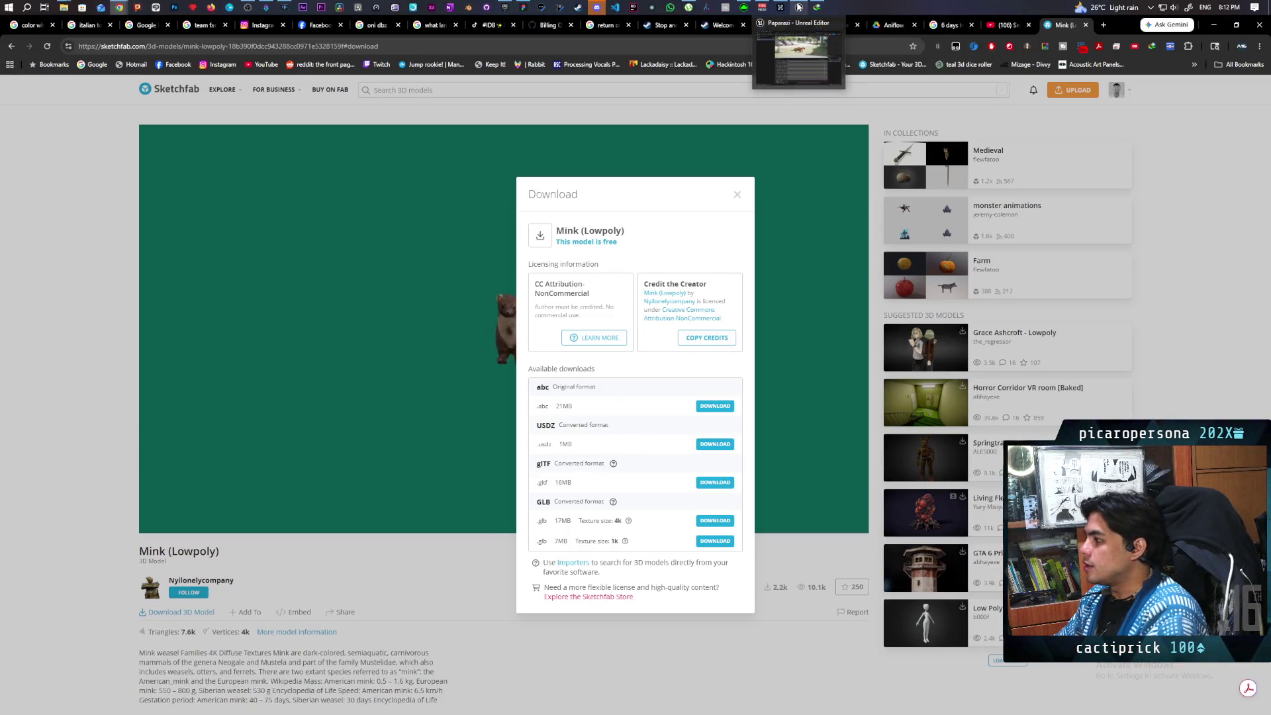
click(798, 7)
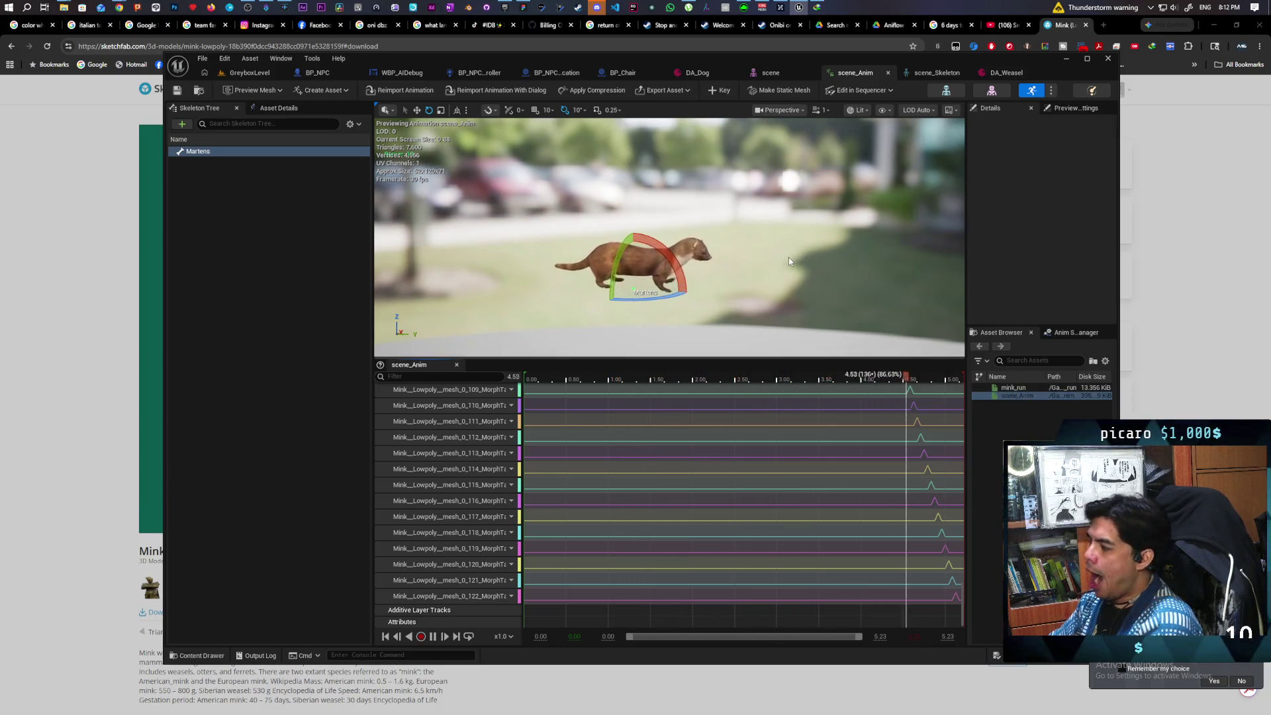
Switch to GreyboxLevel and fly the camera back to view the mink and dog from above.
click(250, 72)
mouse_move(450, 452)
mouse_down()
mouse_move(450, 497)
mouse_move(391, 434)
mouse_move(418, 436)
mouse_up()
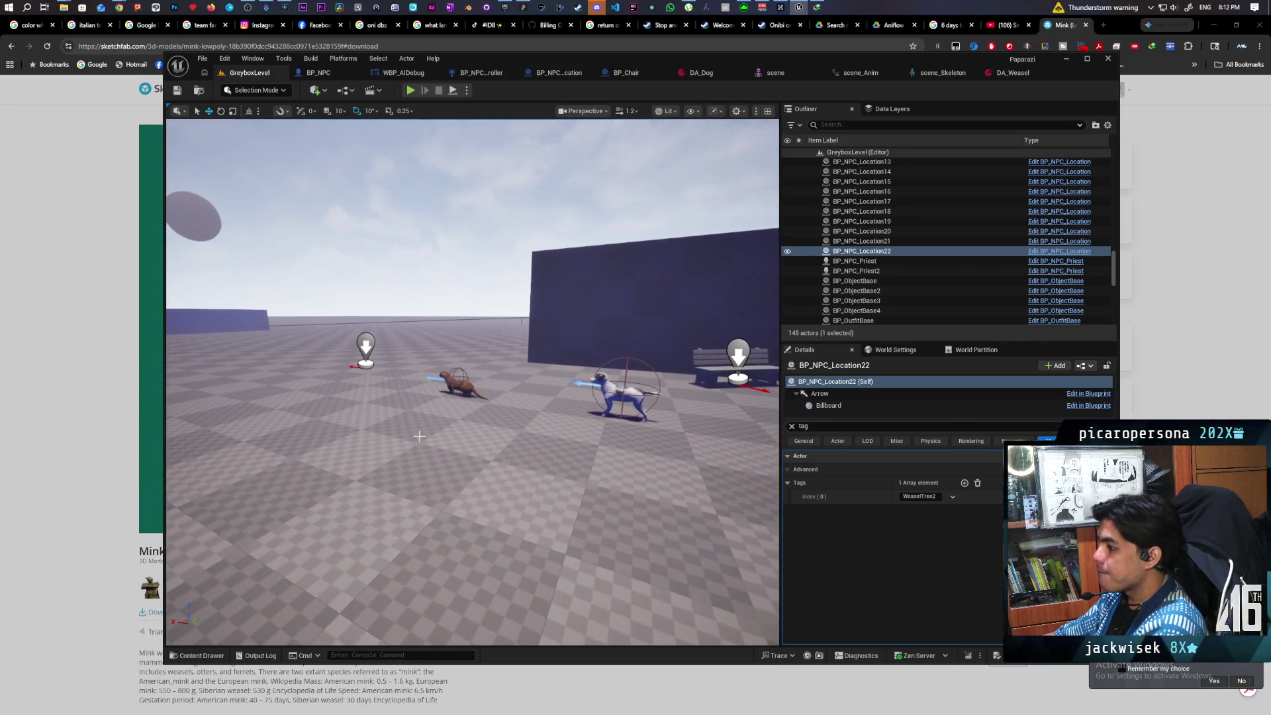
Select the mink BP_NPC_Dog2 and open, then dismiss, its Blueprint options dropdown.
click(461, 383)
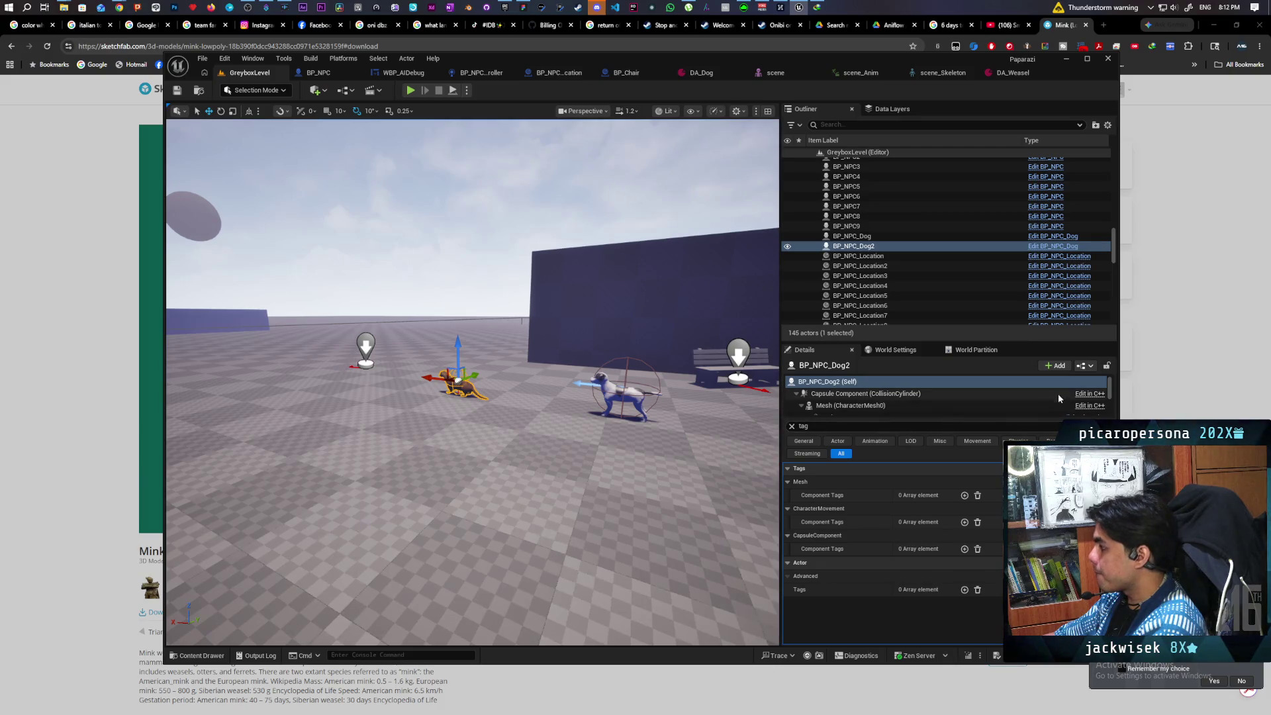
click(1086, 367)
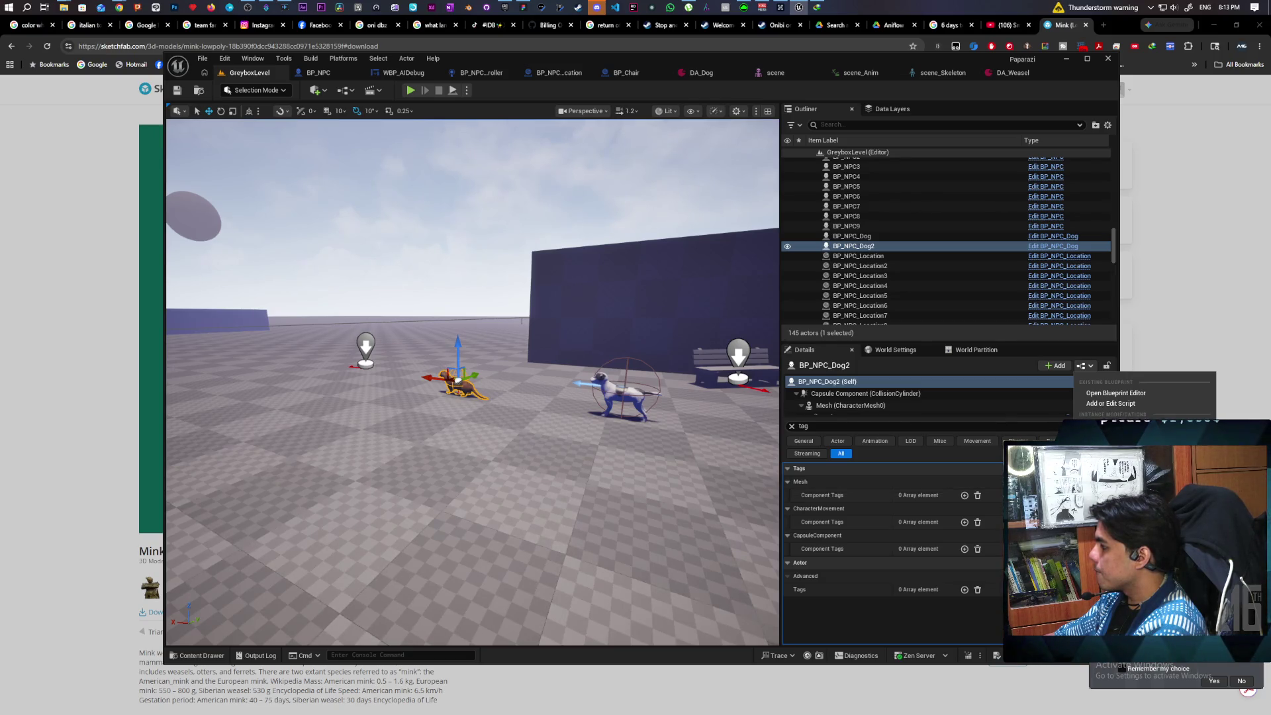
click(990, 367)
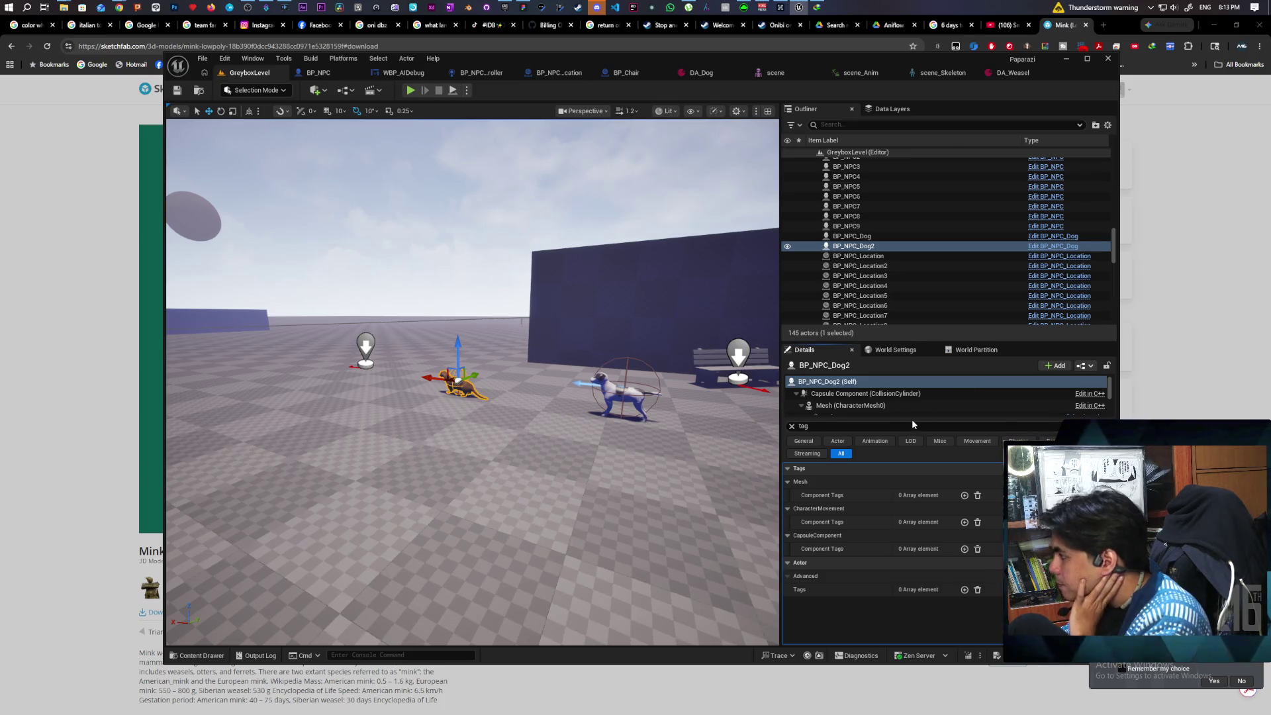
Raise BP_NPC_Dog2's Character Movement Max Walk Speed from 400 to 600 and save the level.
click(791, 426)
scroll(843, 396, down, 3)
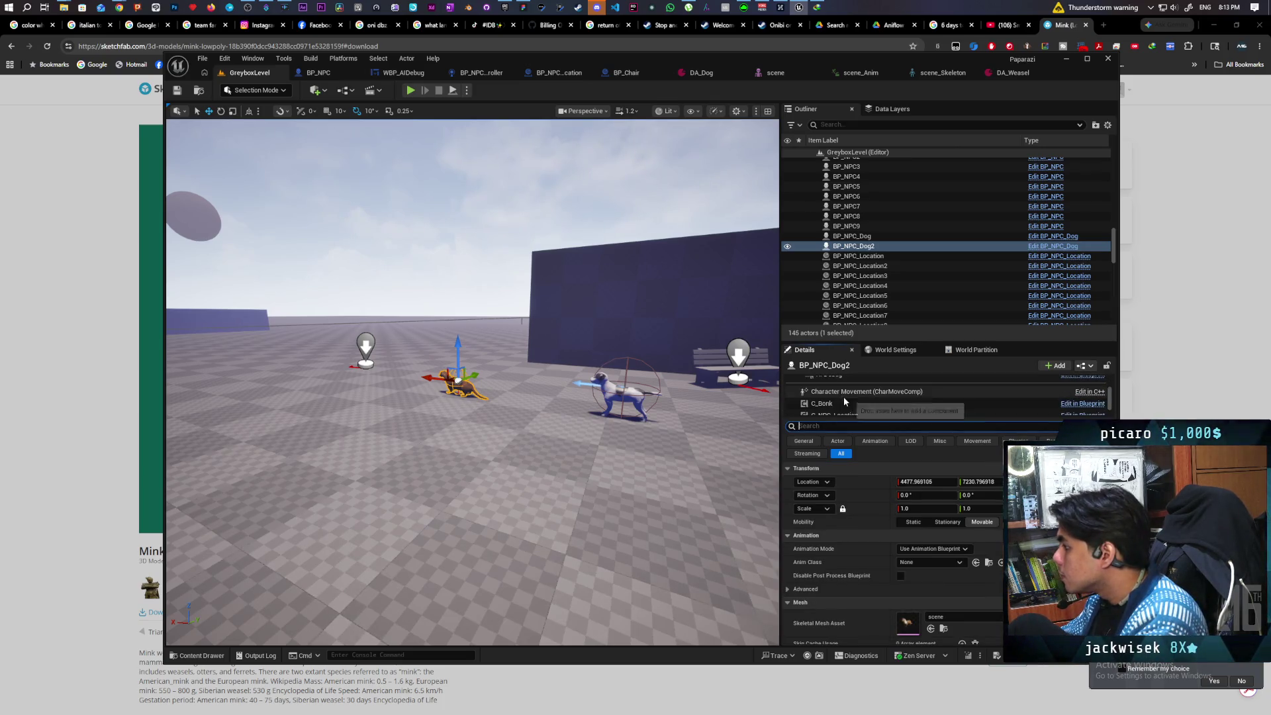
click(860, 394)
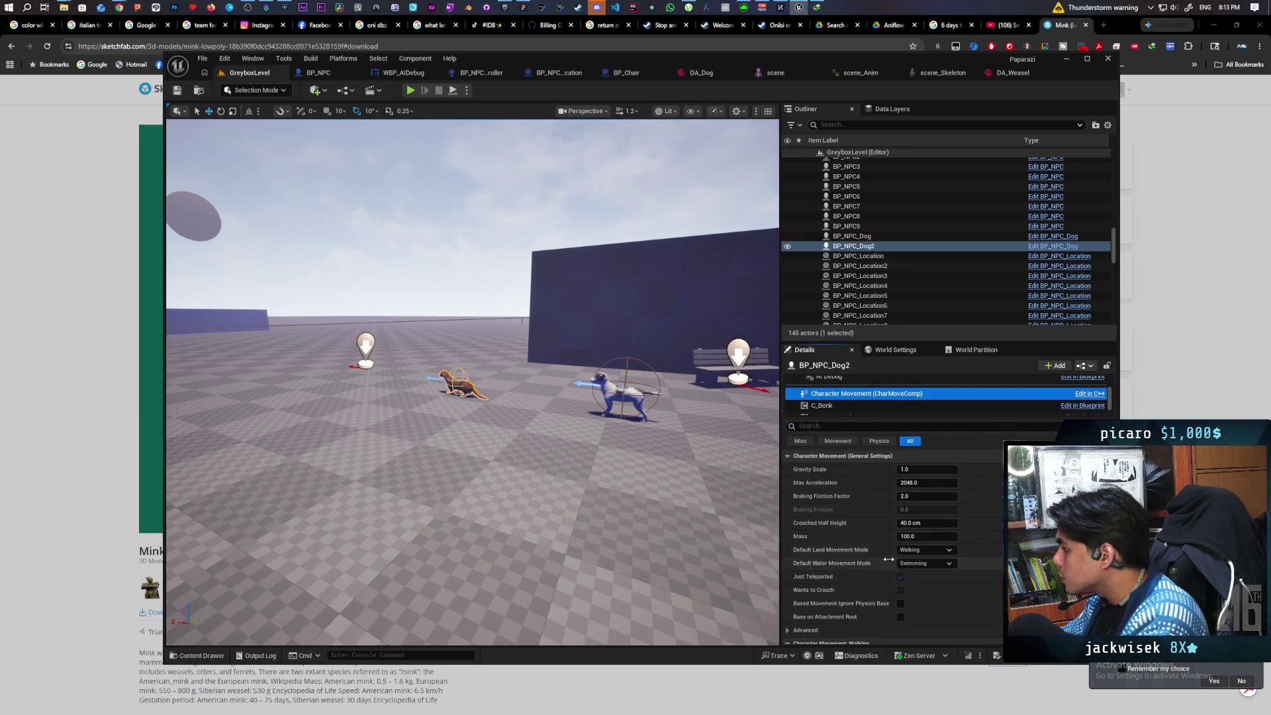
scroll(886, 509, down, 3)
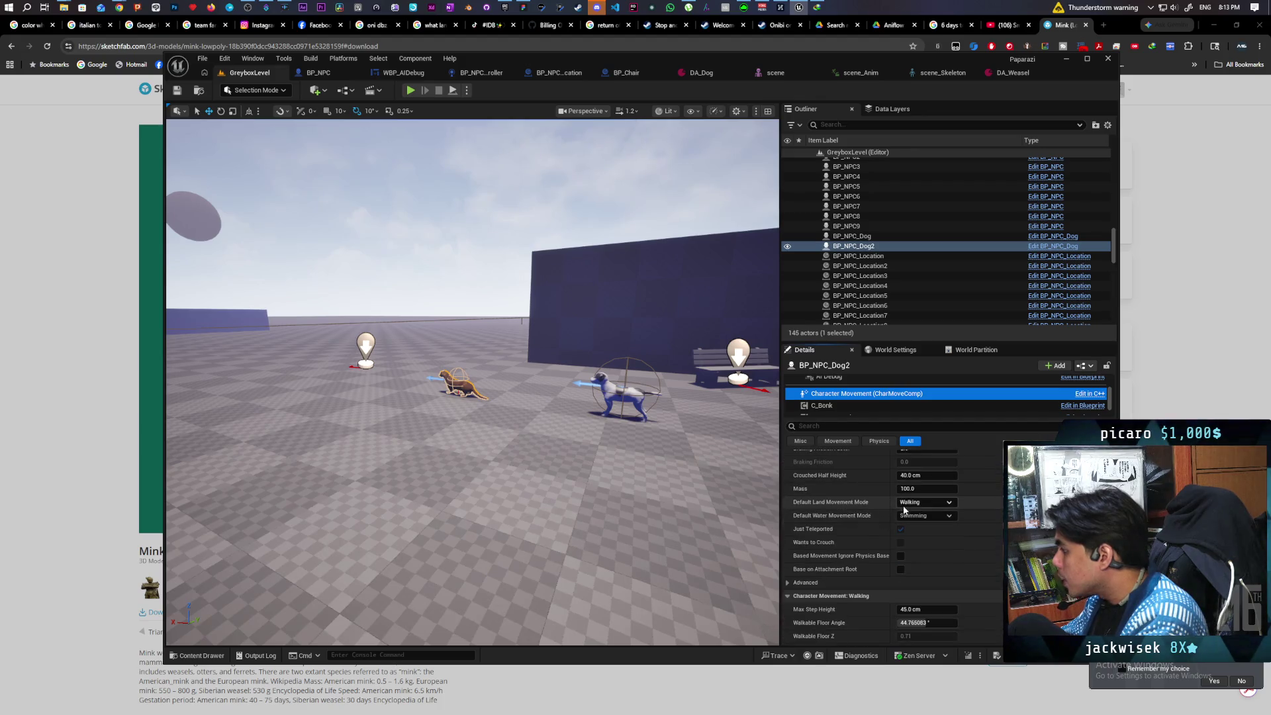
scroll(867, 517, down, 2)
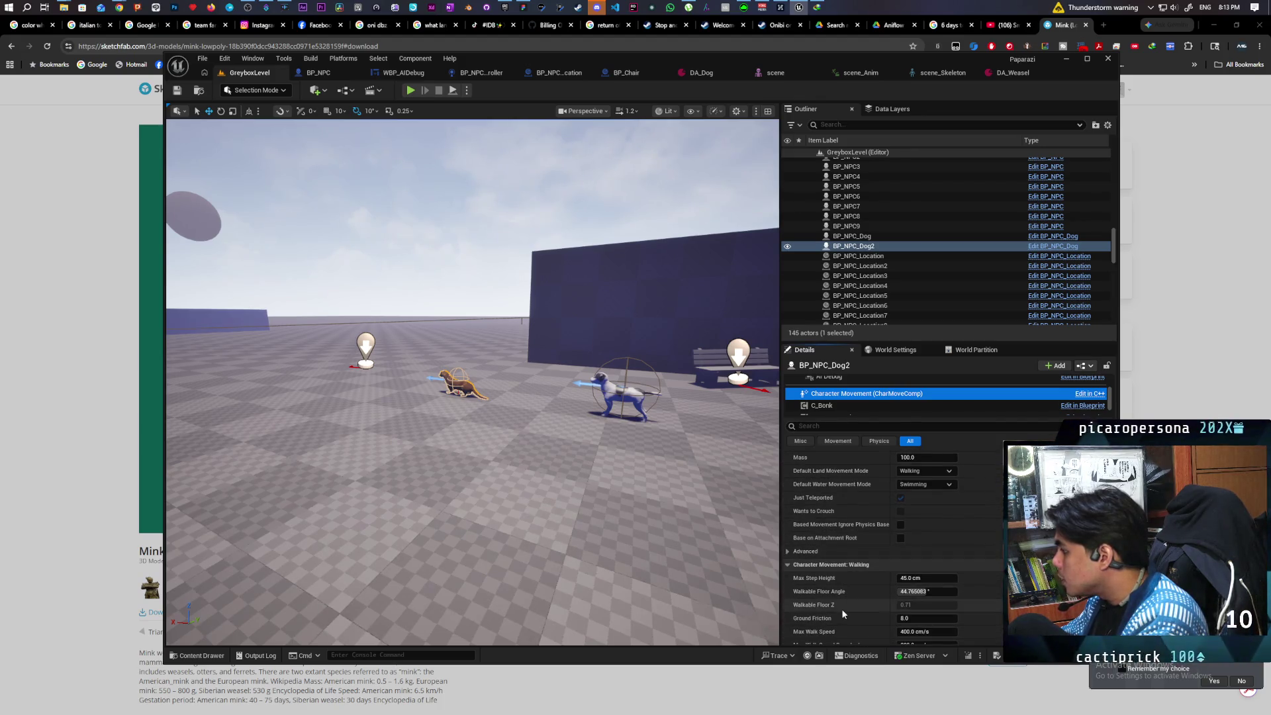
scroll(863, 590, down, 2)
scroll(867, 600, down, 1)
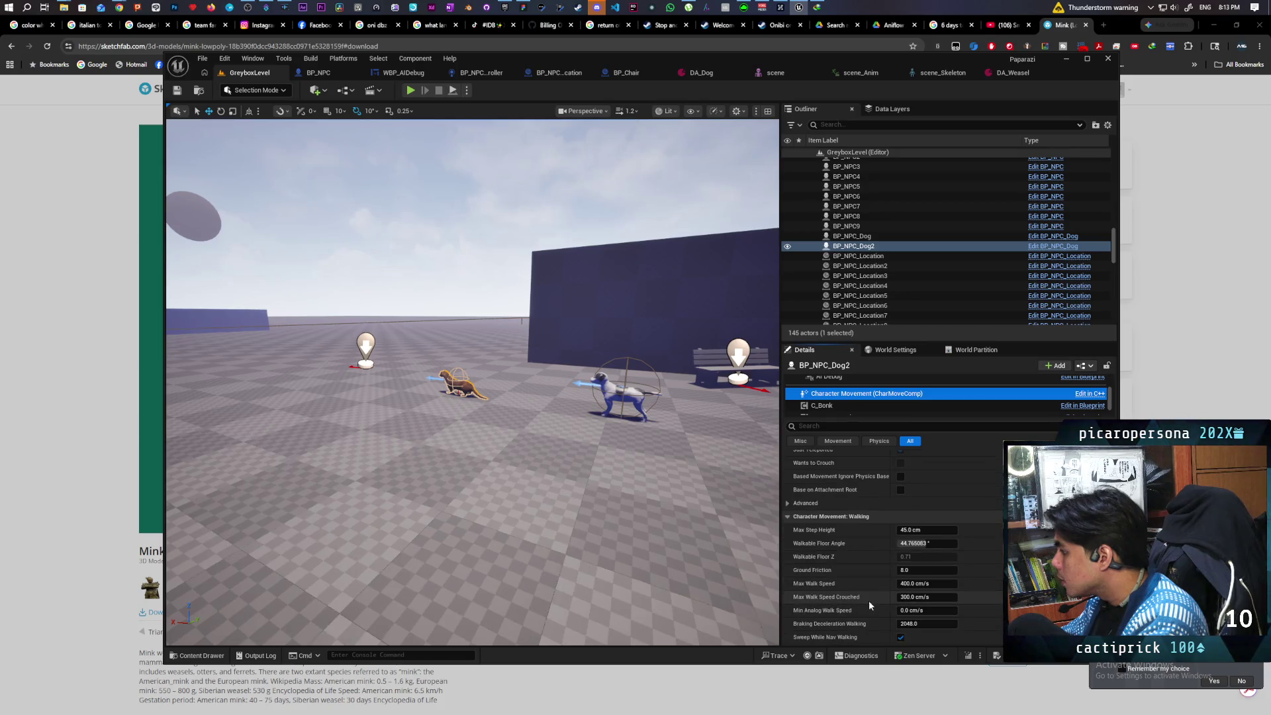
click(925, 584)
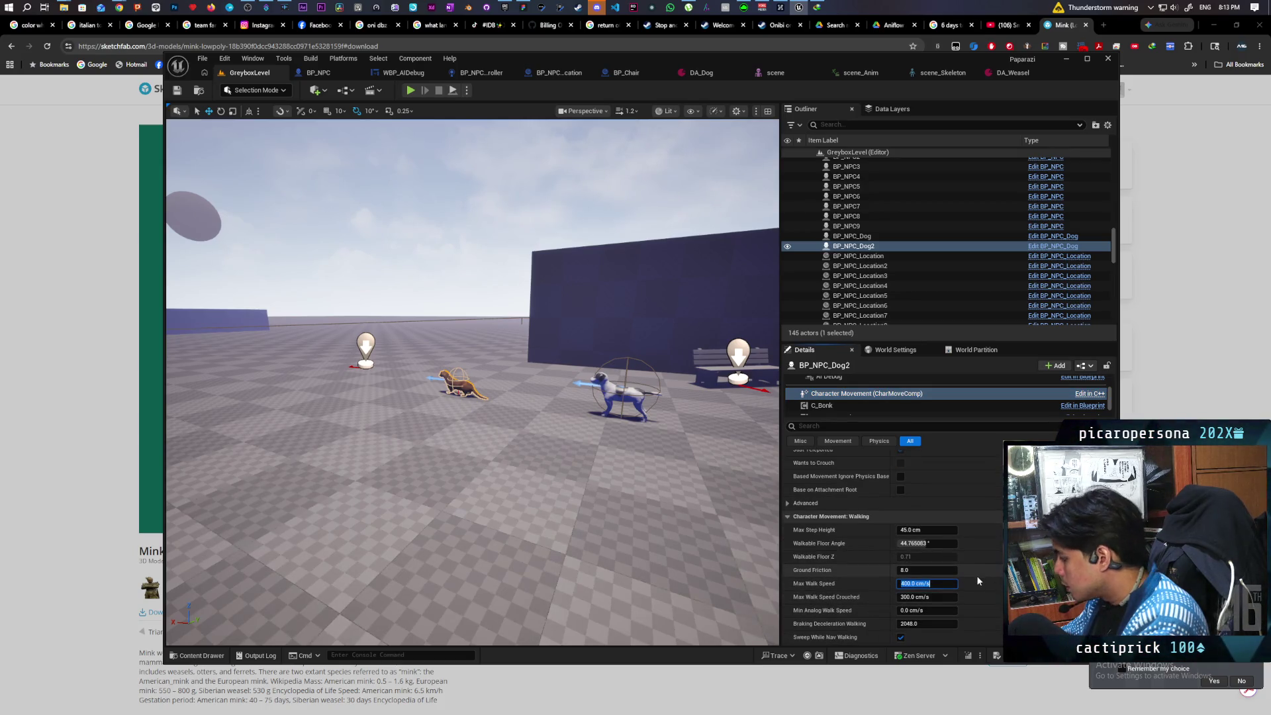
text(600)
key(Return)
key(ctrl+s)
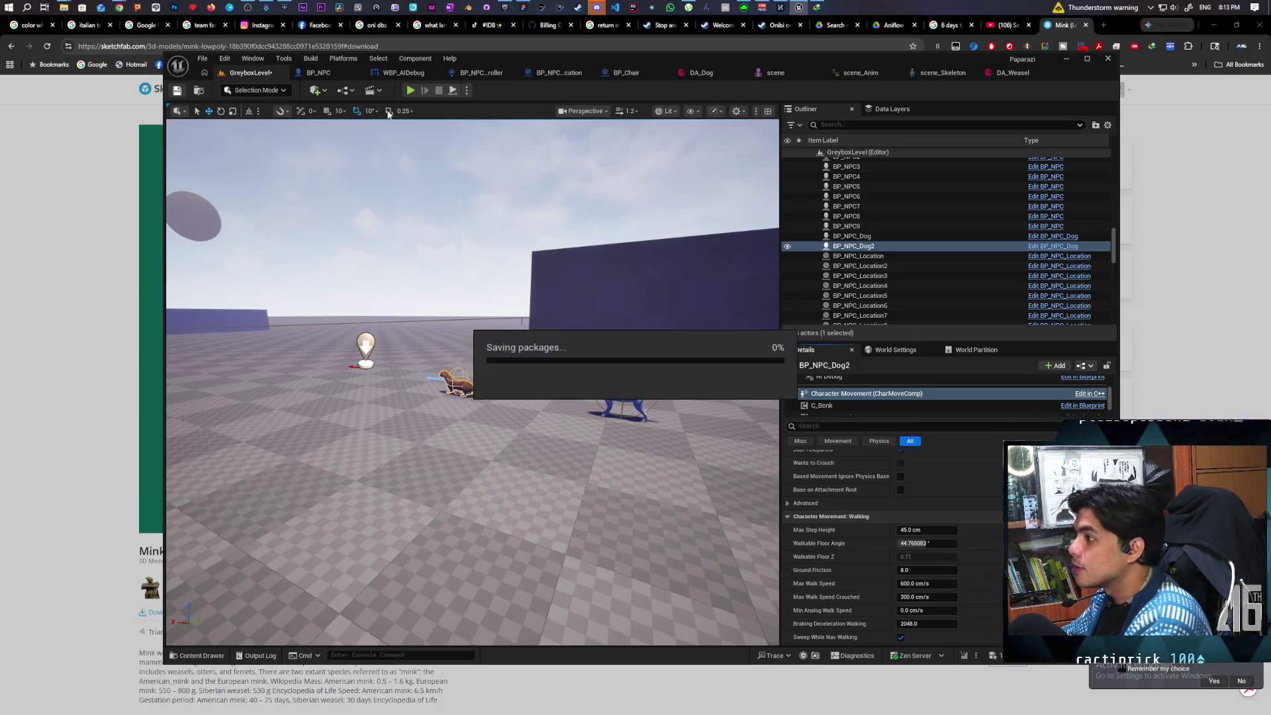
Start a Play-In-Editor session and run the mink along the long wall and white strip.
key(alt+p)
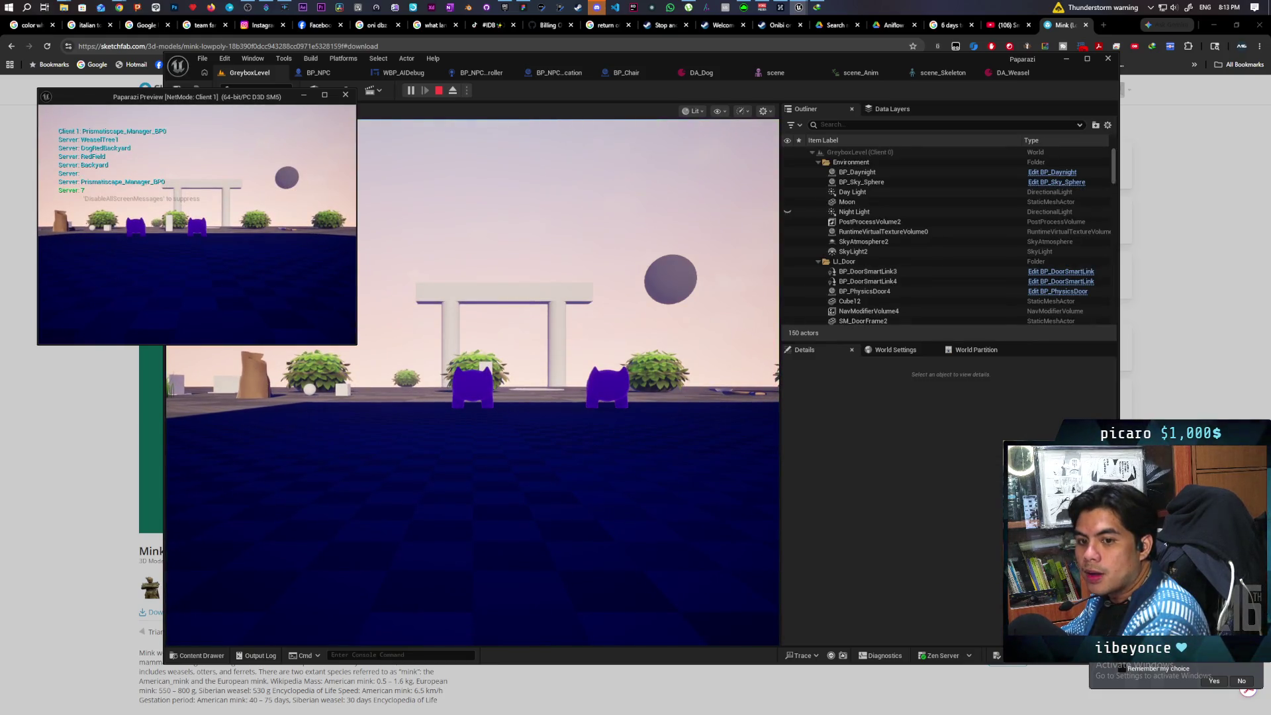
click(358, 286)
key(w)
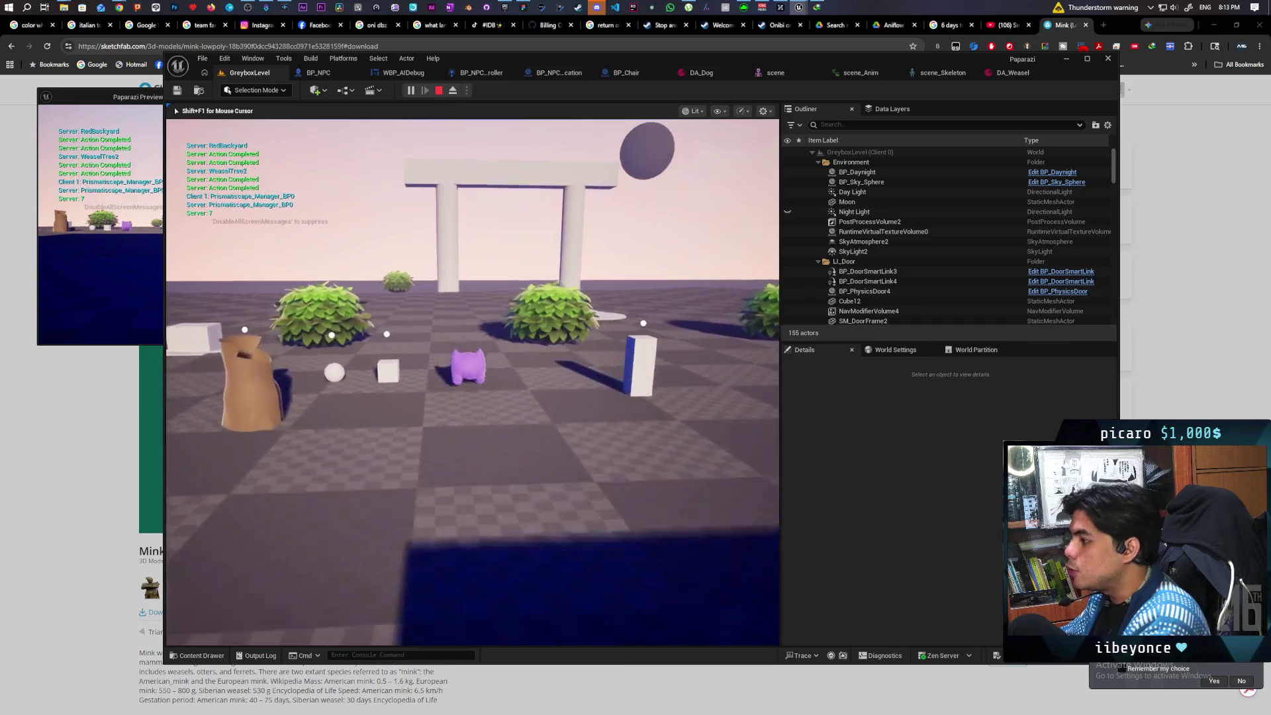
key(space)
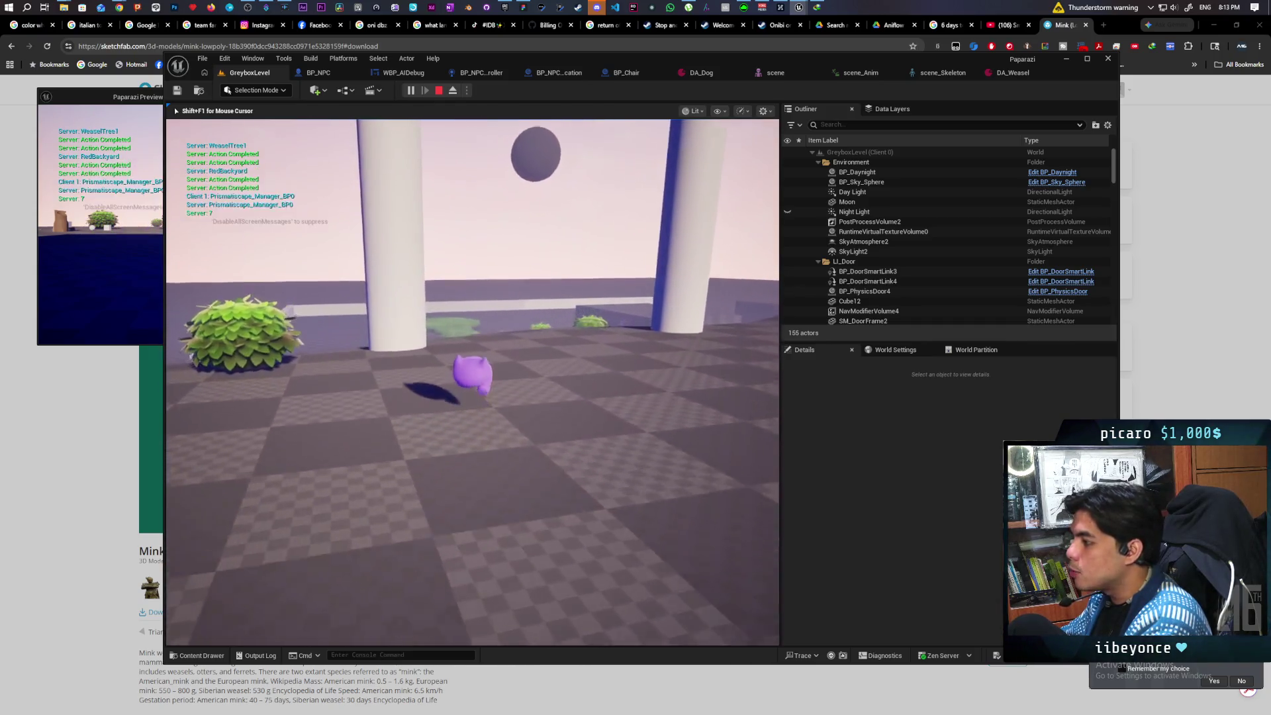
key(s)
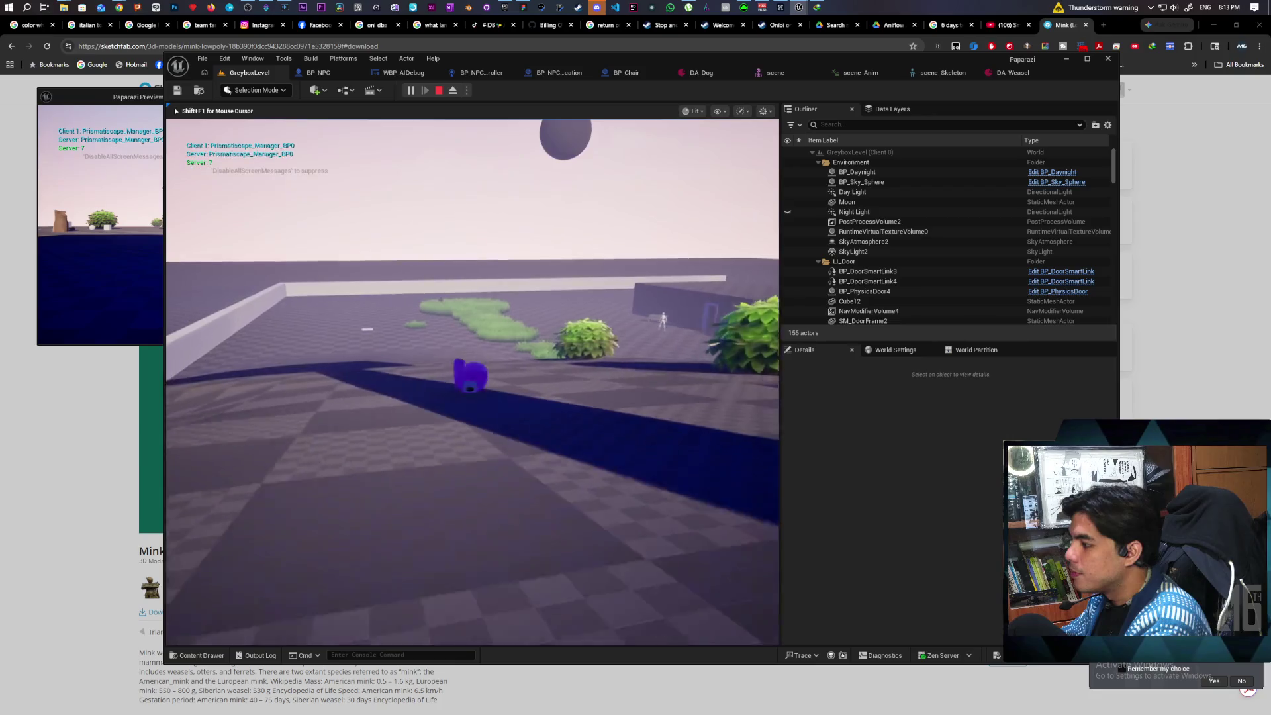
key(w)
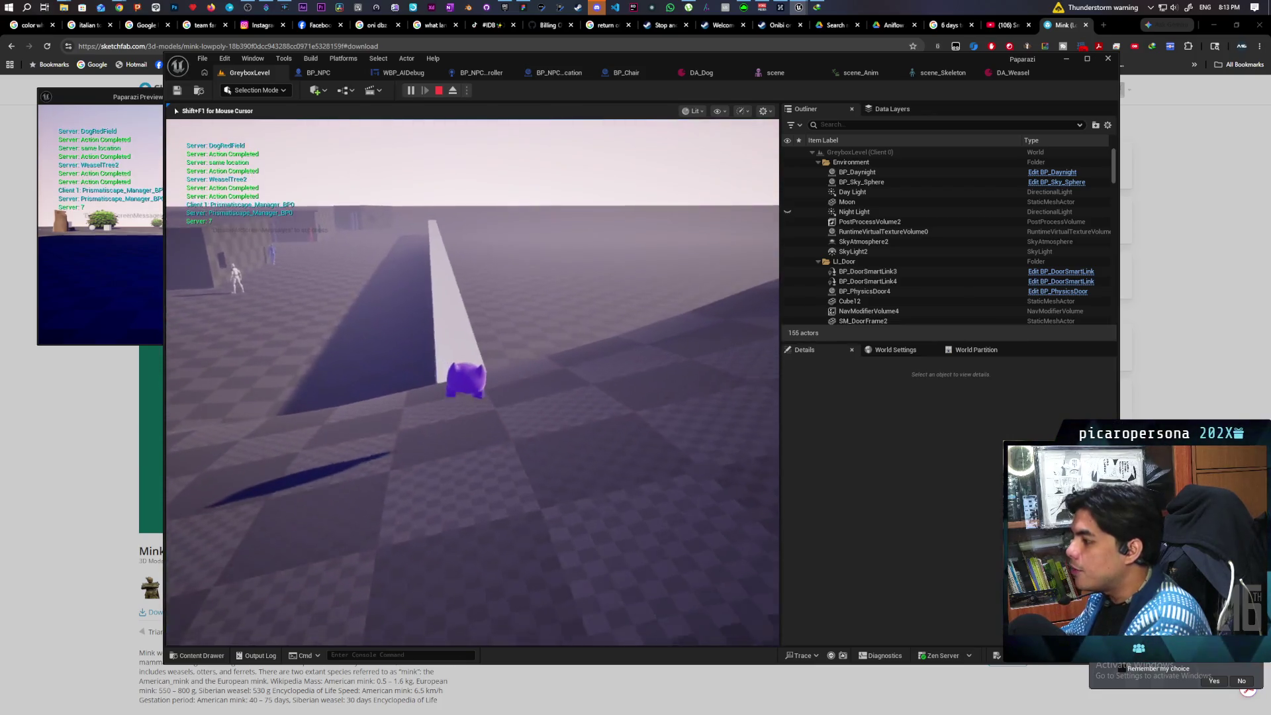
key(w)
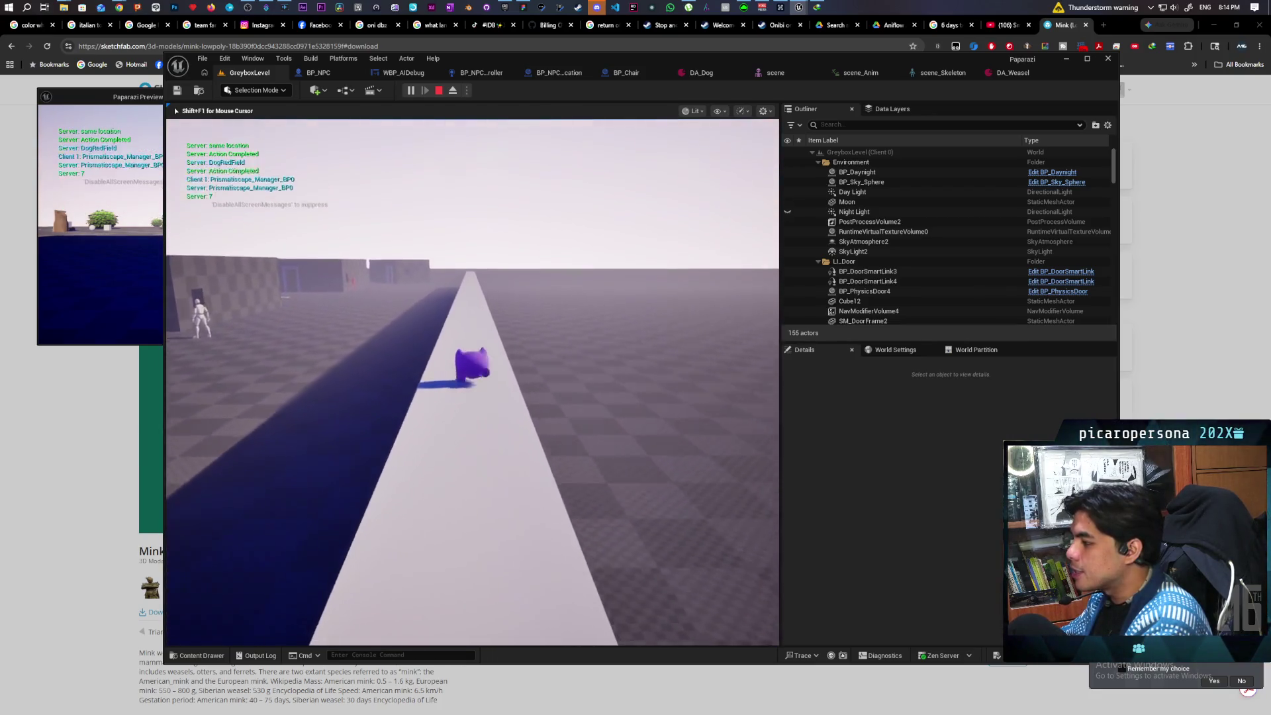
key(w)
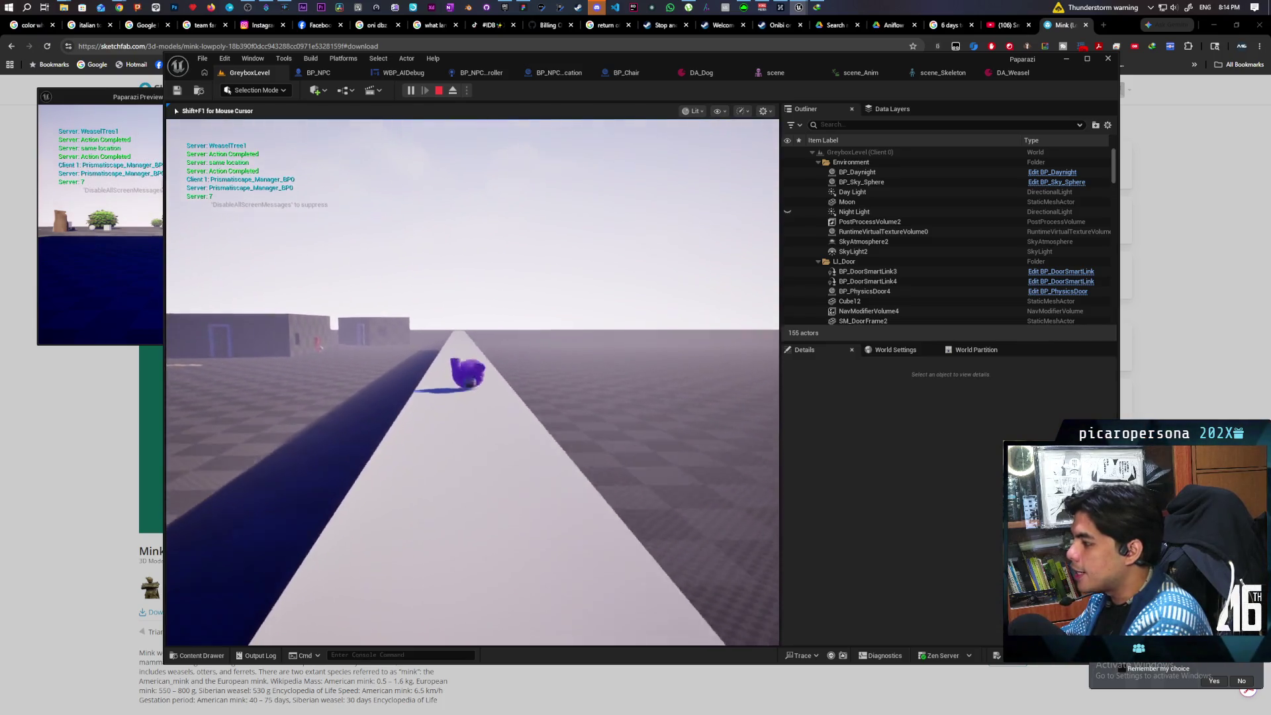
key(w)
key(w)
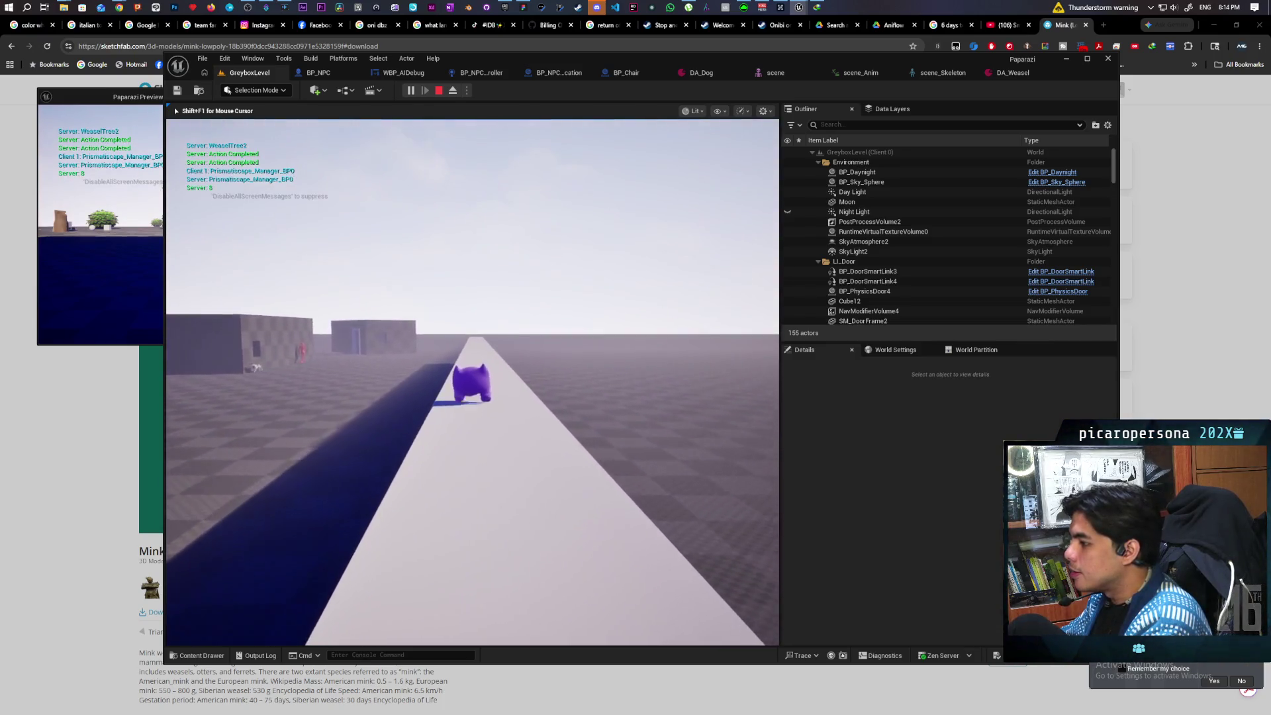
key(w)
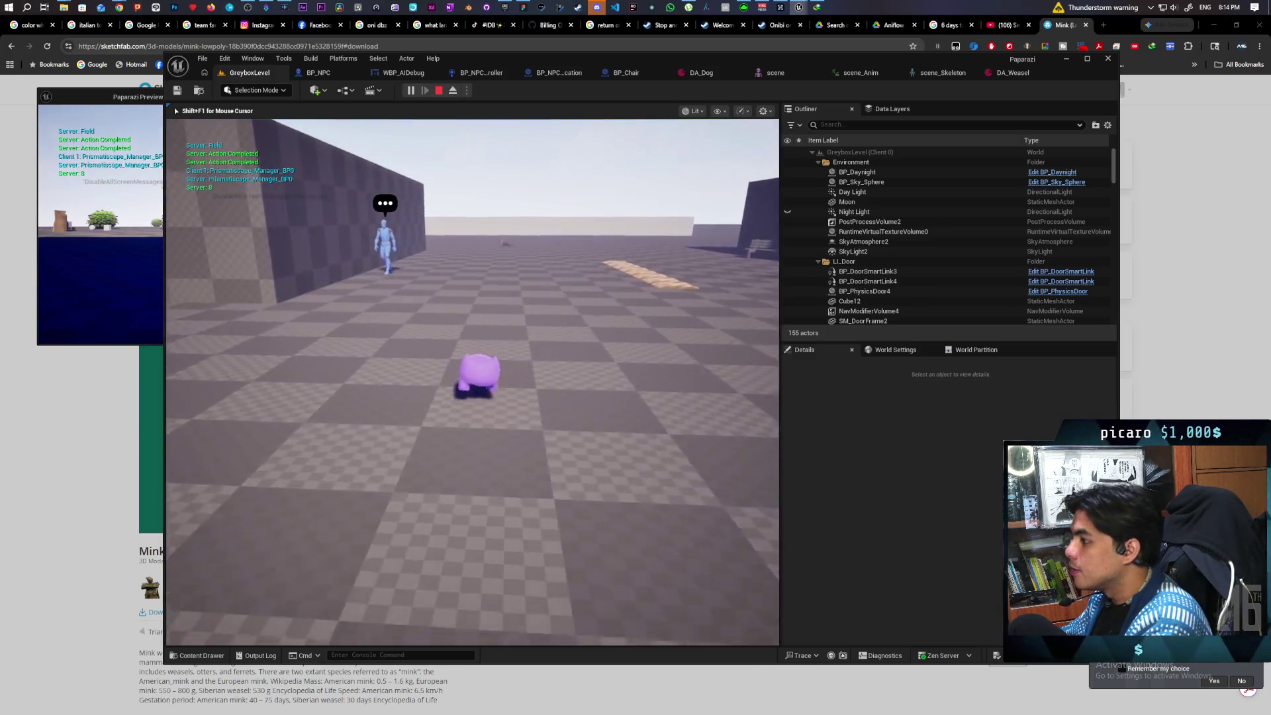
Jump and move the mink around near the dog, then stop the play test.
key(s)
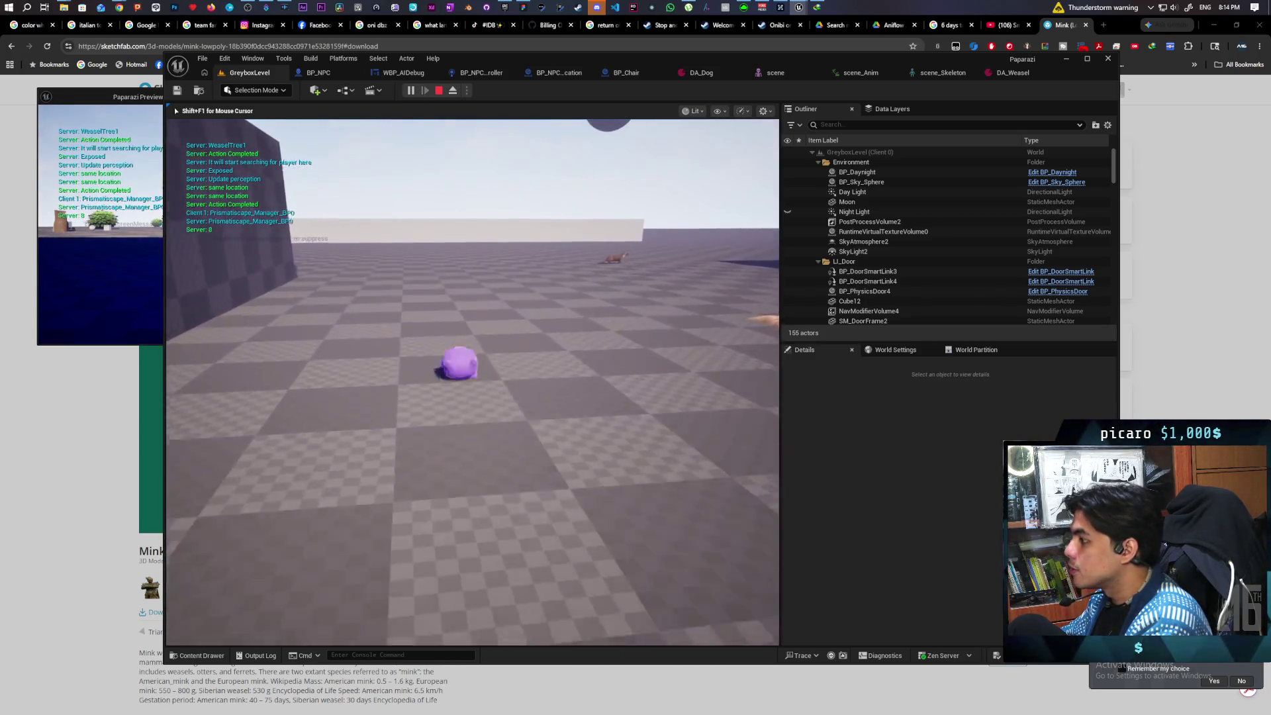
key(space)
key(a)
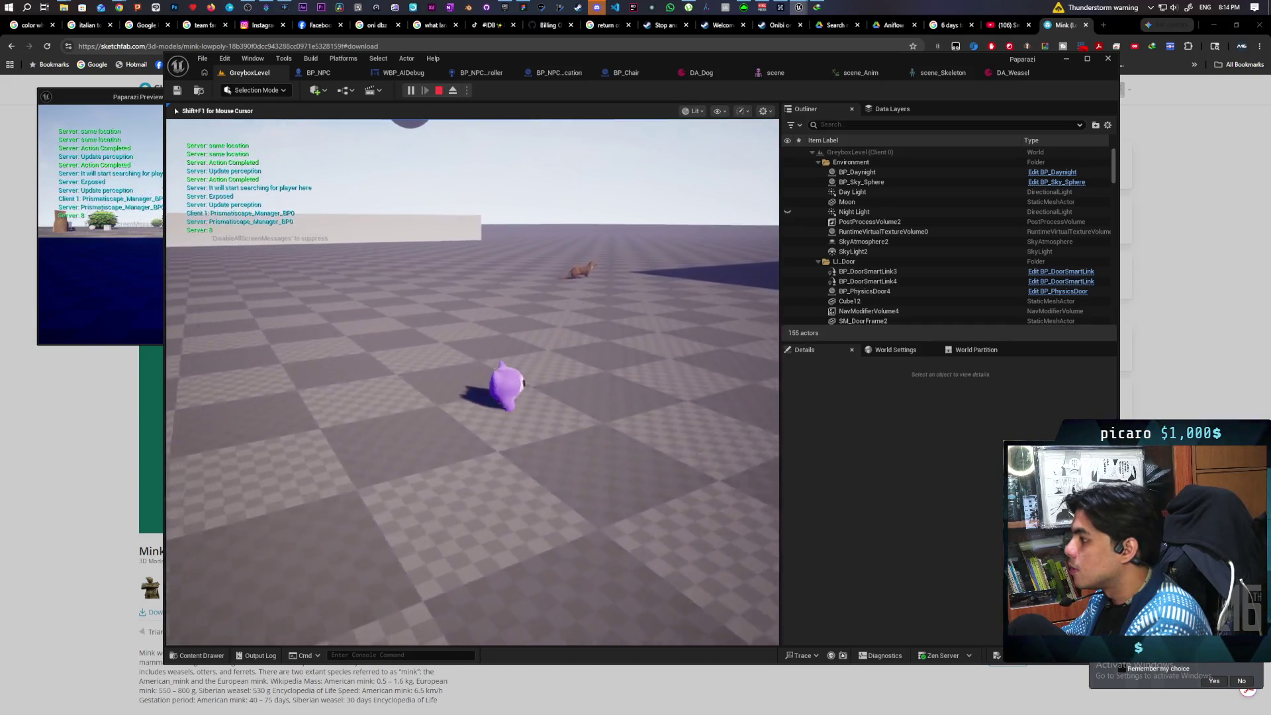
key(w)
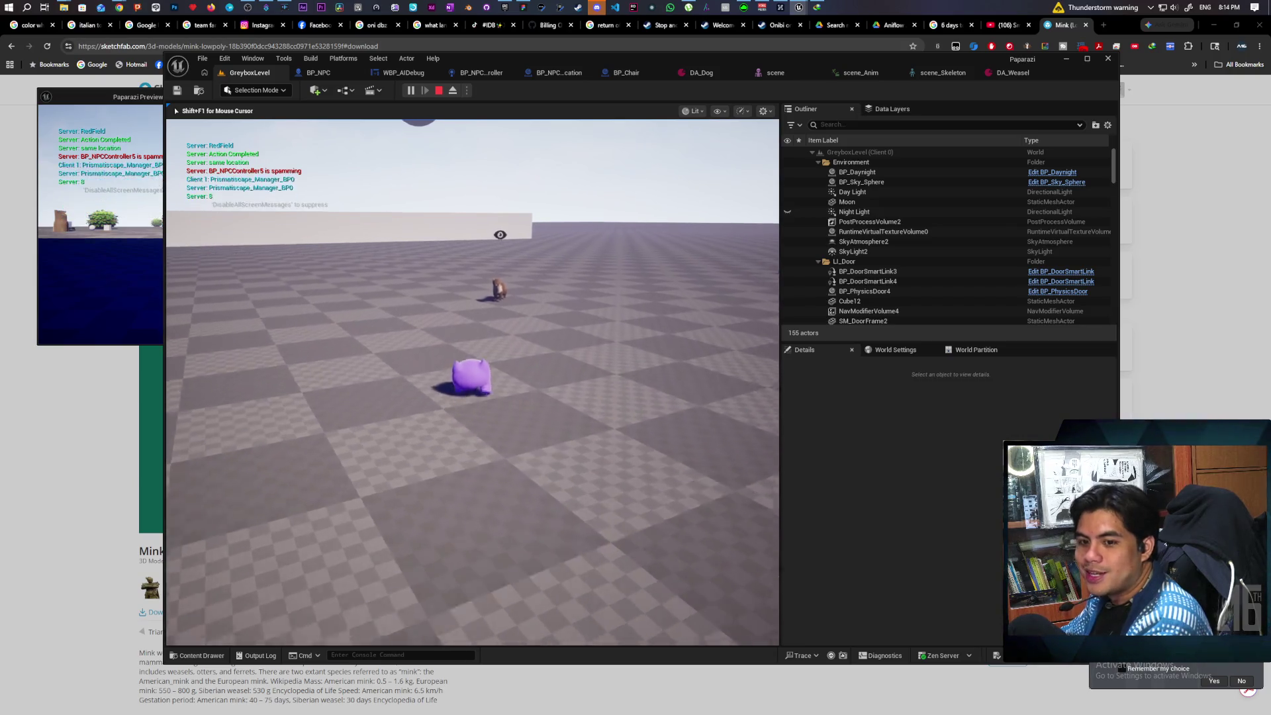
key(d)
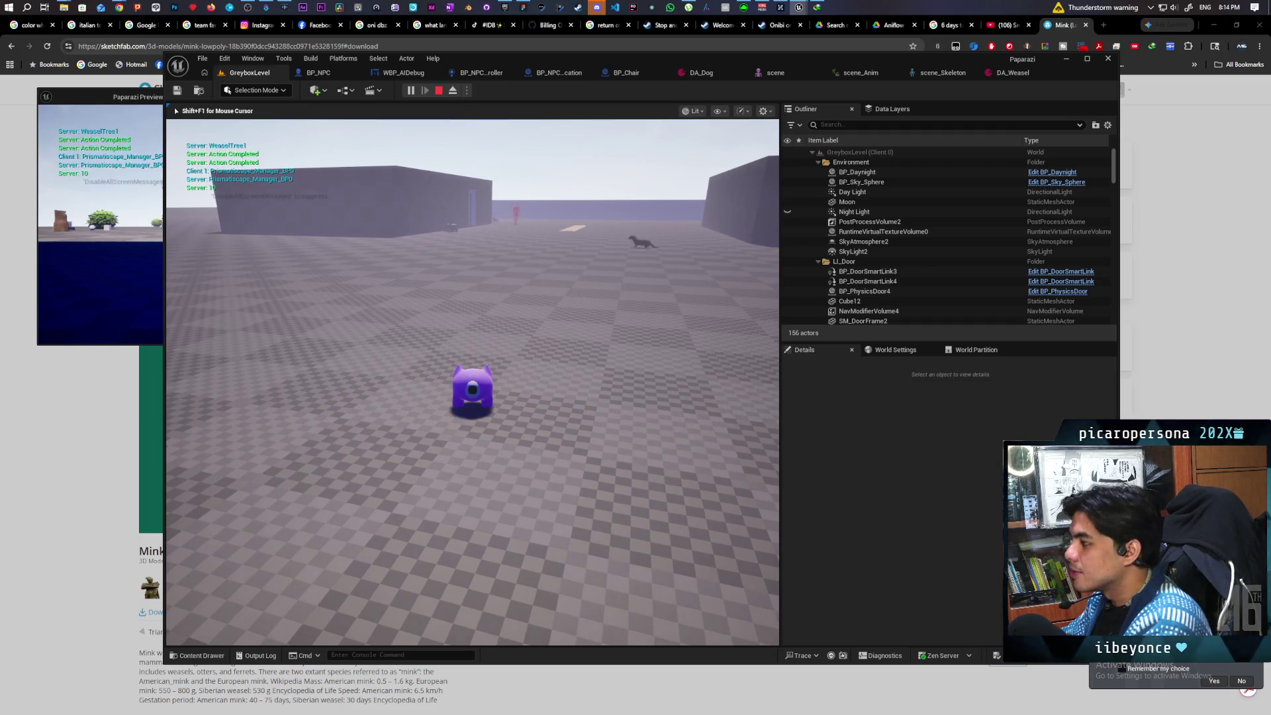
key(Escape)
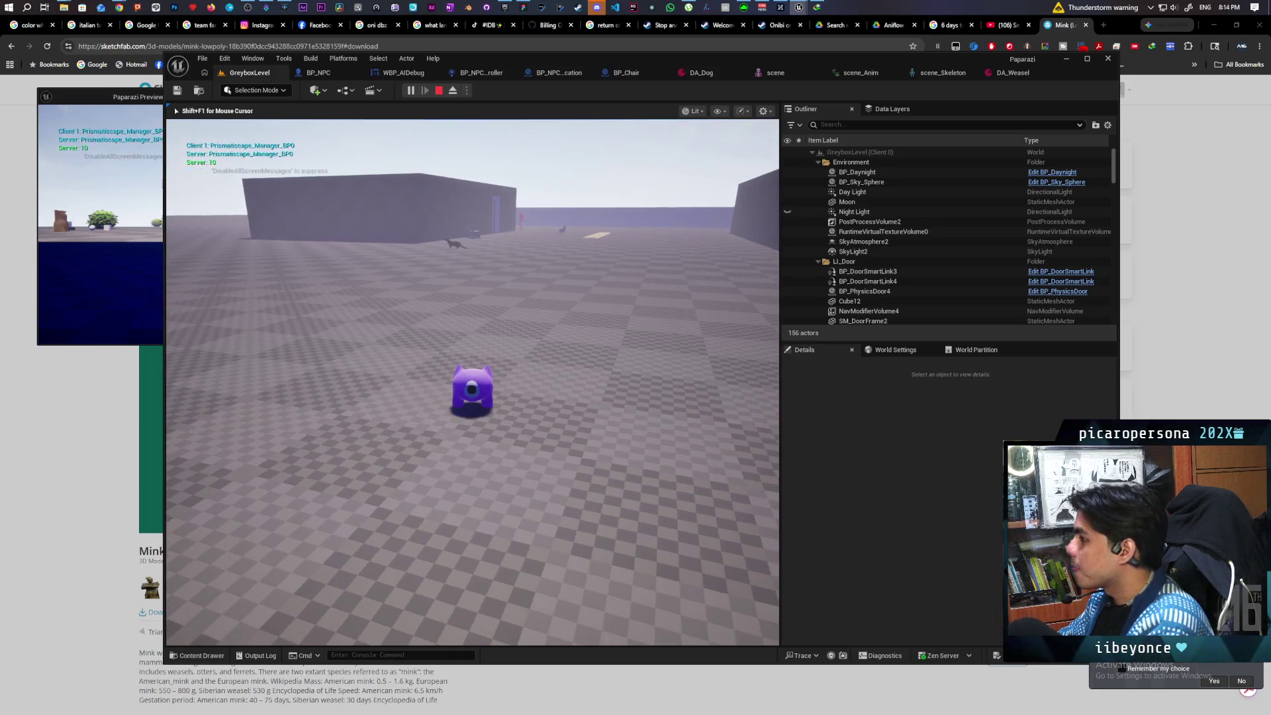
key(f)
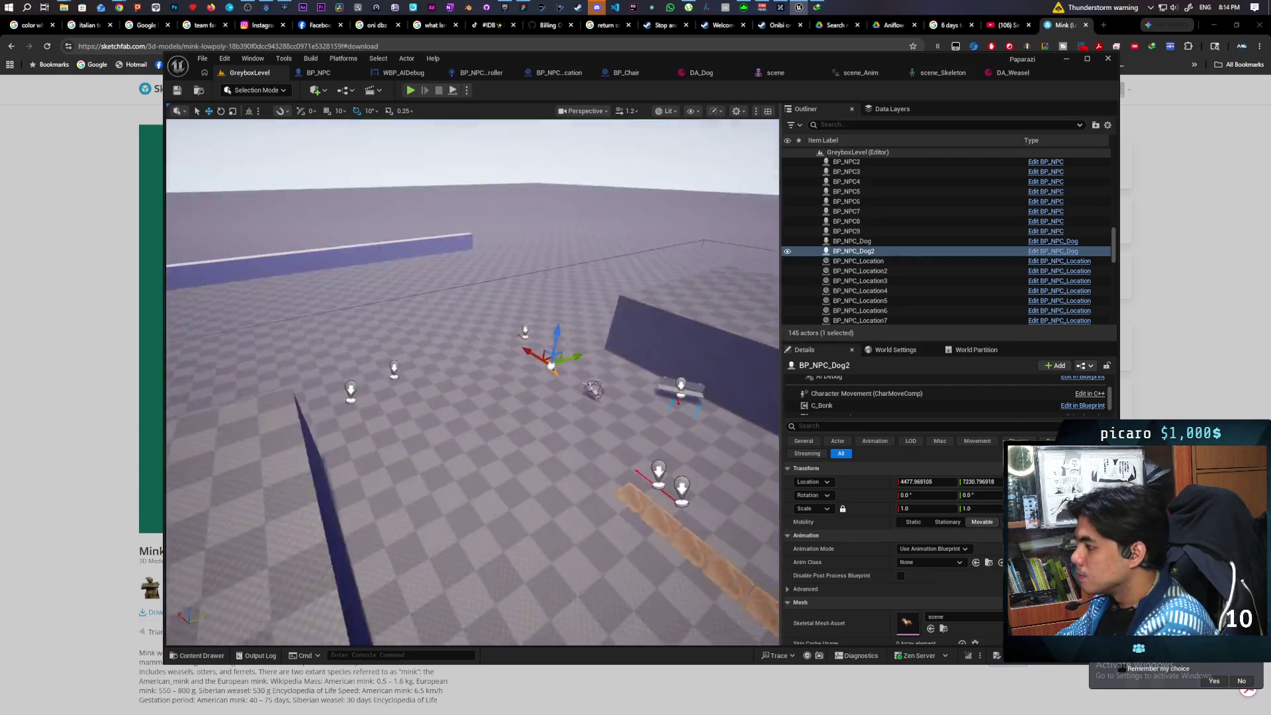
Rename the BP_NPC_Dog2 actor to Weasel.
click(860, 255)
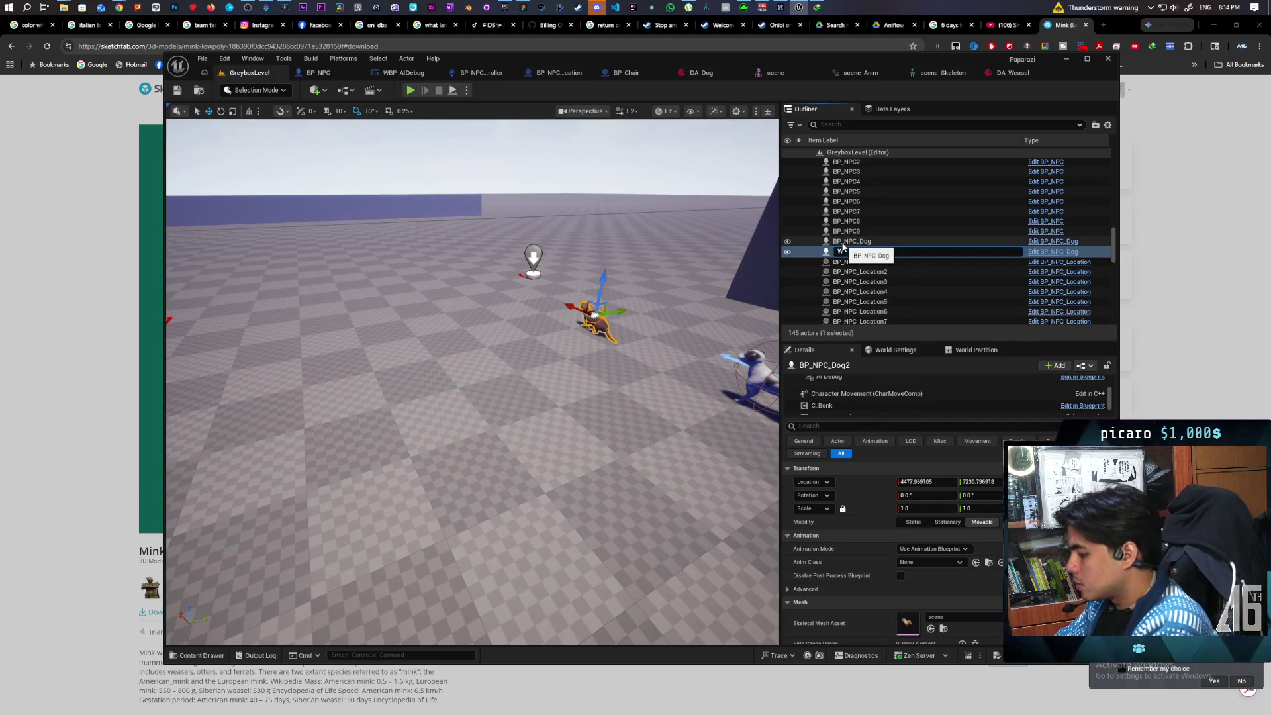
key(Return)
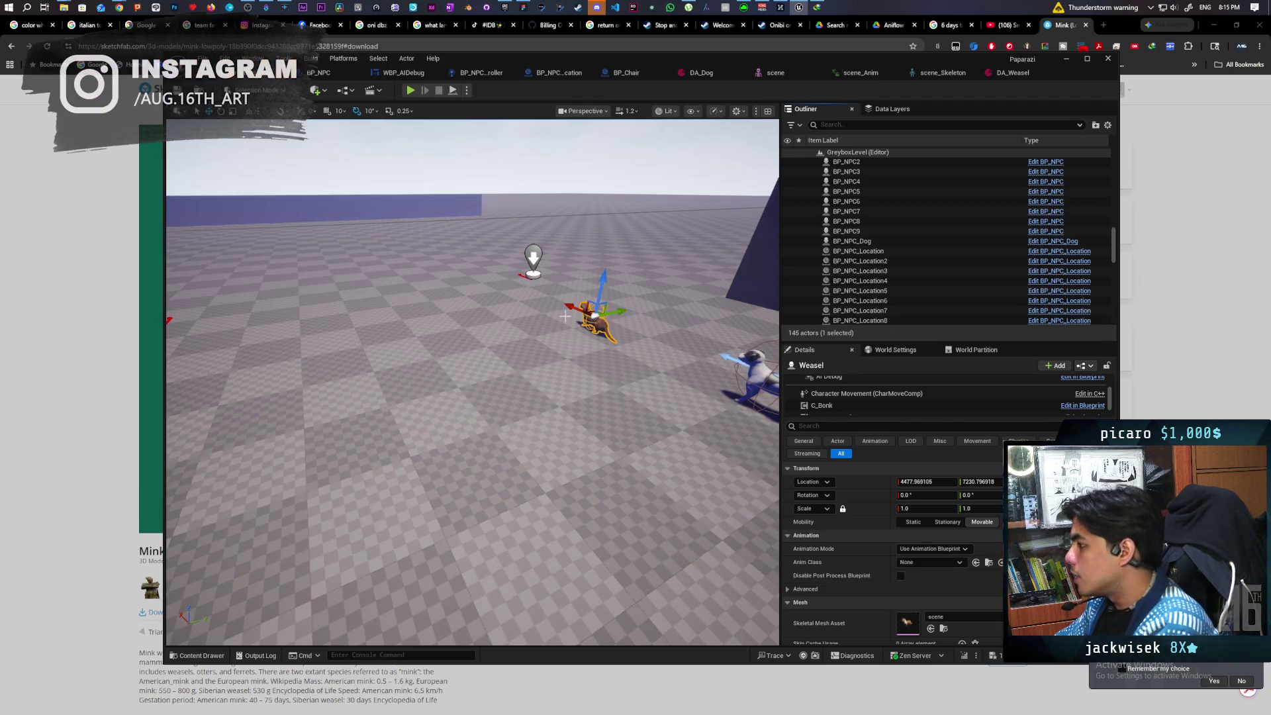
mouse_move(644, 365)
mouse_down()
mouse_move(639, 305)
mouse_move(638, 383)
mouse_move(672, 382)
mouse_move(662, 404)
mouse_up()
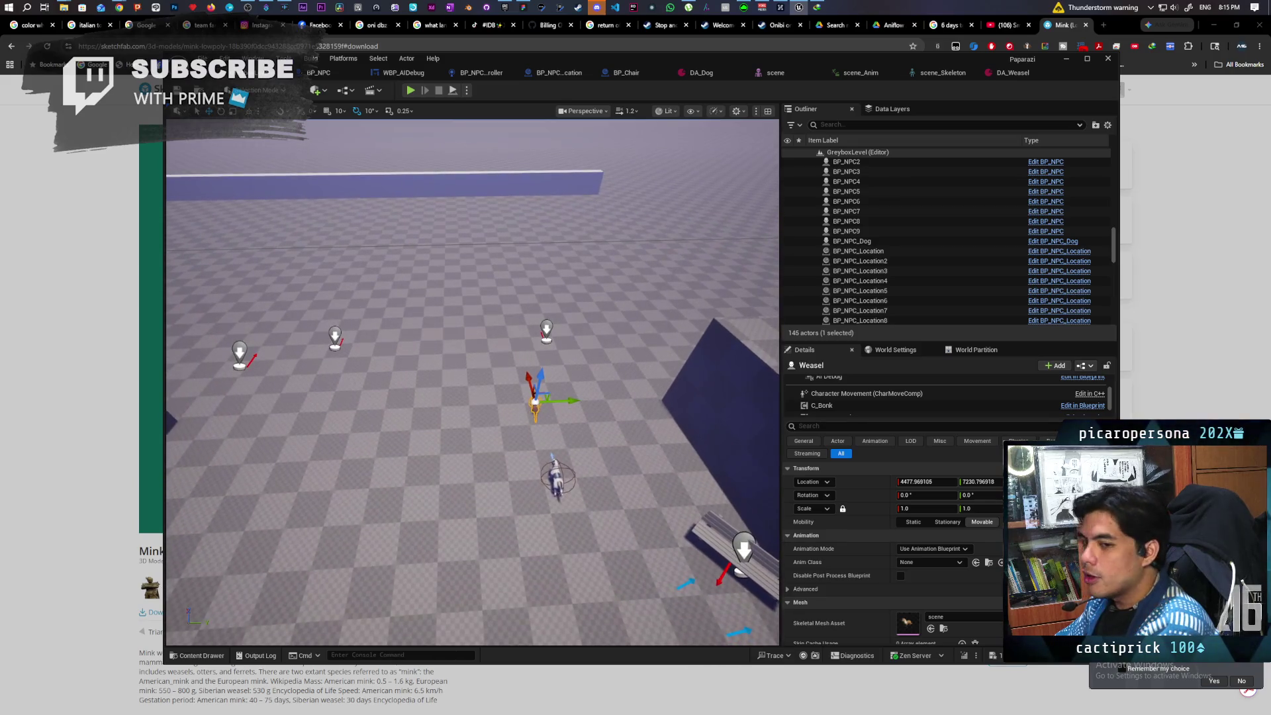
Frame and orbit around Weasel on the floor near the dog, then show the Mink SkeletalMeshes folder.
key(f)
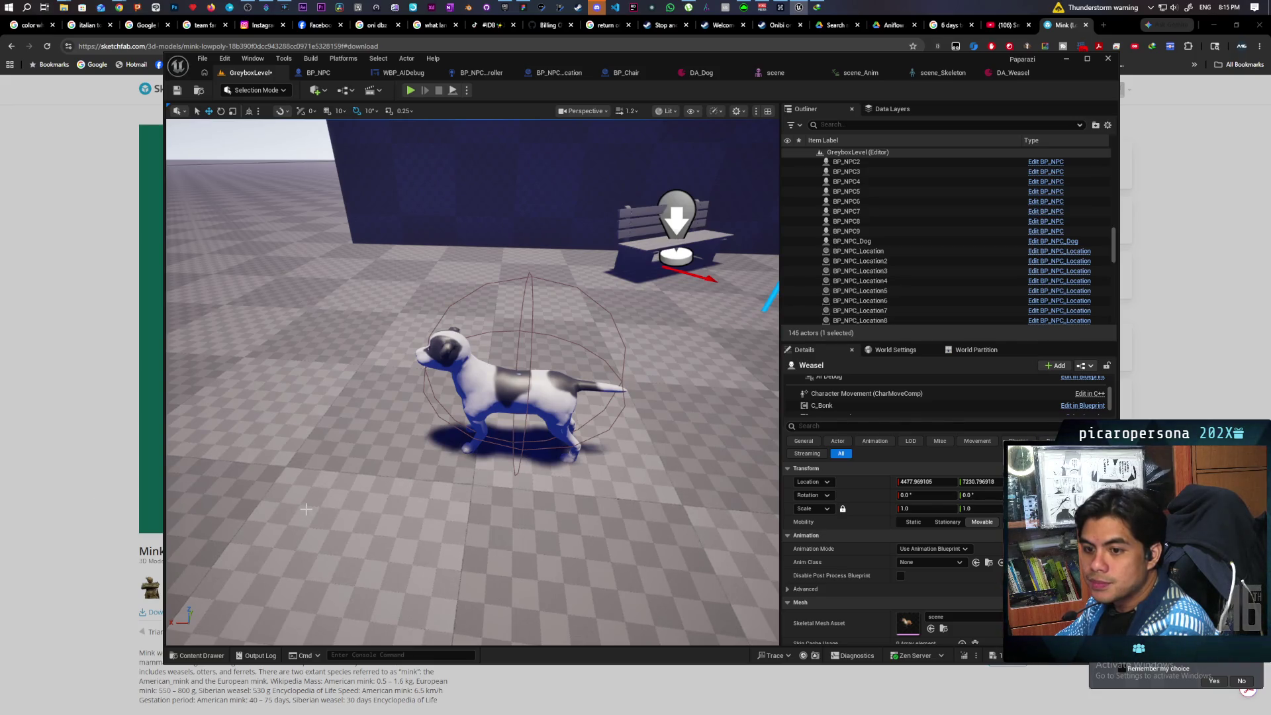
drag(651, 442, 606, 429)
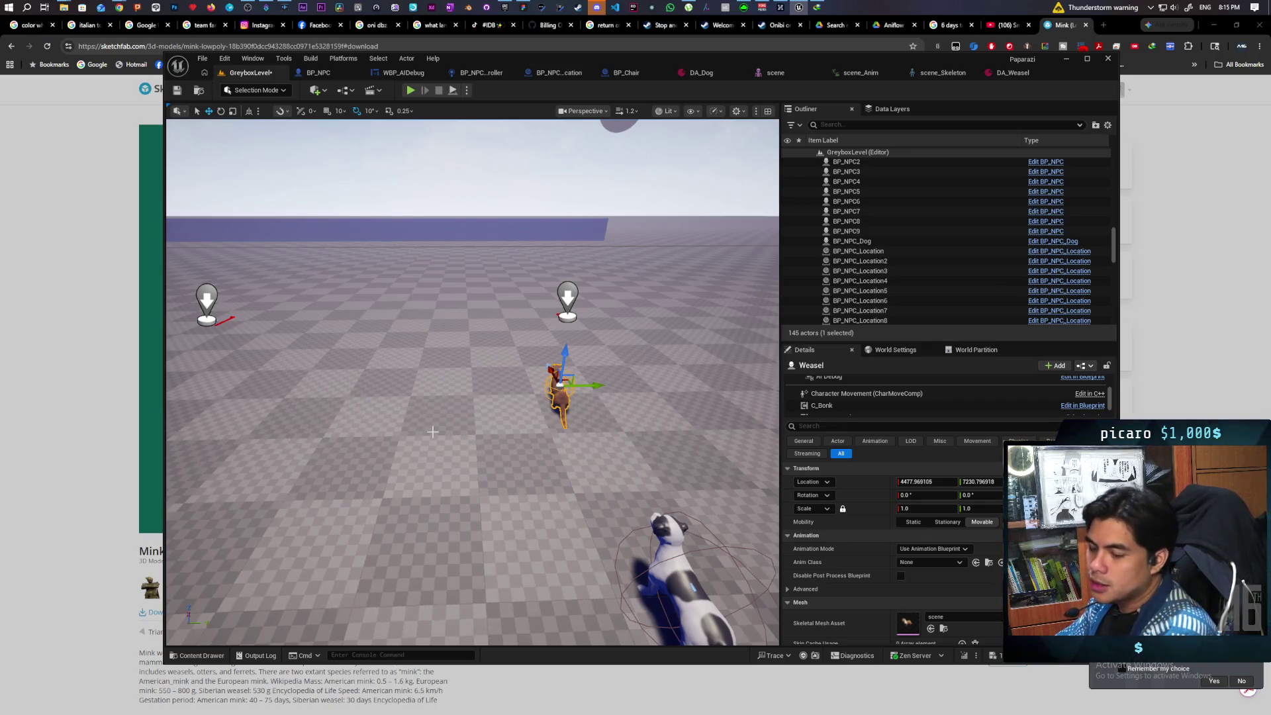
mouse_move(472, 383)
mouse_down()
mouse_move(430, 377)
mouse_move(490, 397)
mouse_move(457, 391)
mouse_move(476, 377)
mouse_move(361, 358)
mouse_move(433, 432)
mouse_up()
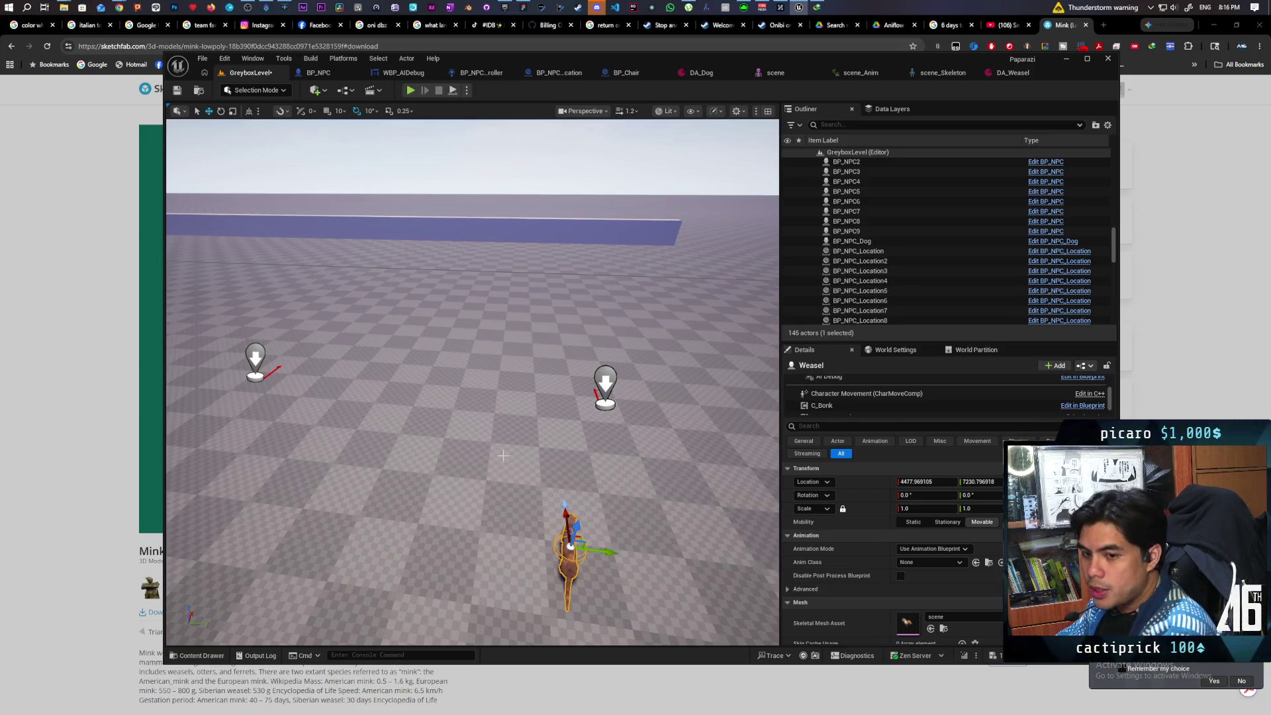
click(210, 656)
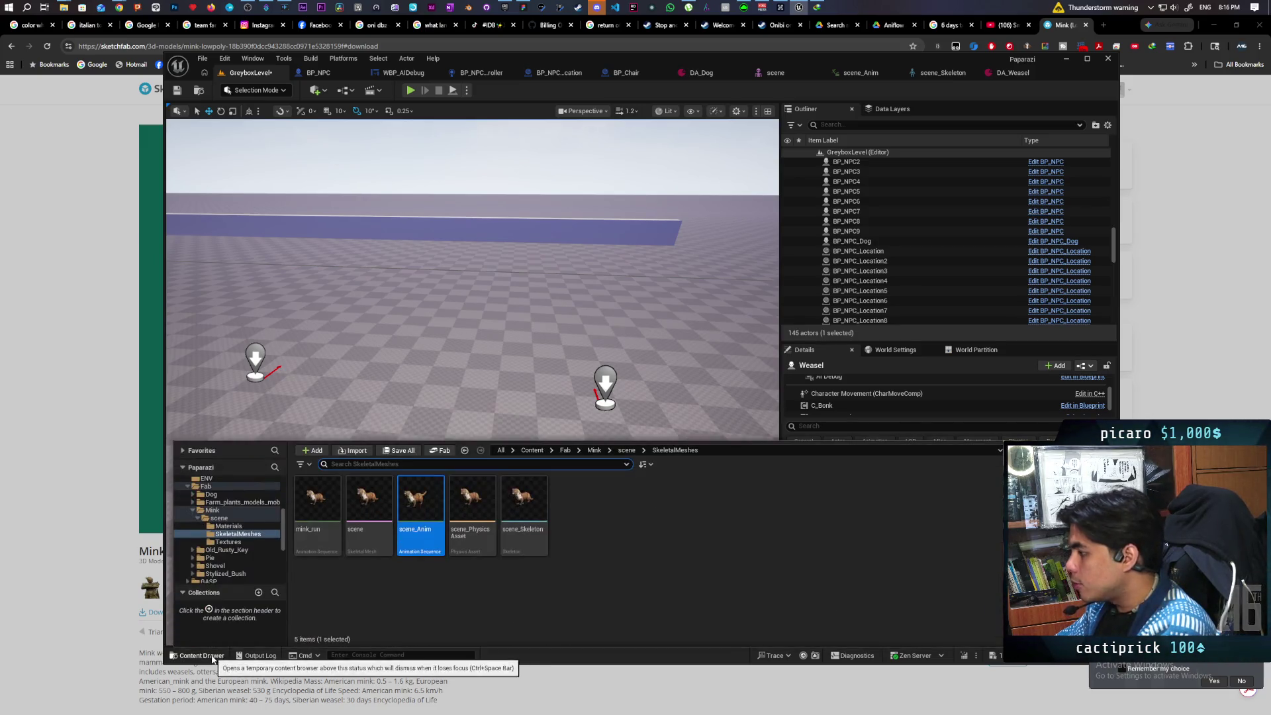
Select the BP_NPC_Location21 marker and inspect its Arrow component alongside the Mink mesh assets.
click(688, 537)
click(605, 383)
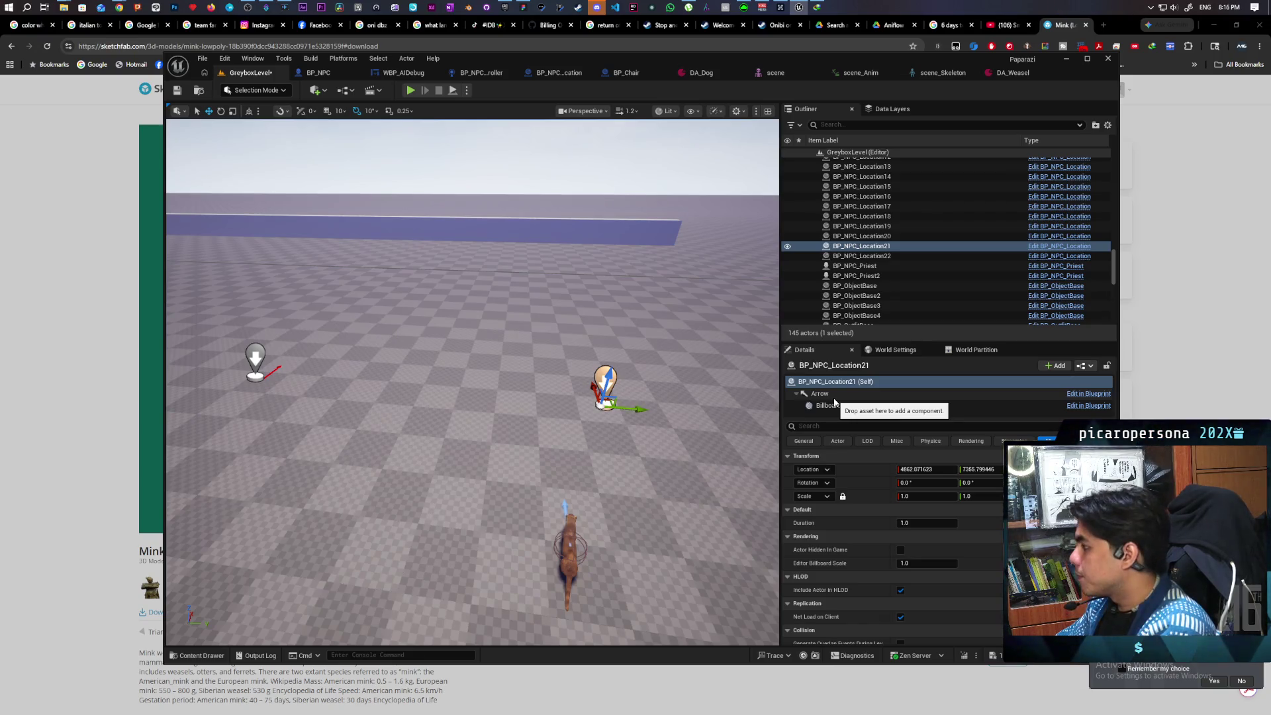
click(820, 393)
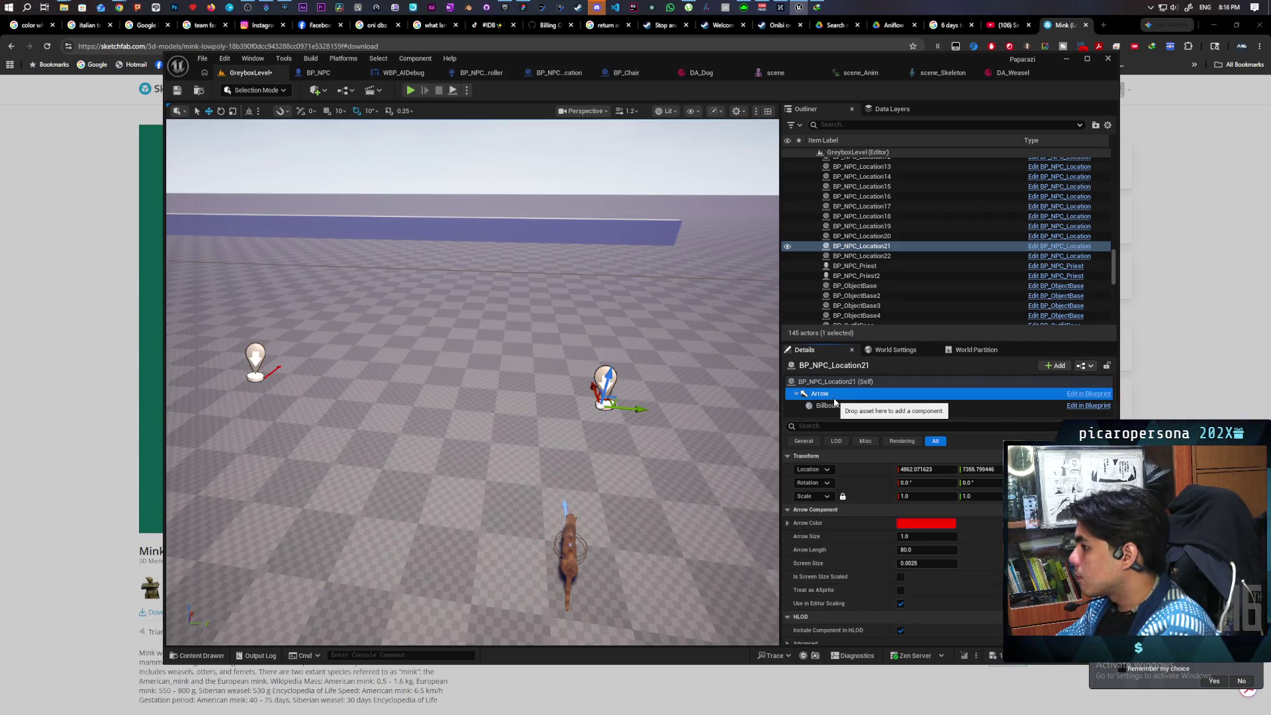
click(198, 655)
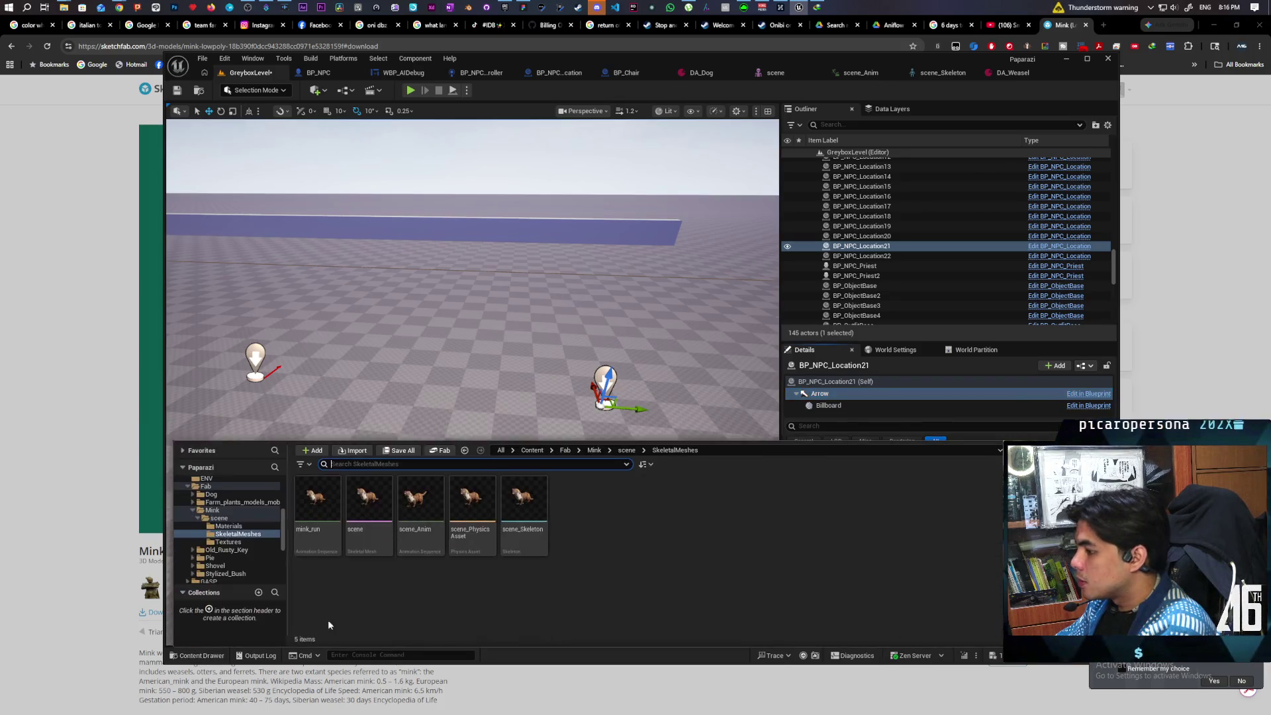
Search all Content assets for 'tree' and scroll to PCG_Tree_01.
click(532, 450)
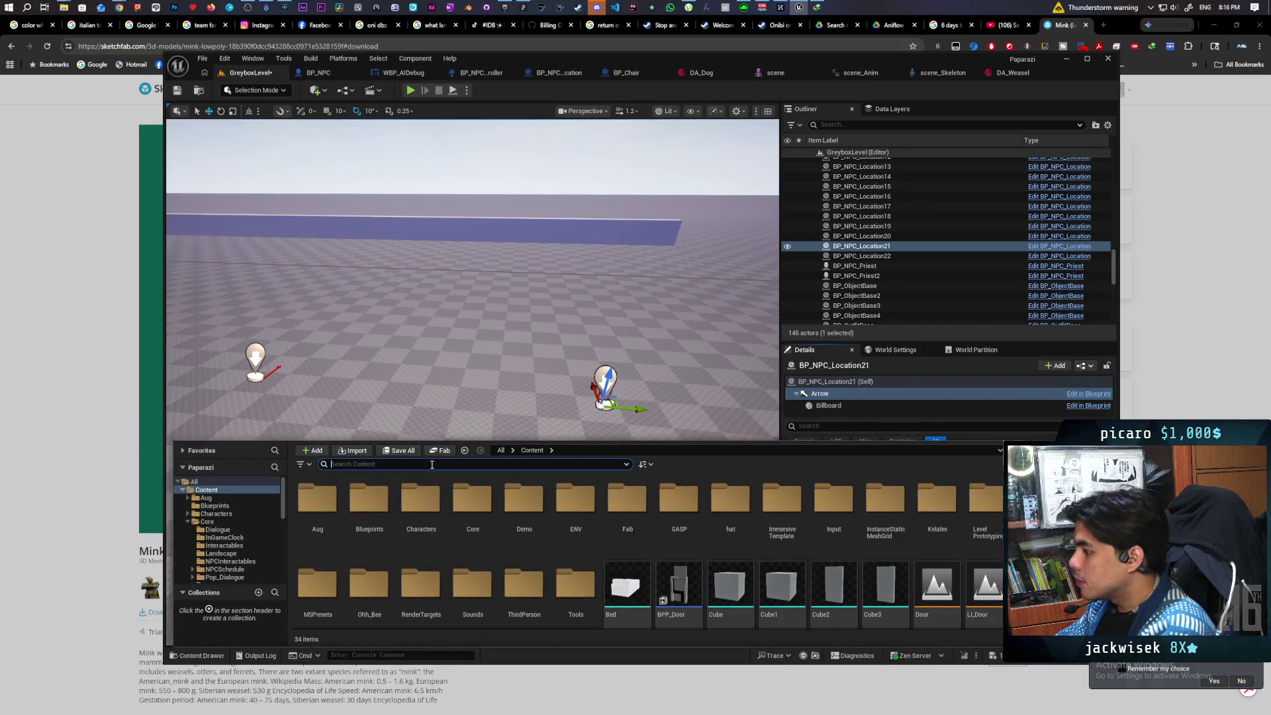
text(tree)
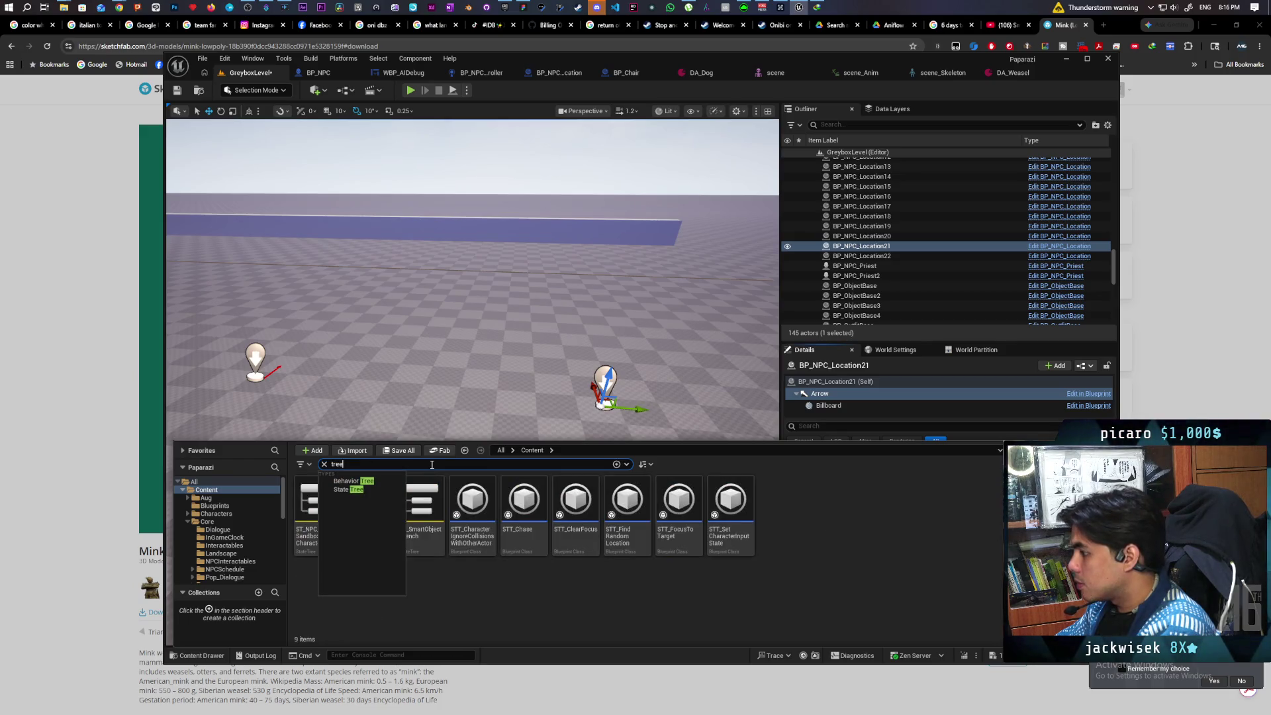
click(483, 607)
click(500, 450)
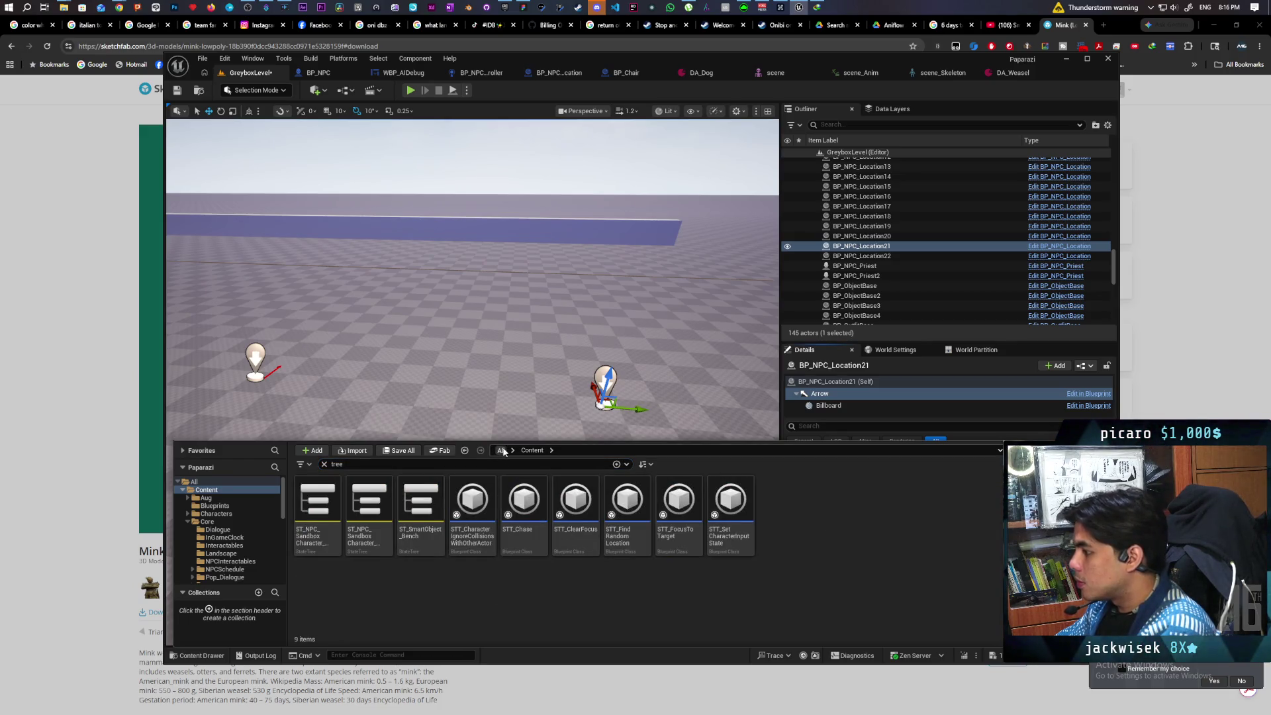
scroll(494, 599, down, 2)
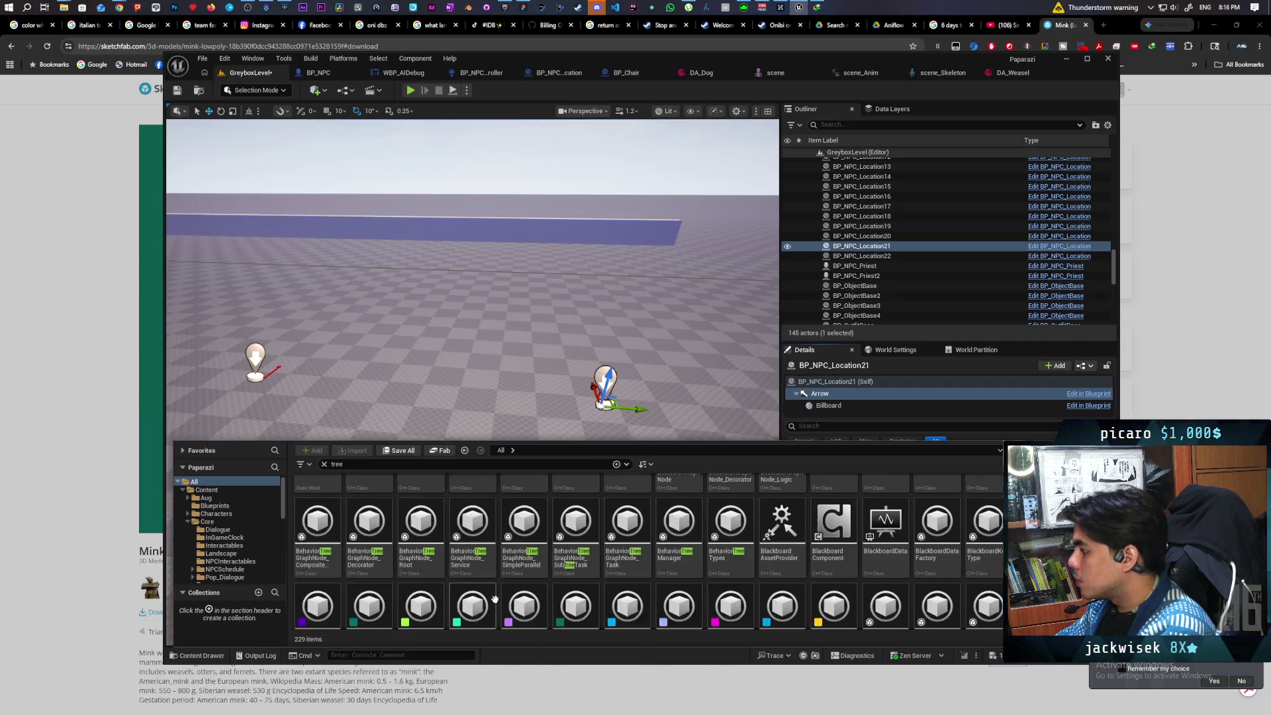
scroll(497, 598, down, 4)
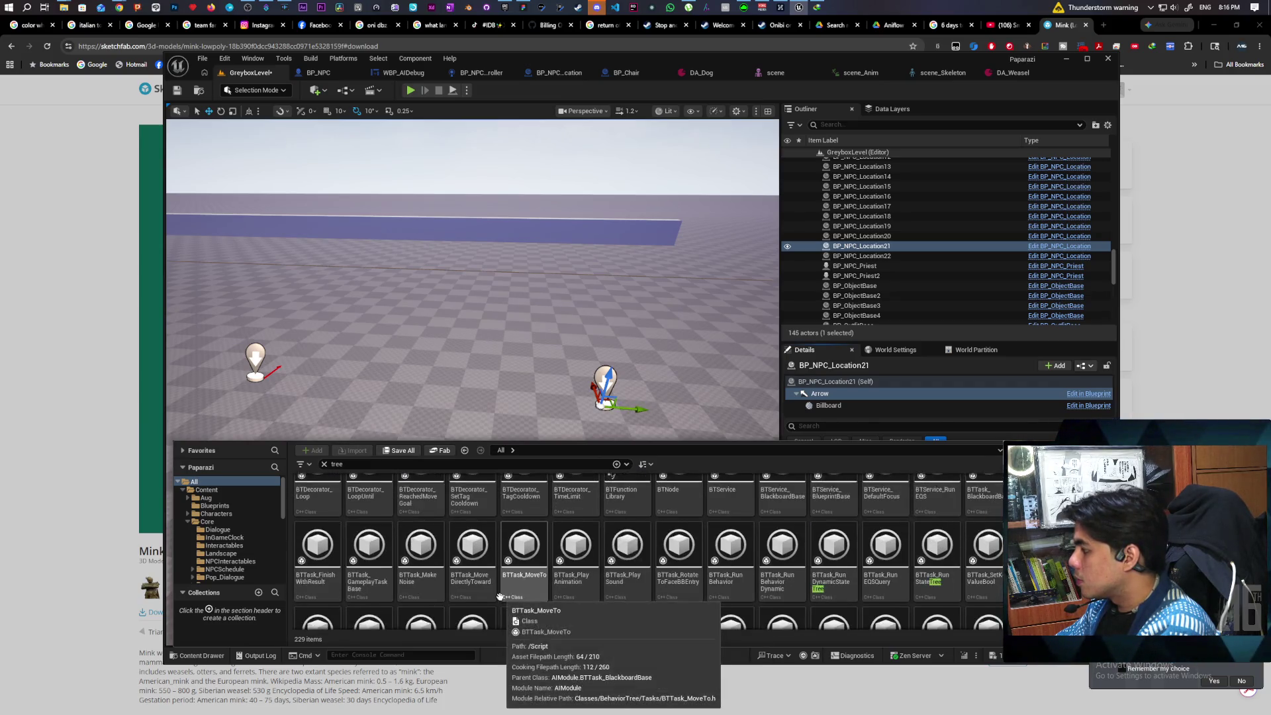
scroll(500, 597, down, 6)
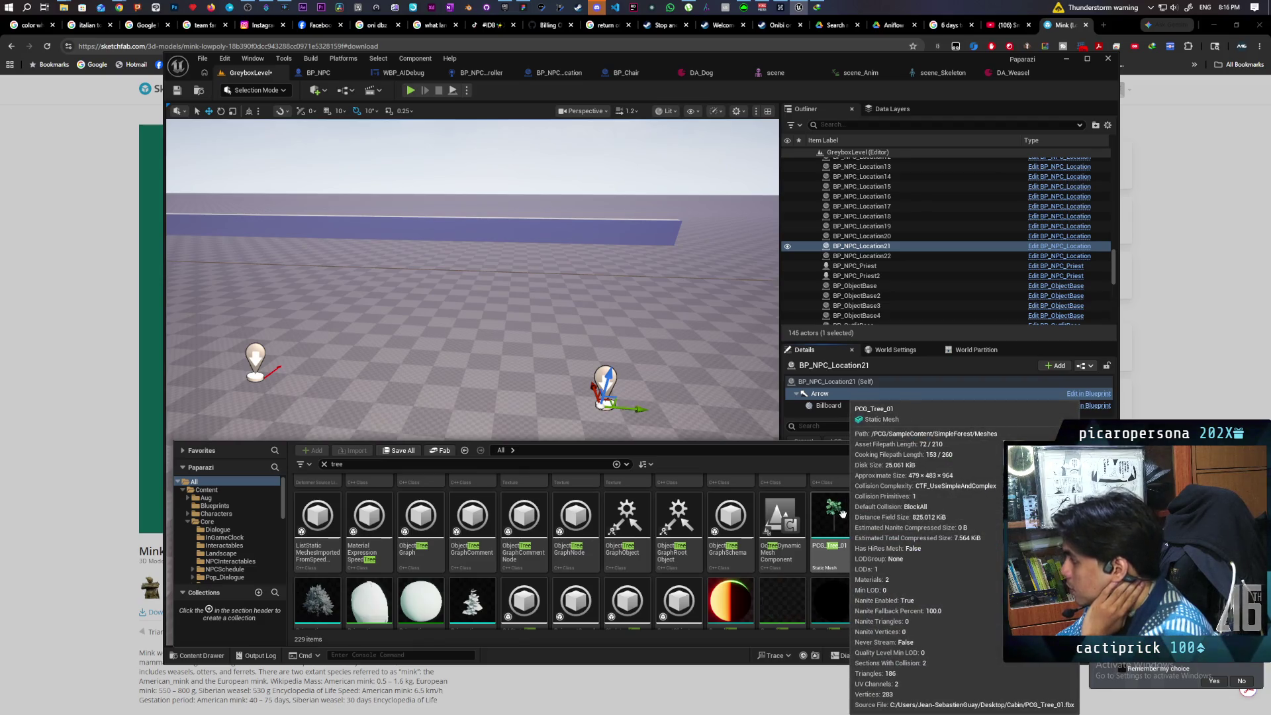
scroll(518, 575, down, 1)
scroll(421, 582, down, 1)
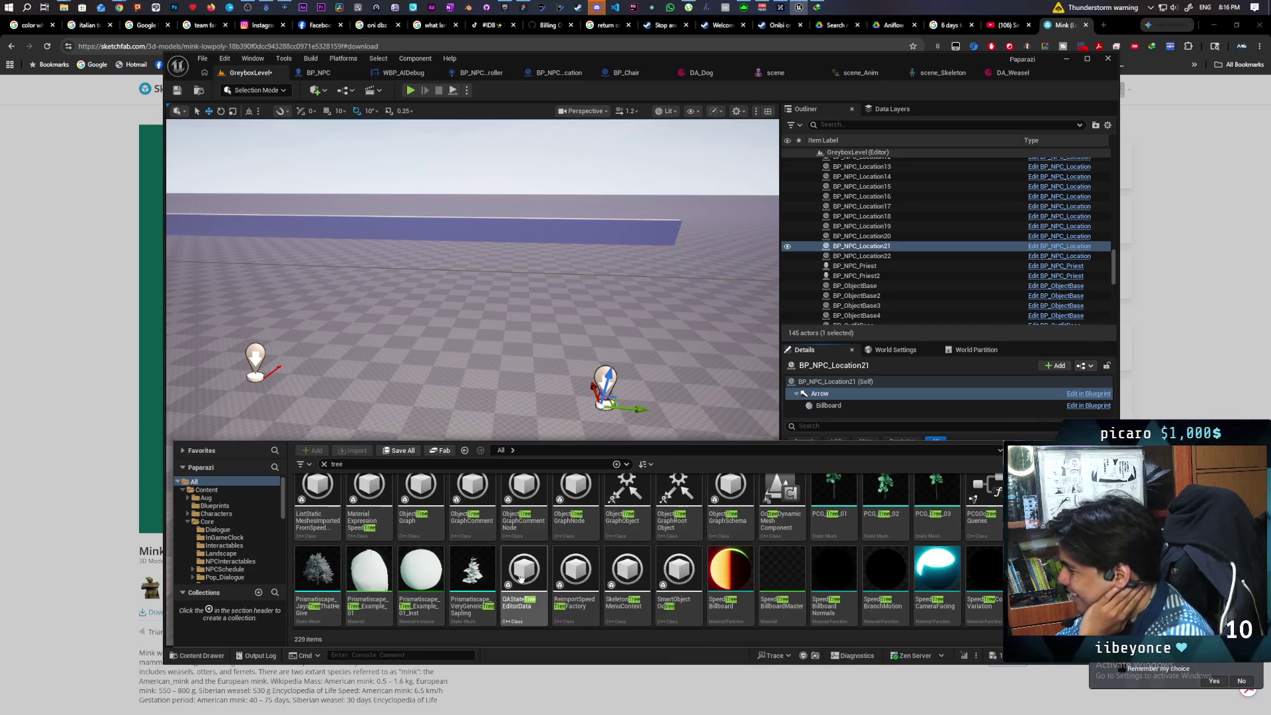
scroll(657, 568, down, 4)
scroll(657, 568, down, 10)
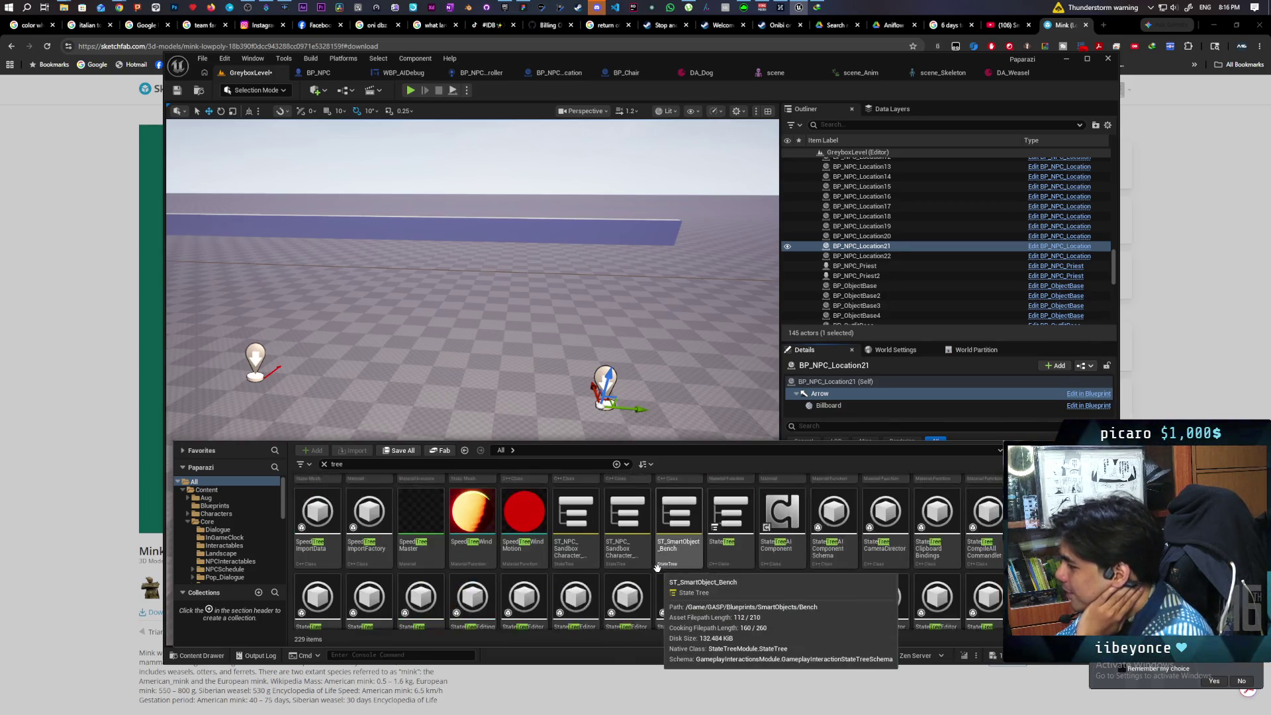
scroll(658, 568, down, 3)
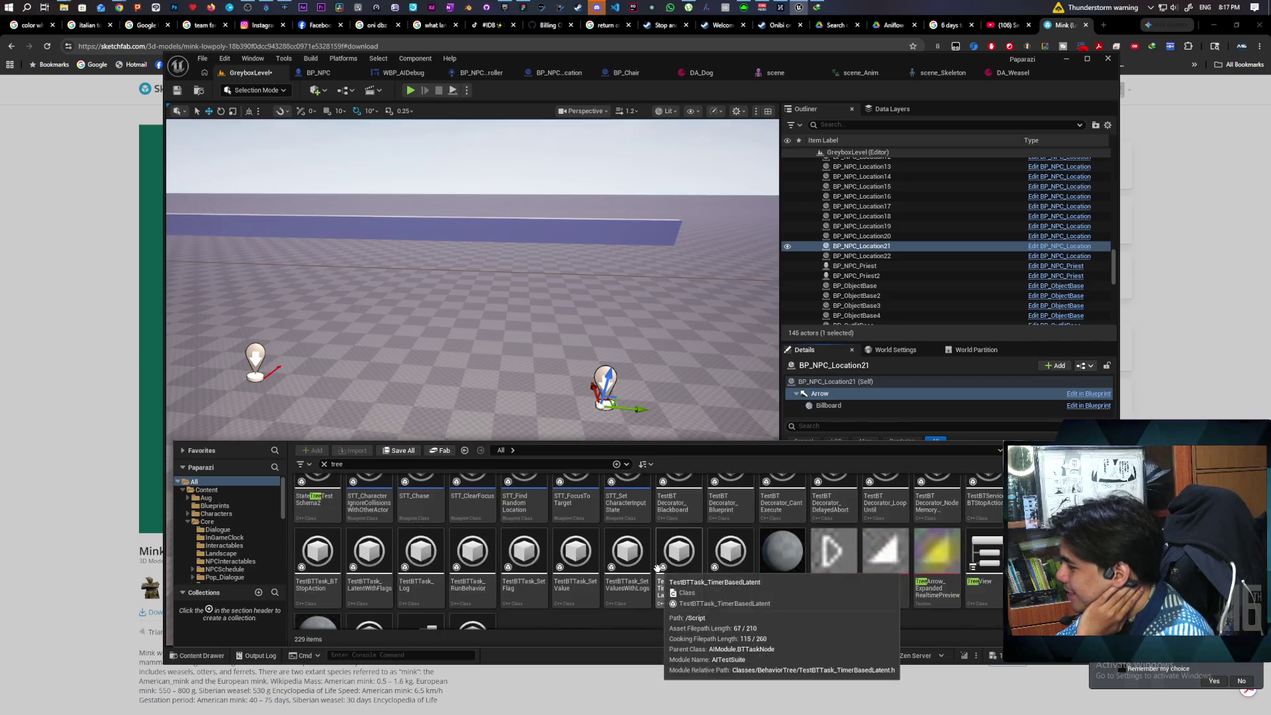
scroll(657, 568, up, 12)
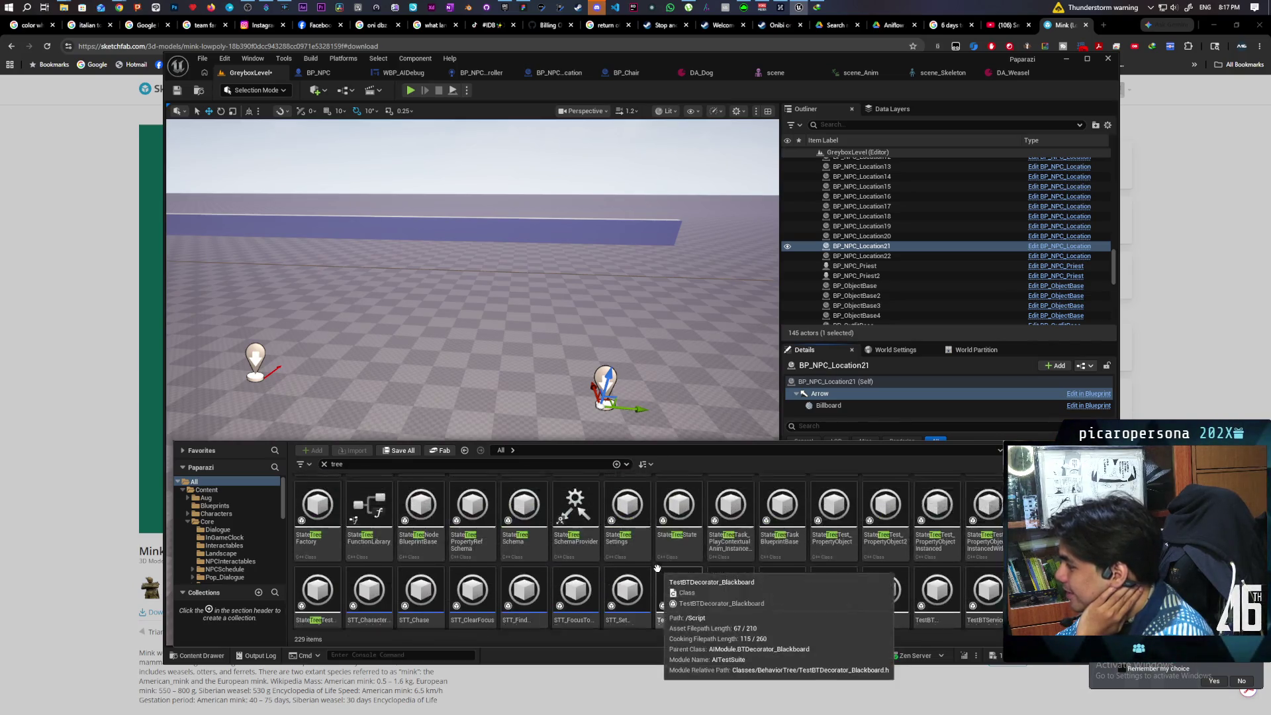
scroll(657, 567, up, 3)
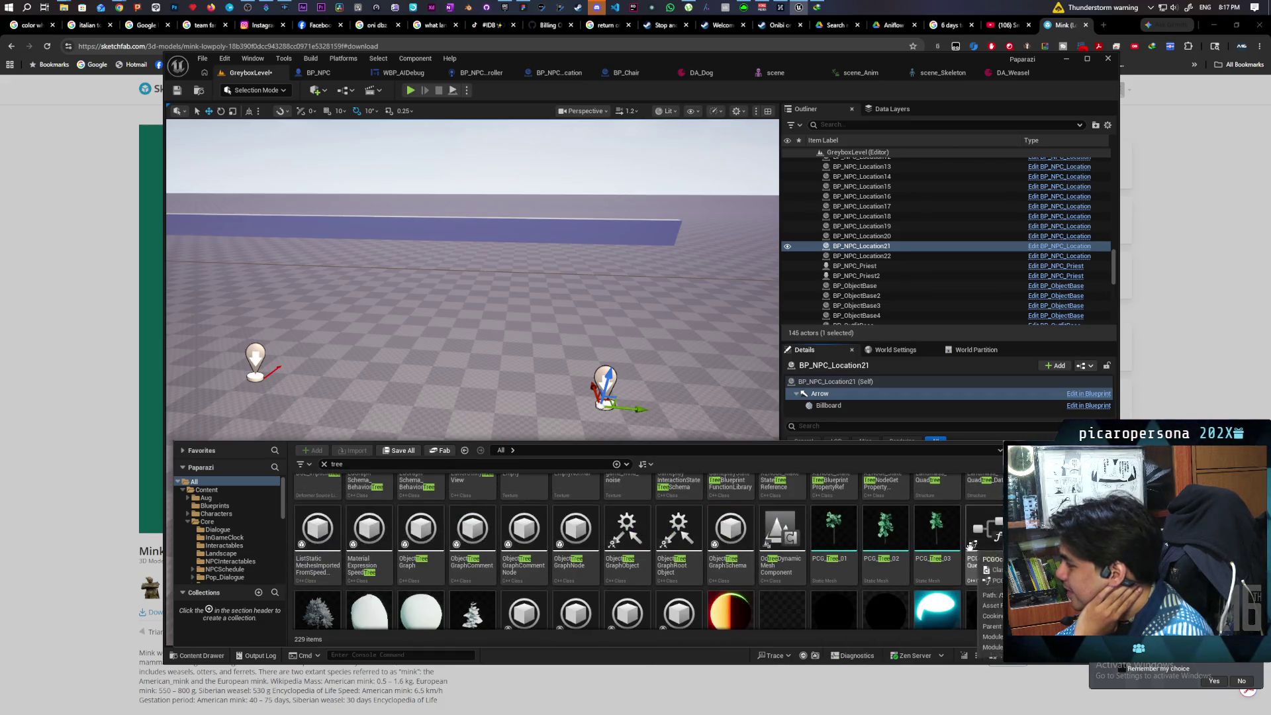
Place PCG_Tree_01 in the level beside the BP_NPC_Location21 marker and frame it.
mouse_move(953, 584)
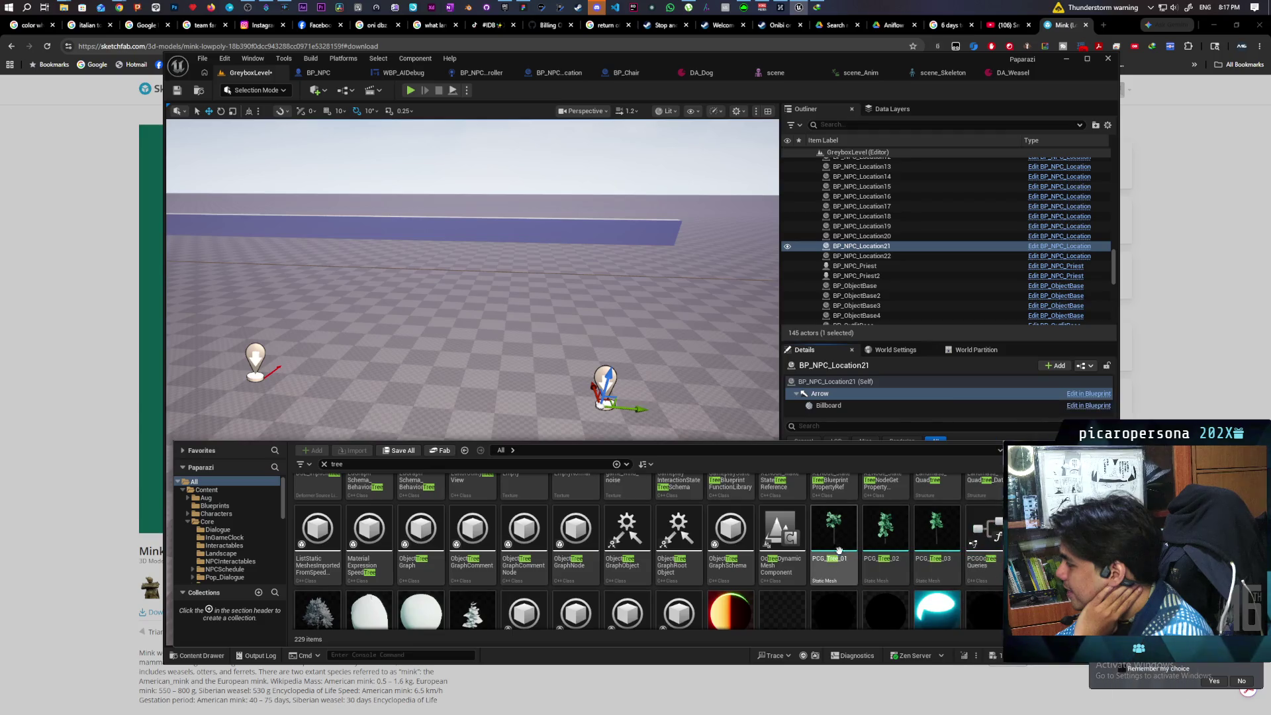
mouse_move(834, 533)
mouse_down()
mouse_move(612, 374)
mouse_move(615, 402)
mouse_up()
key(f)
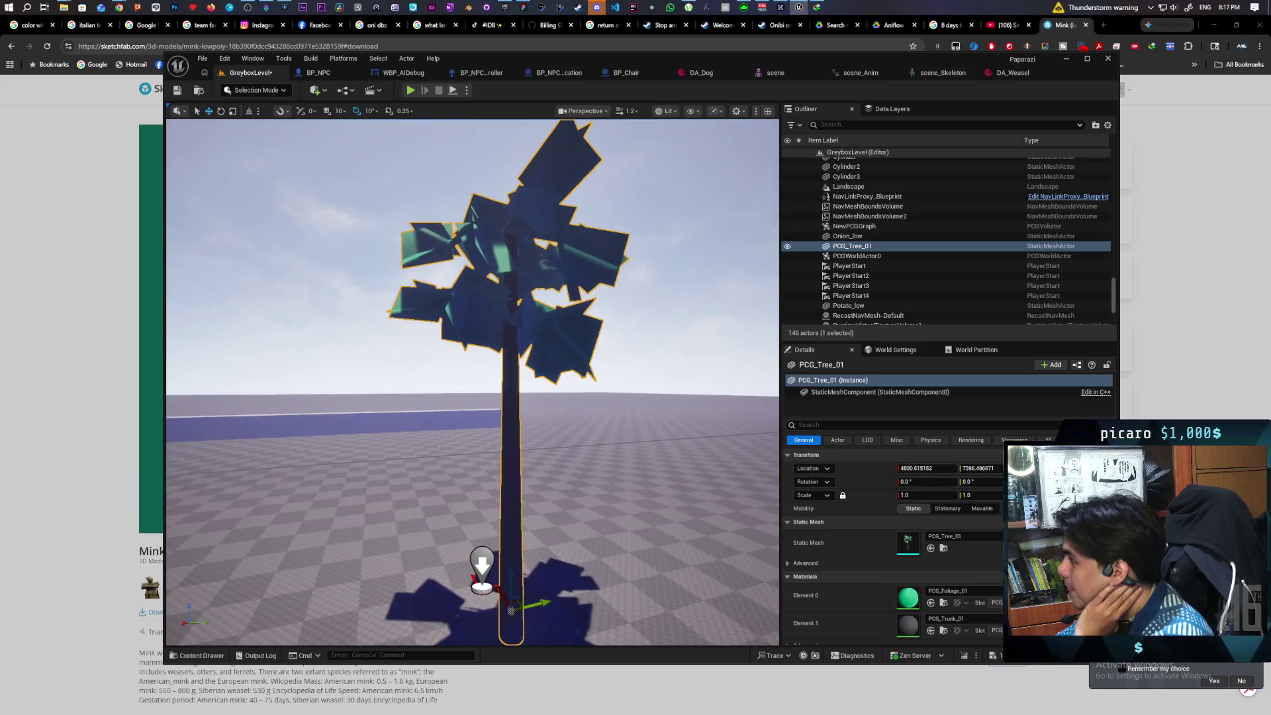
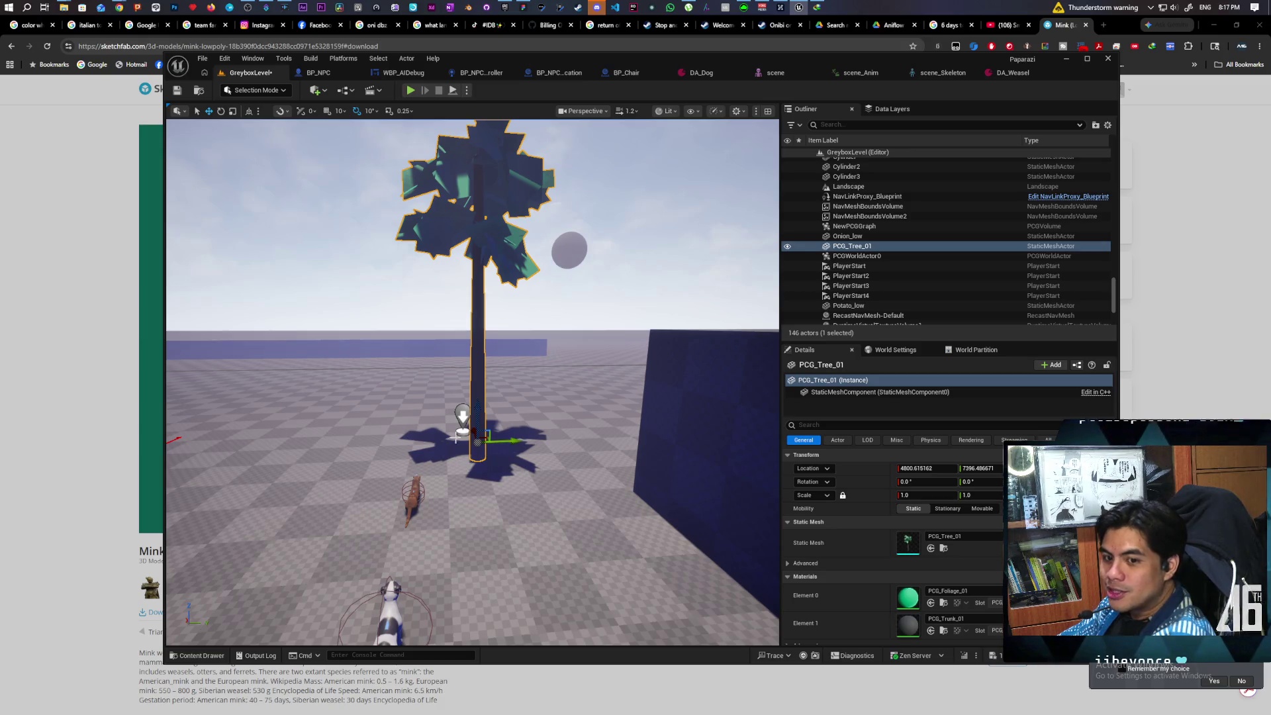
Select the old PCG_Tree_01 tree and delete it from the level.
right_click(462, 417)
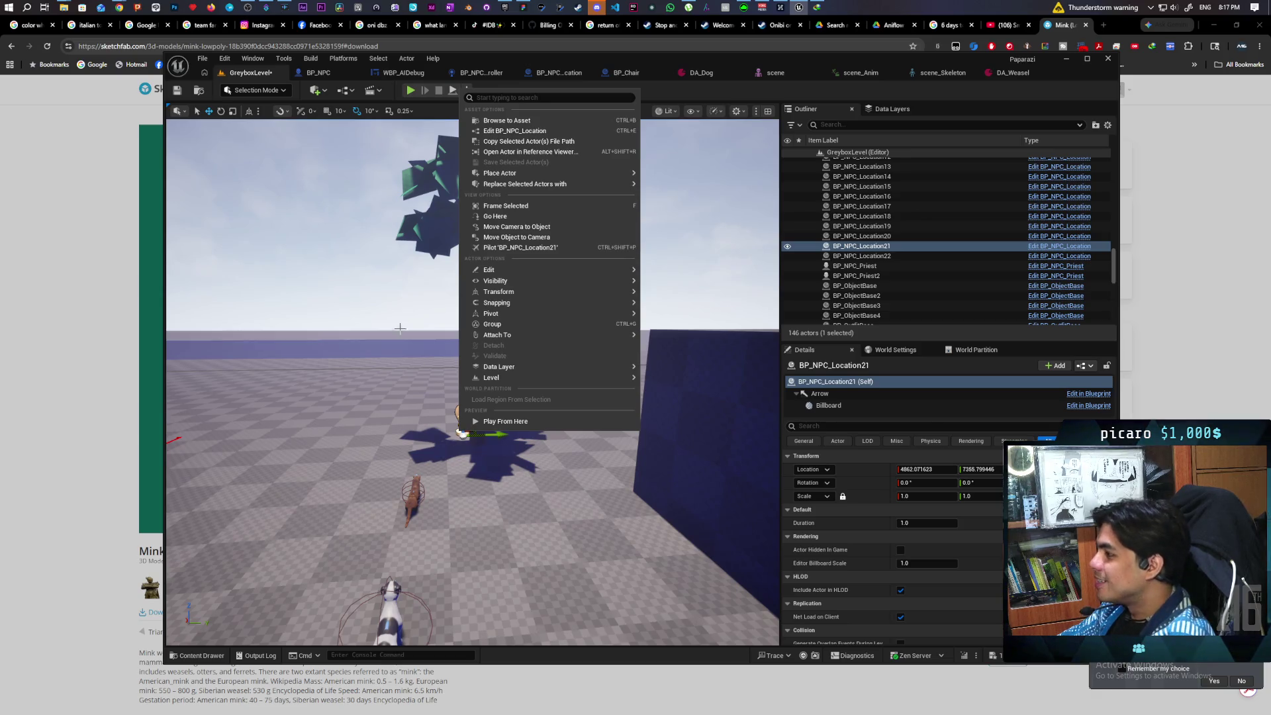
click(464, 297)
scroll(483, 355, up, 6)
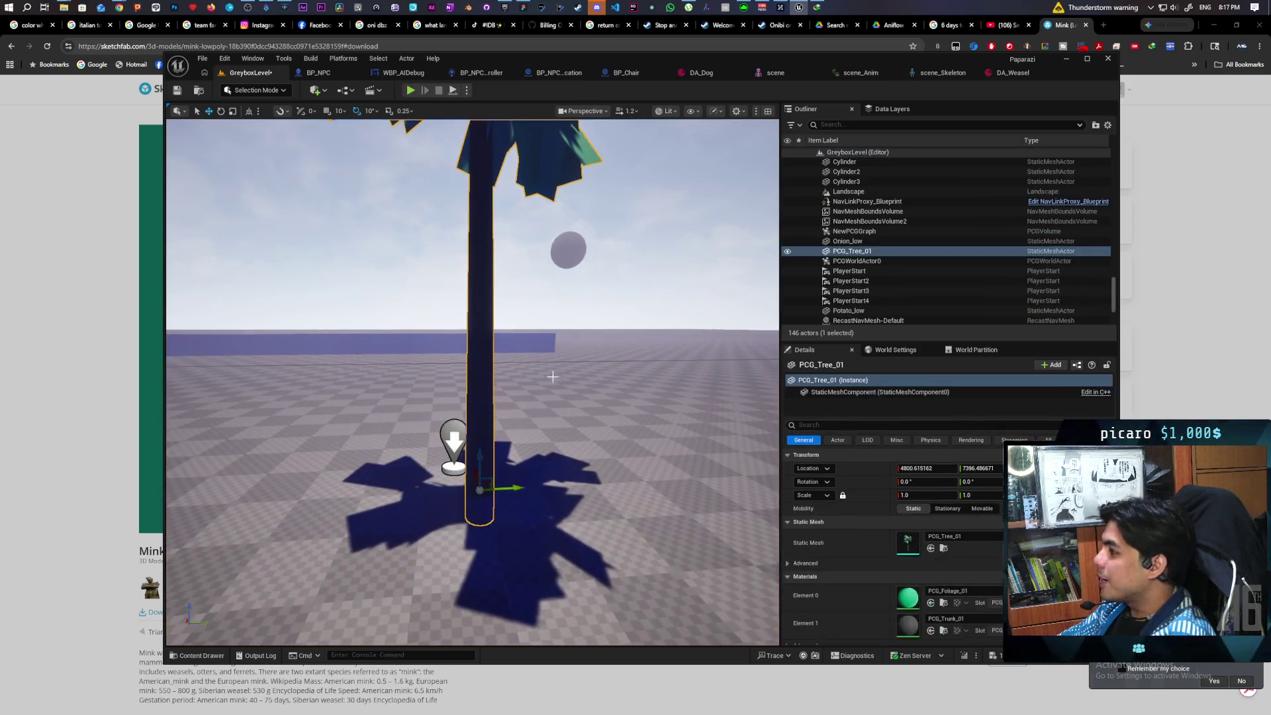
scroll(552, 377, down, 6)
key(Delete)
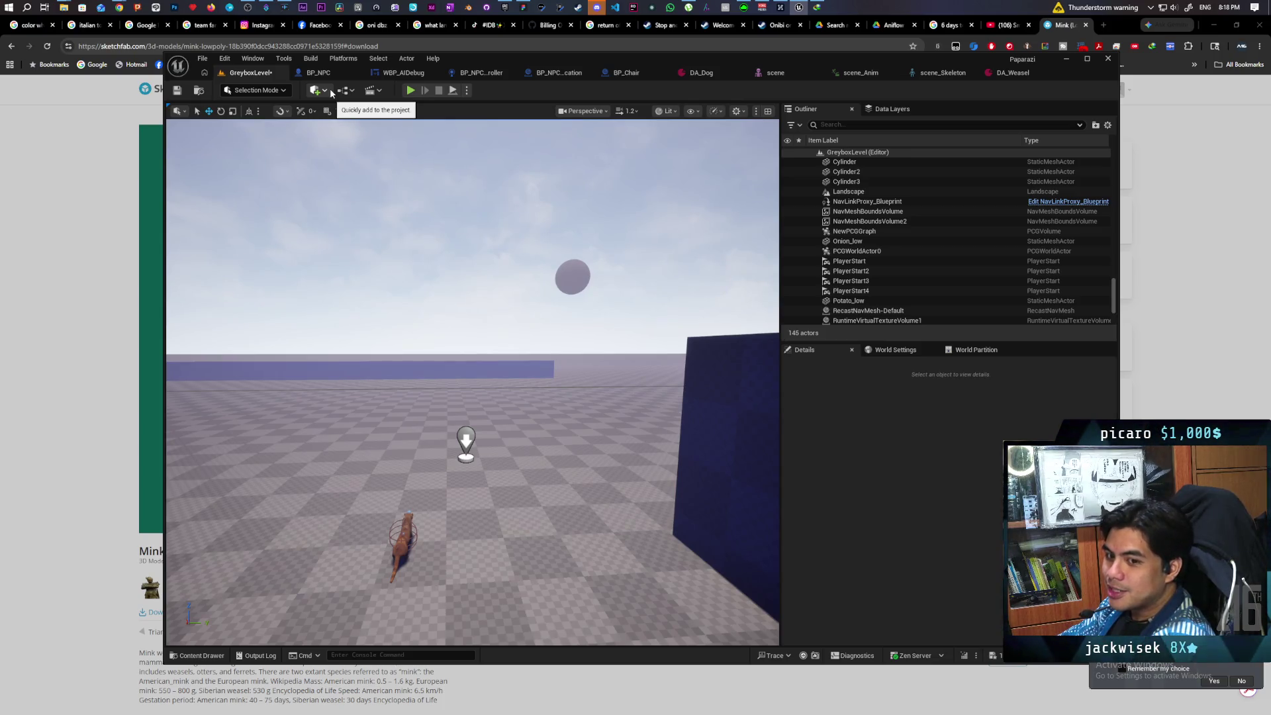
Place a Cylinder from Quick Add onto the floor where the tree stood.
click(330, 89)
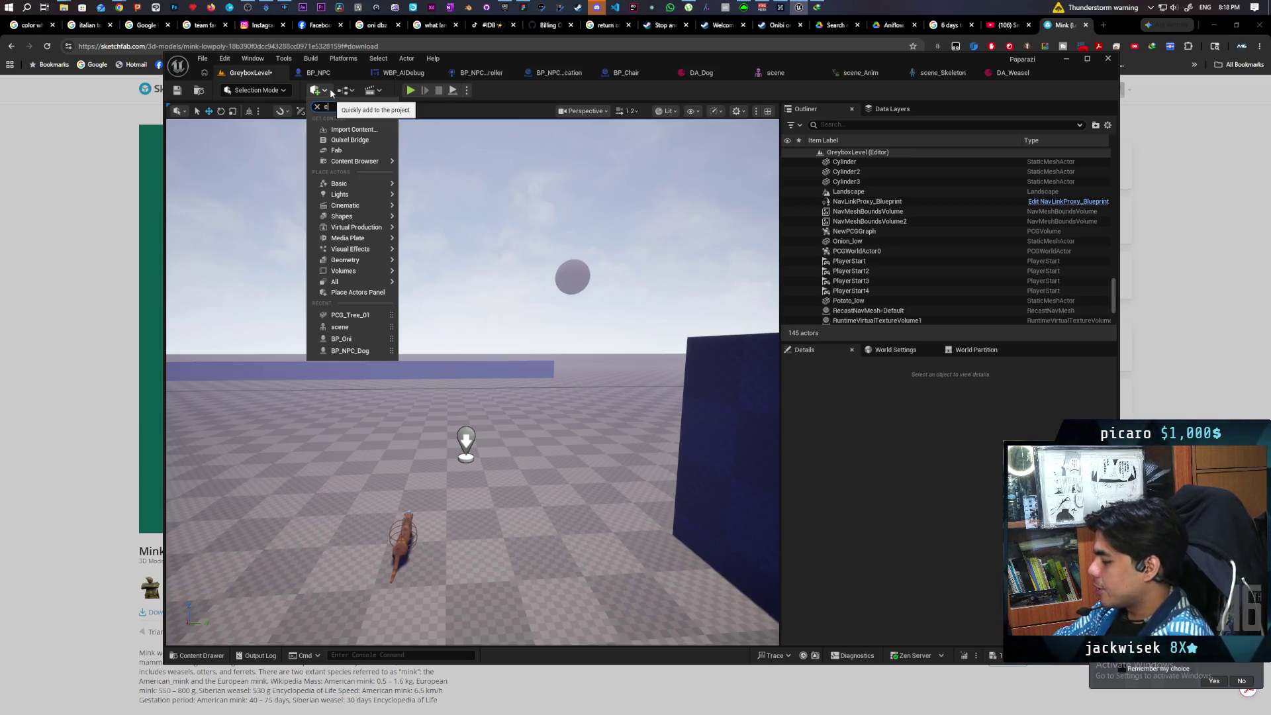
text(ylin)
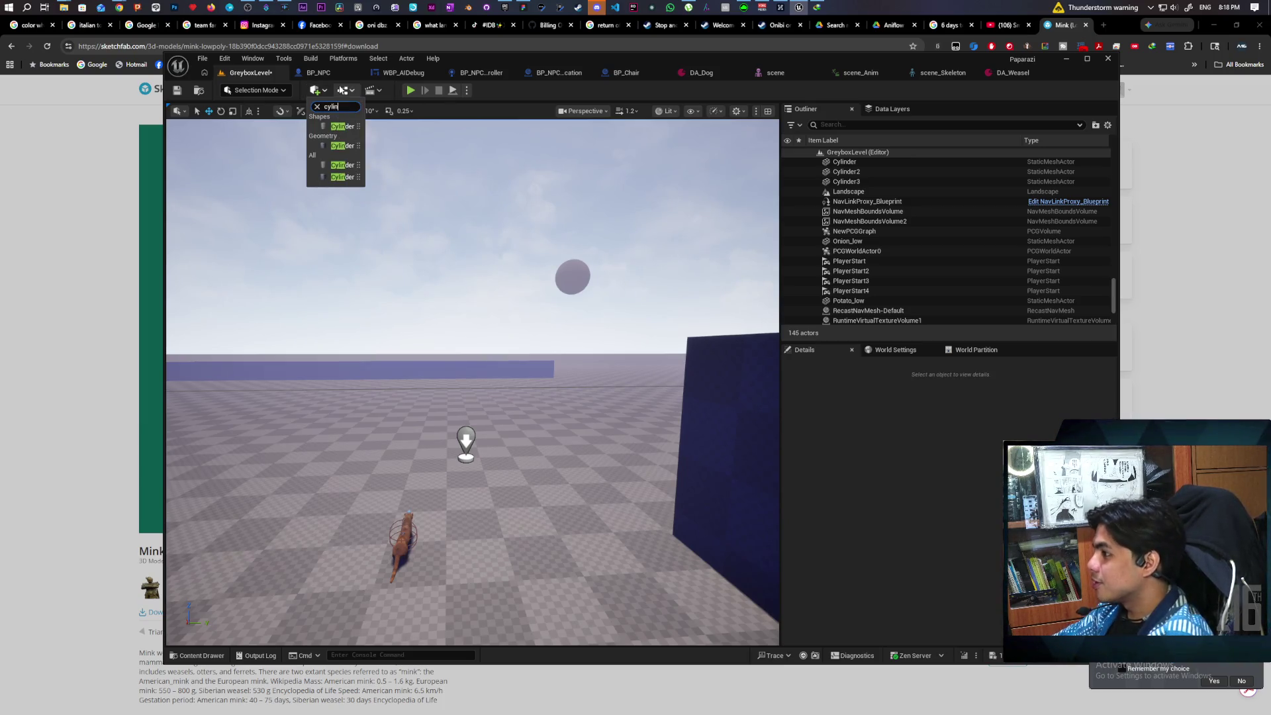
mouse_move(342, 125)
mouse_down()
mouse_move(525, 425)
mouse_move(495, 447)
mouse_up()
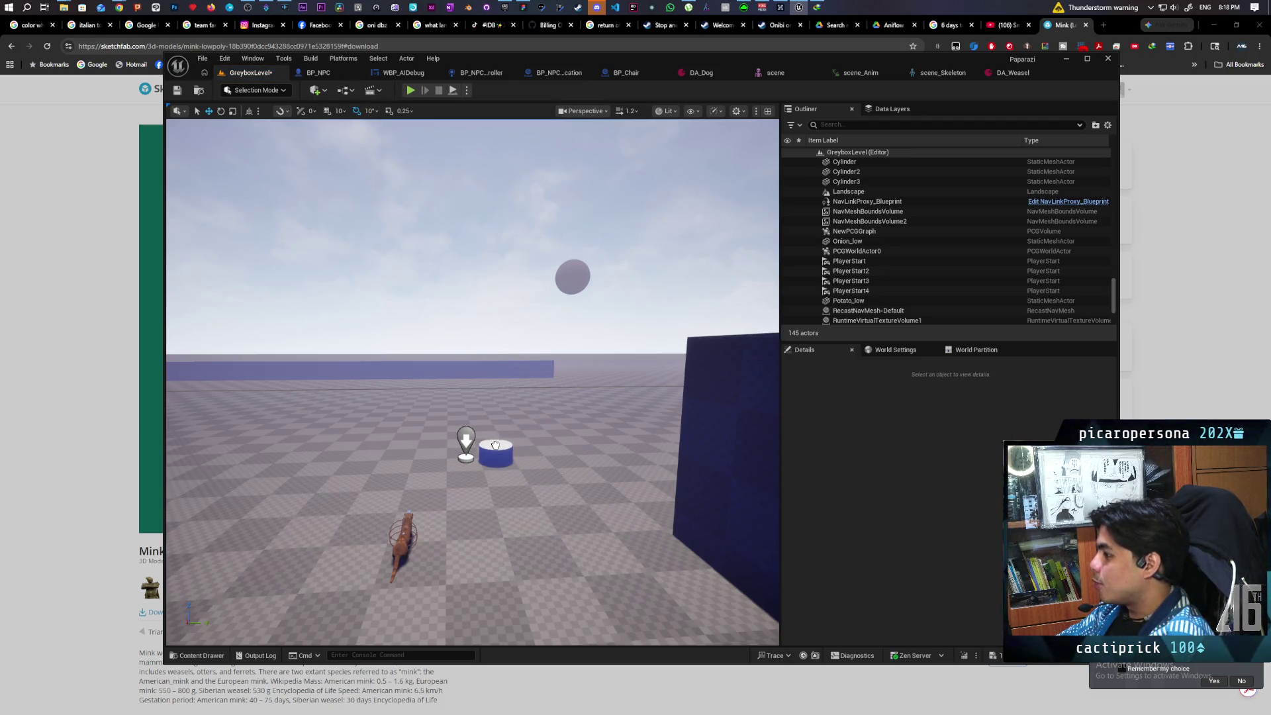
drag(493, 442, 499, 416)
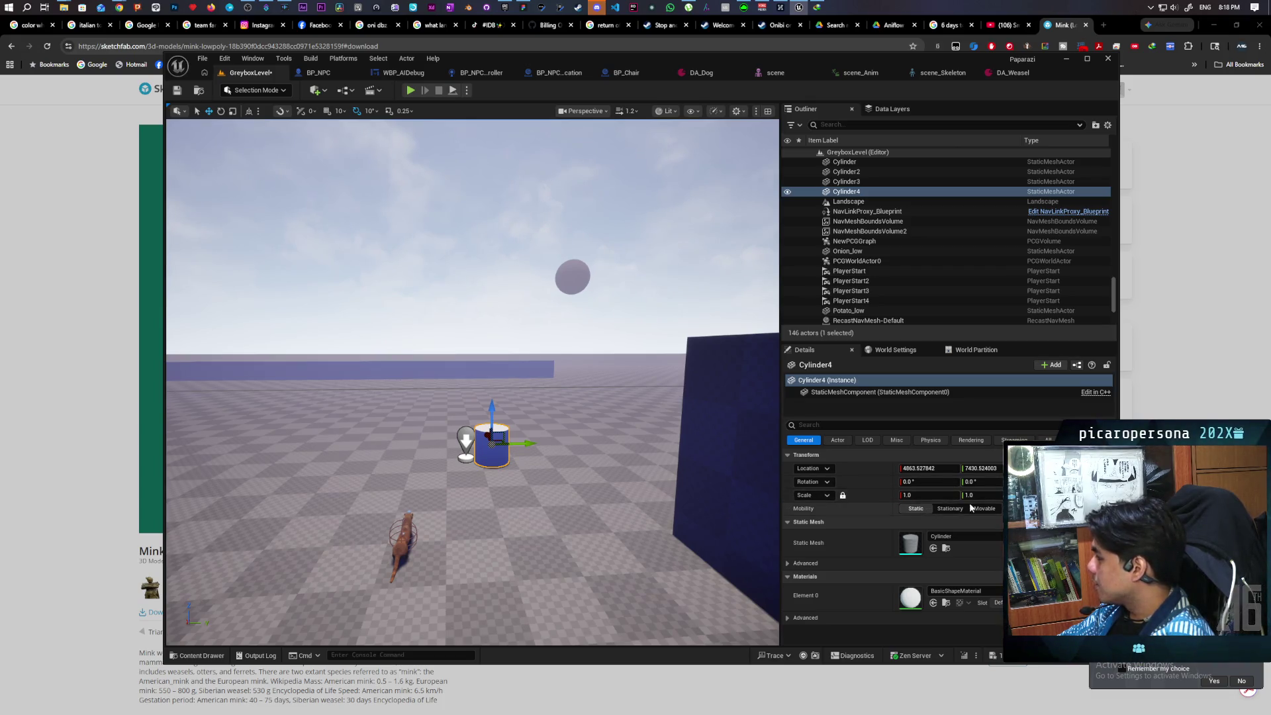
Unlock the scale proportions and lift the cylinder up off the floor.
click(844, 496)
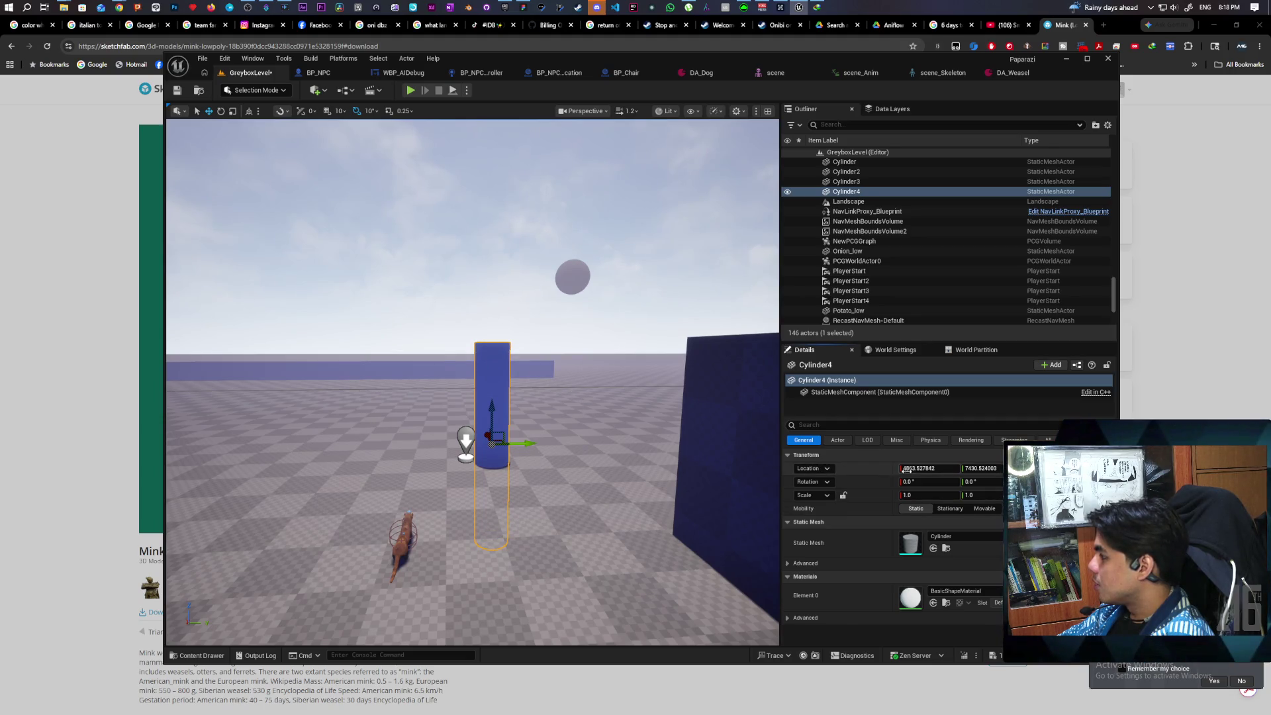
drag(490, 425, 492, 333)
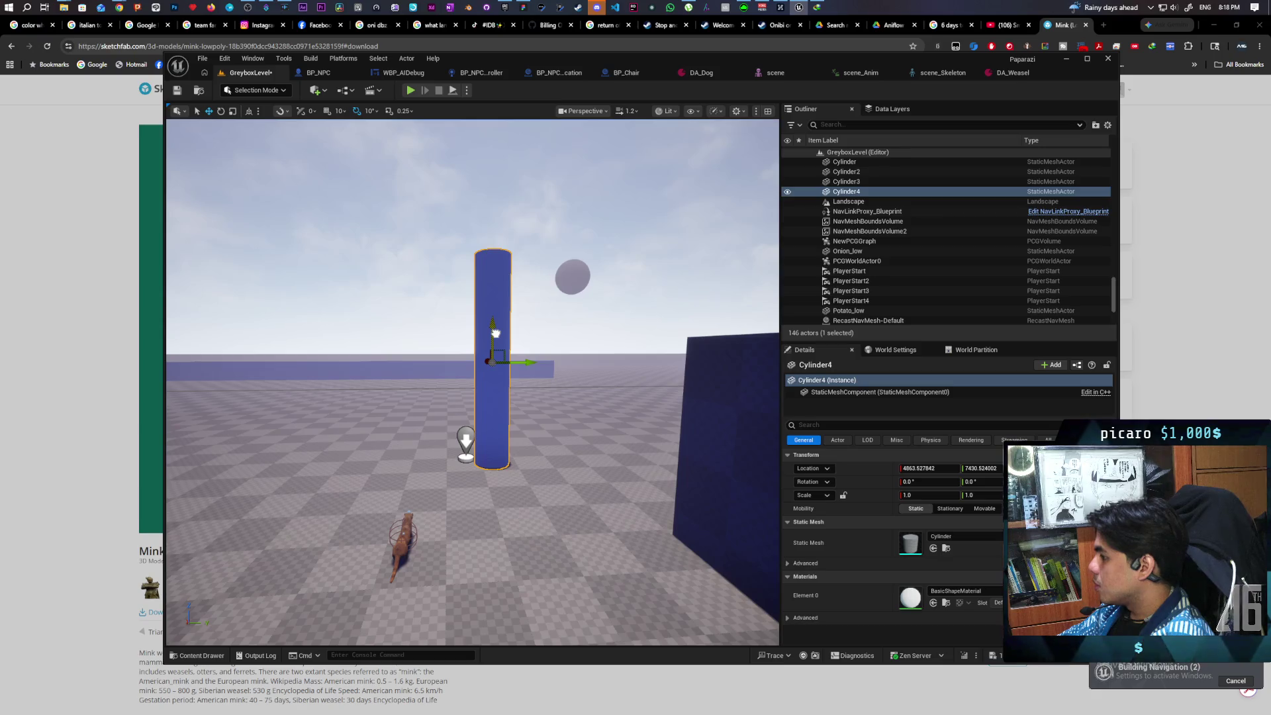
mouse_move(472, 479)
mouse_down()
mouse_move(444, 483)
mouse_move(424, 513)
mouse_move(497, 489)
mouse_up()
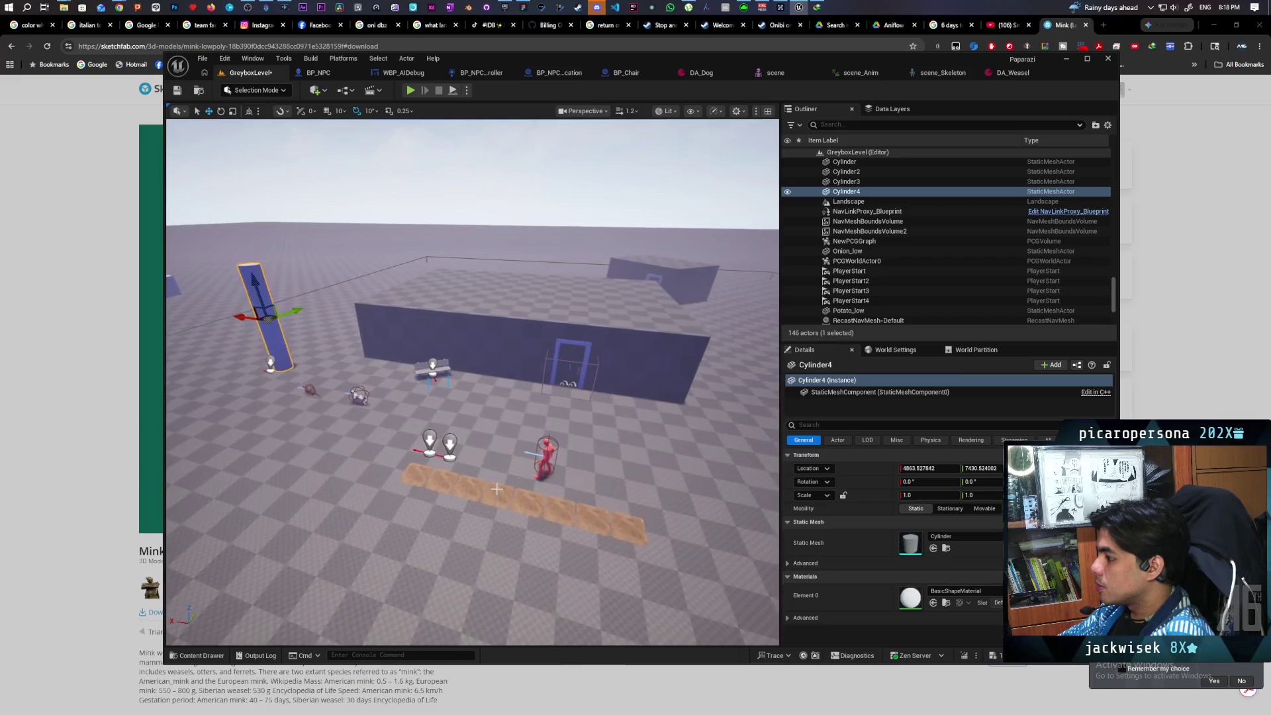
Duplicate the red NPC and place the copy, BP_NPC10, beside the blue cylinder.
click(539, 450)
drag(540, 450, 506, 417)
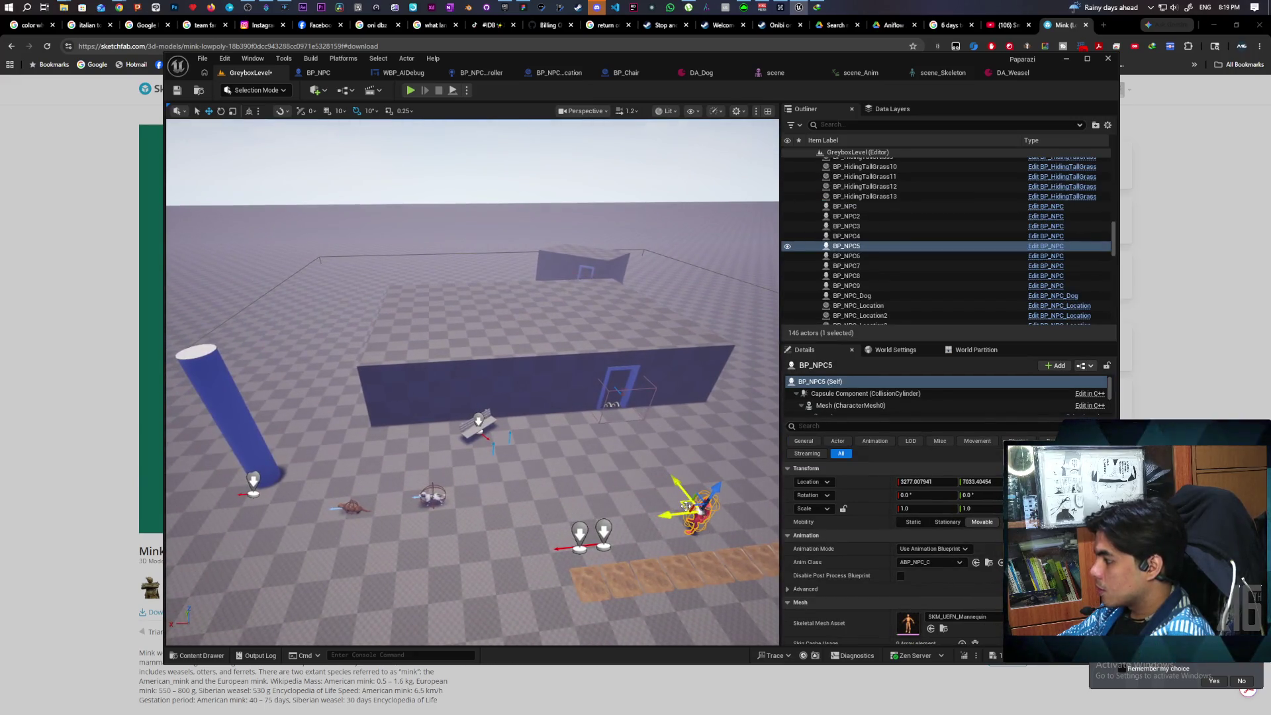
key(ctrl+d)
mouse_move(685, 506)
mouse_down()
mouse_move(286, 441)
mouse_move(301, 460)
mouse_move(371, 464)
mouse_move(429, 393)
mouse_up()
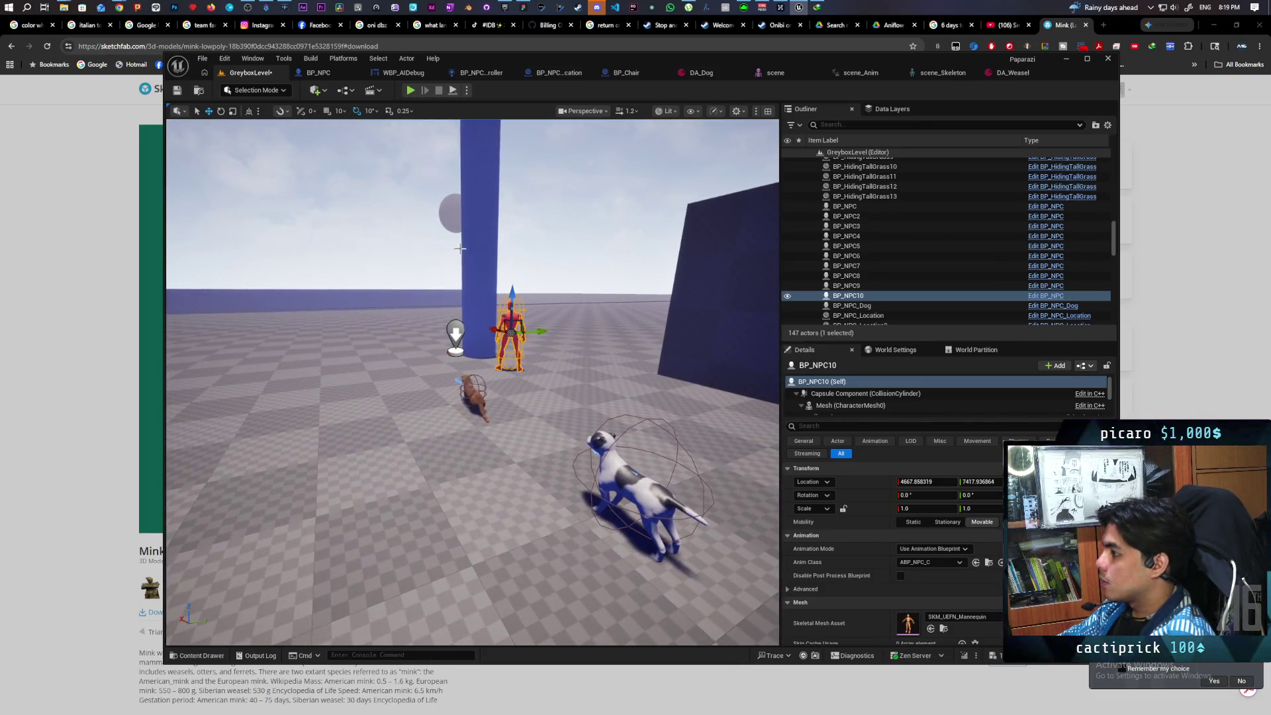
click(470, 190)
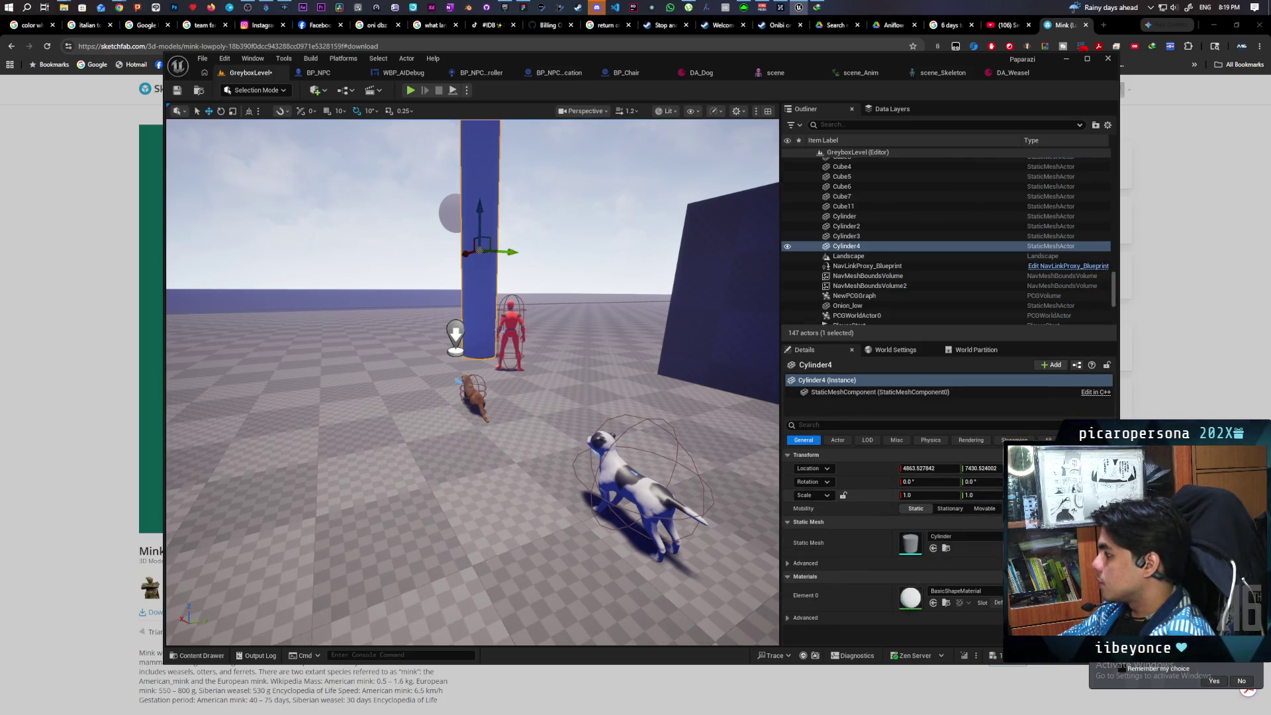
Adjust the cylinder's height and lower it toward the ground.
key(Return)
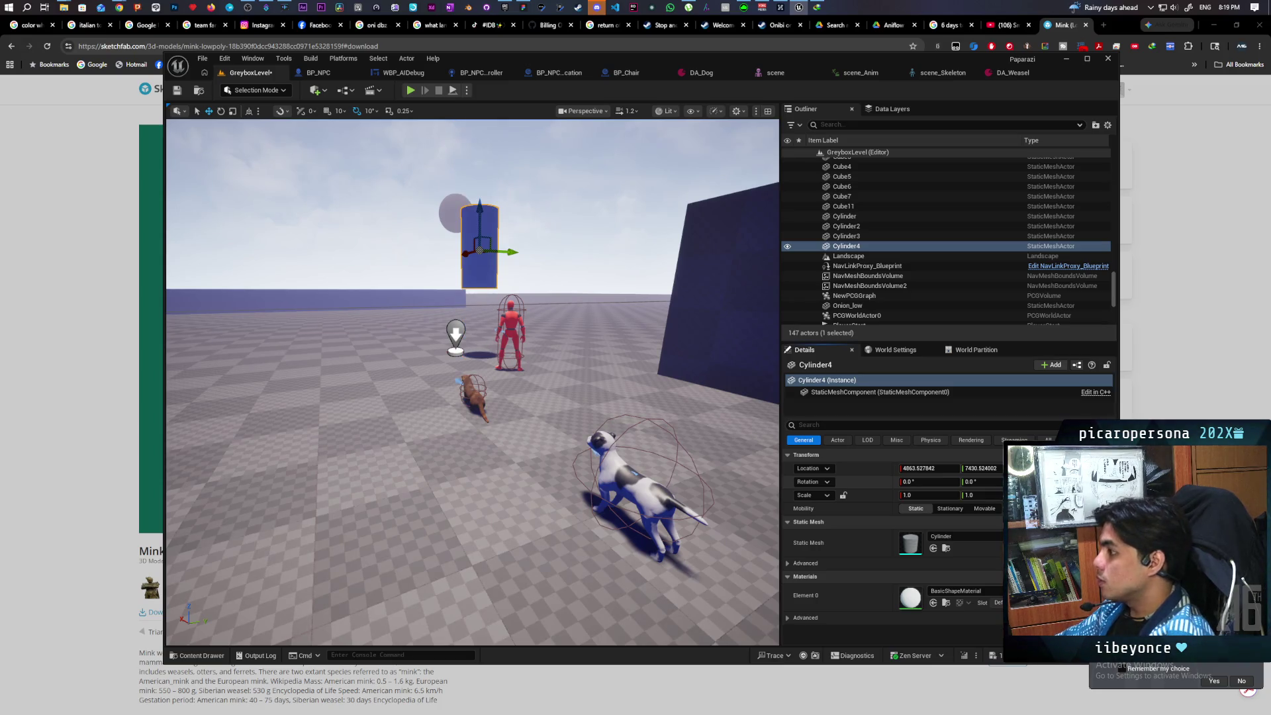
key(Return)
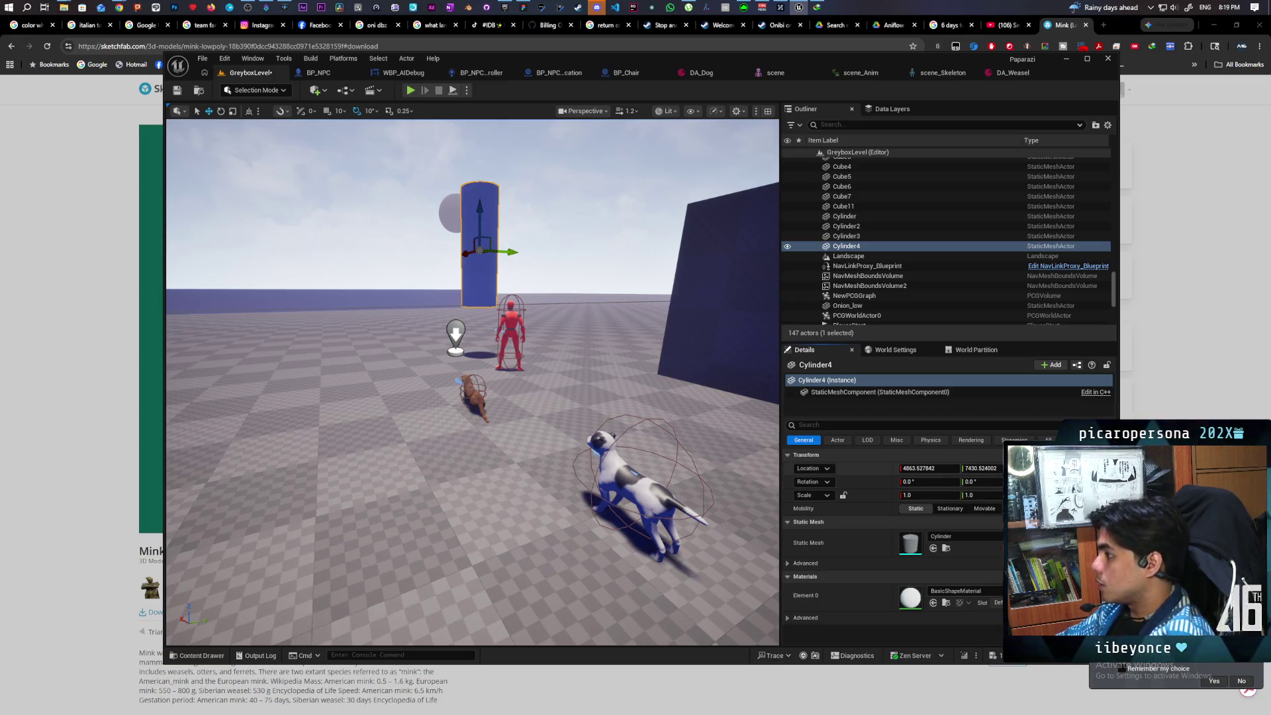
drag(480, 215, 485, 270)
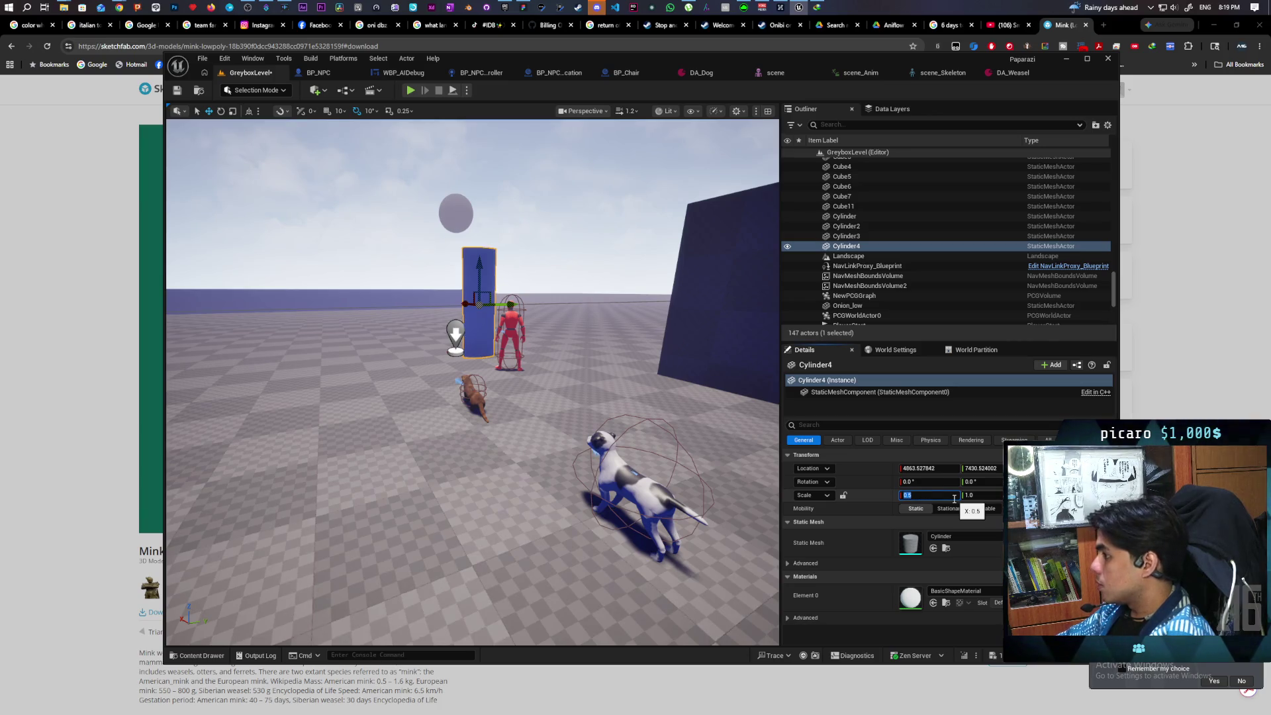
Set the trunk's X and Y scale to 0.7 and add a copy, Cylinder5.
text(0.5)
key(Return)
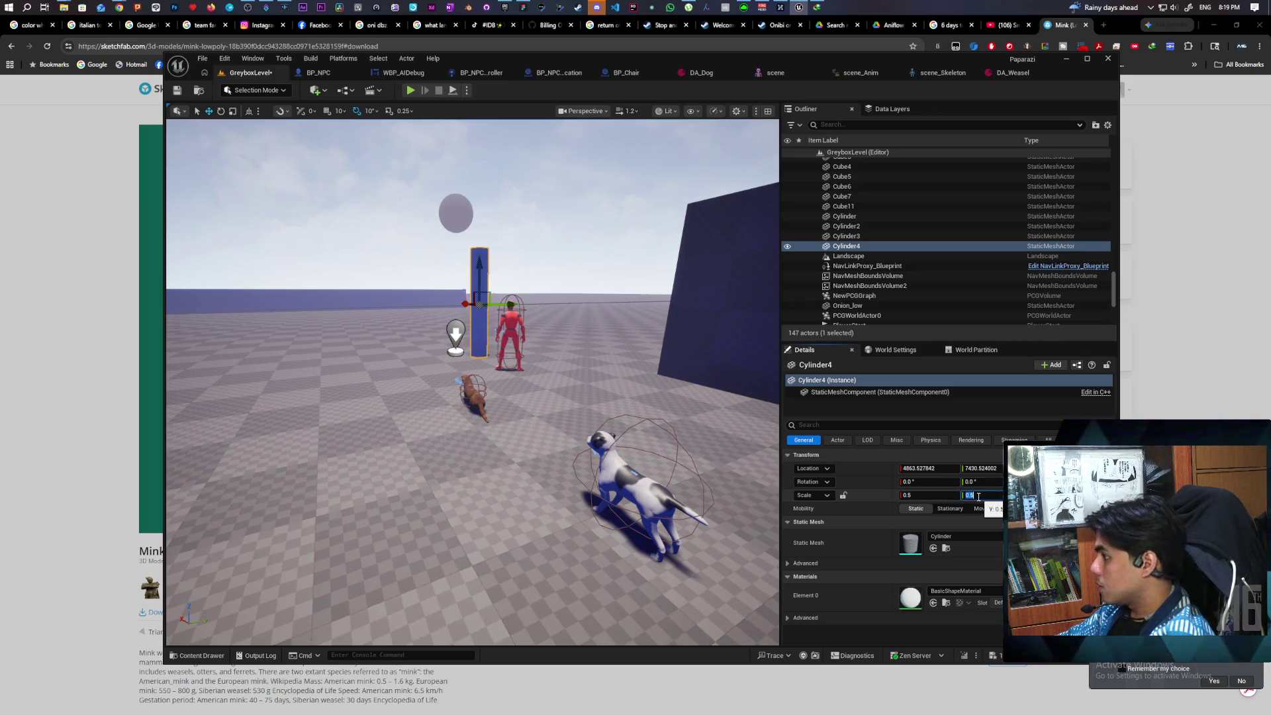
click(936, 497)
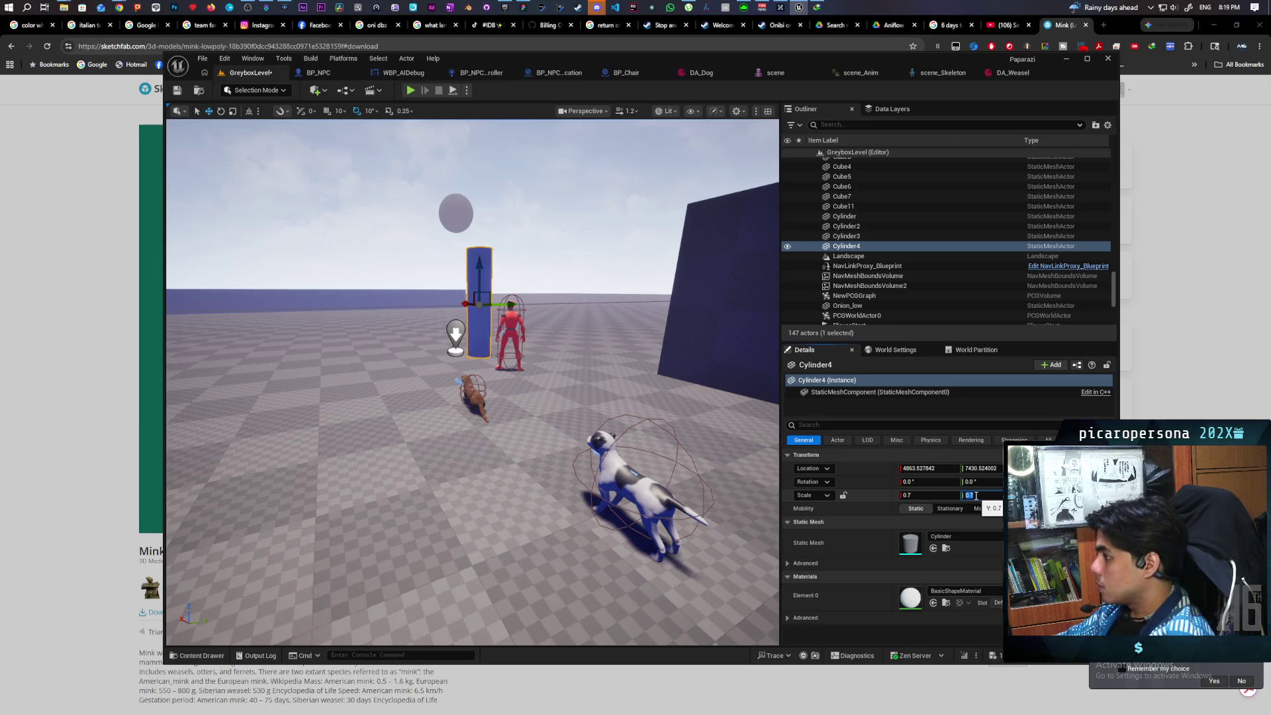
key(Return)
mouse_move(464, 397)
mouse_down()
mouse_move(503, 390)
mouse_move(464, 410)
mouse_move(503, 397)
mouse_move(563, 331)
mouse_move(629, 296)
mouse_move(530, 371)
mouse_move(557, 331)
mouse_move(530, 307)
mouse_move(545, 260)
mouse_up()
key(ctrl+z)
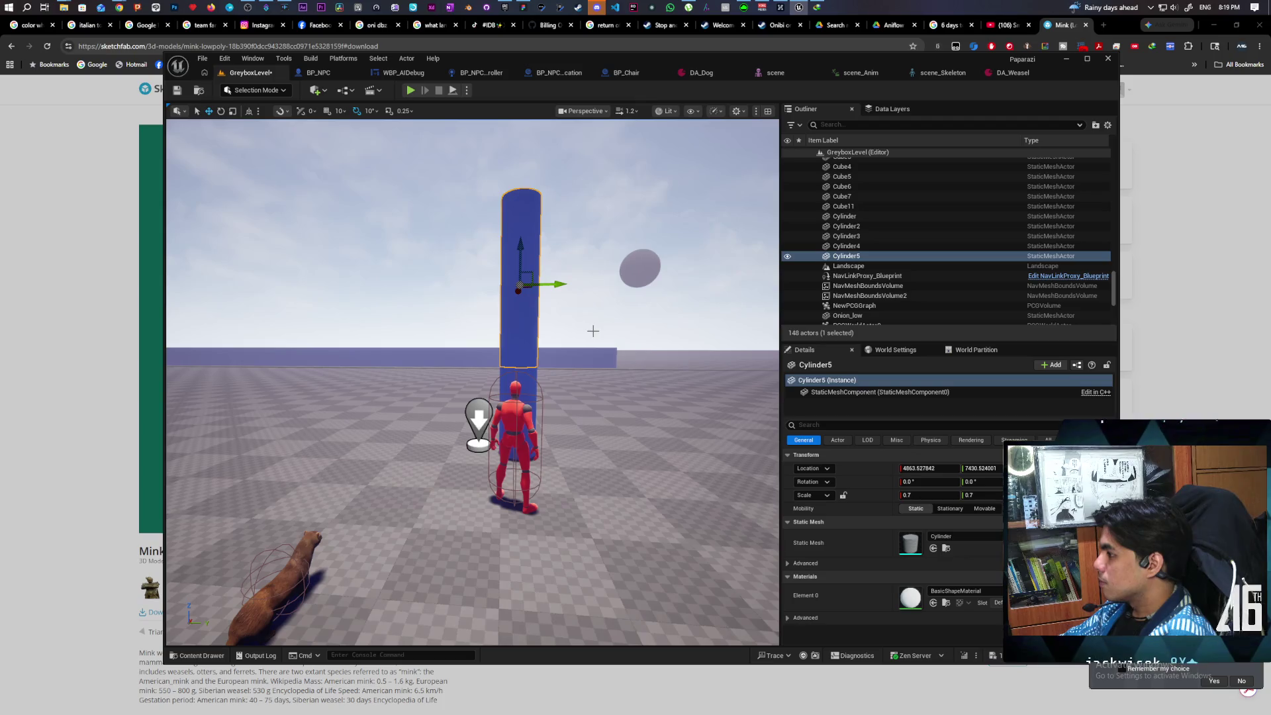
Tilt Cylinder5 to -40° and reduce its scale to 0.3 to form a branch.
key(e)
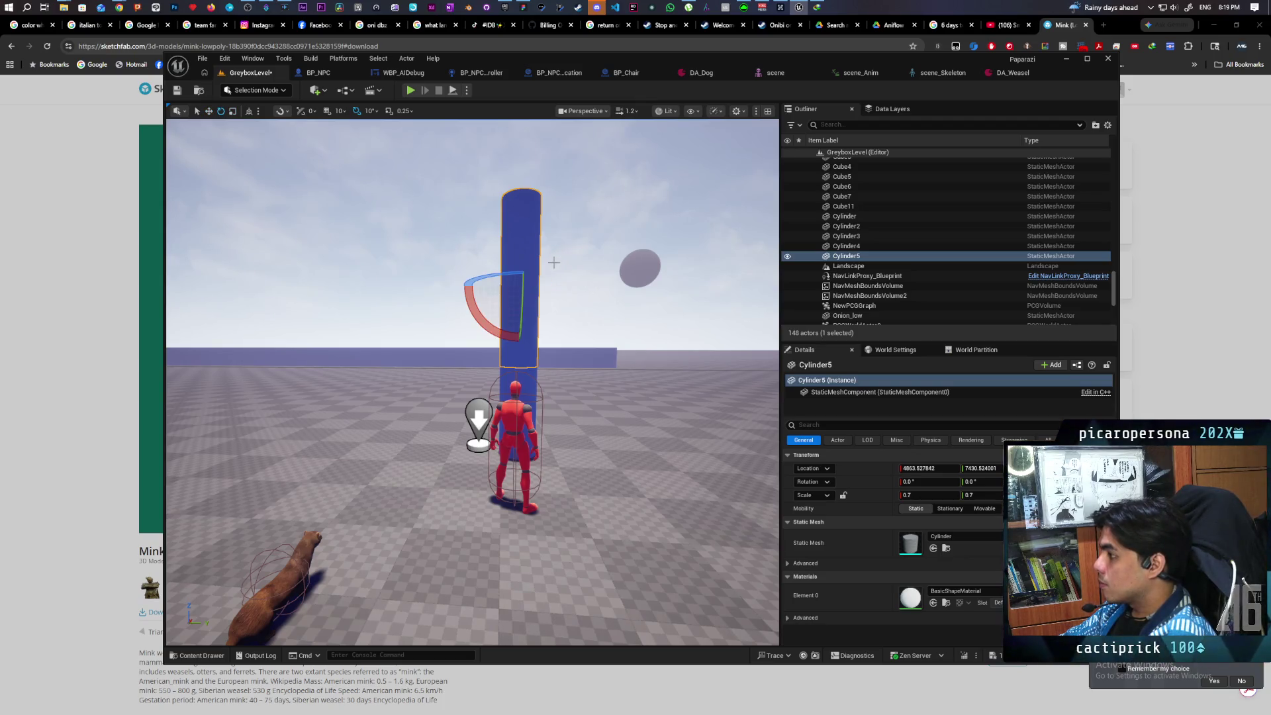
drag(493, 286, 479, 311)
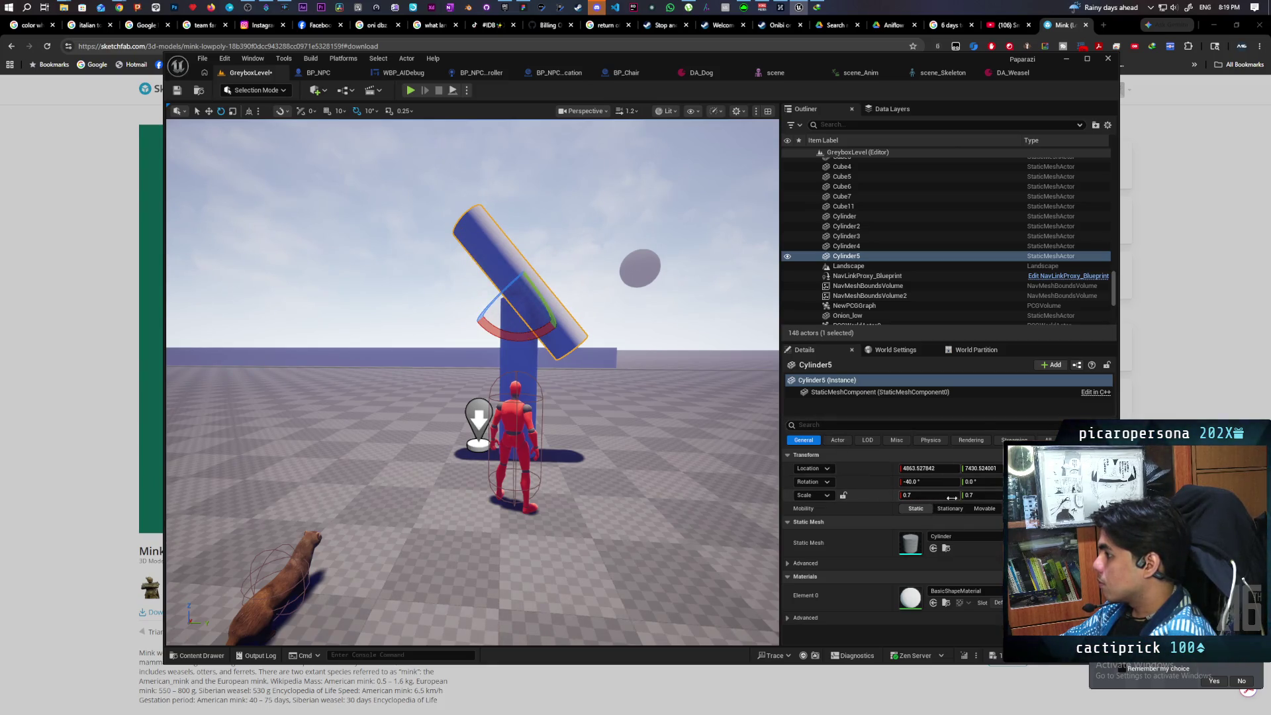
click(927, 496)
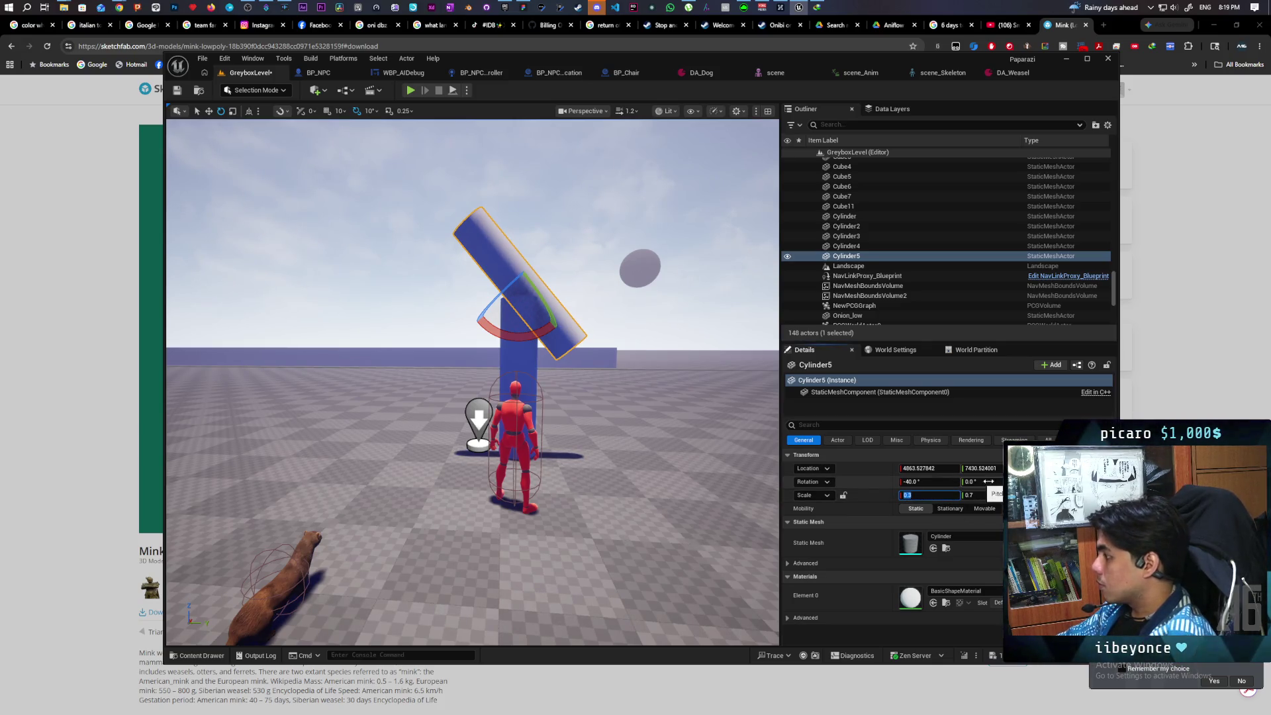
text(0.3)
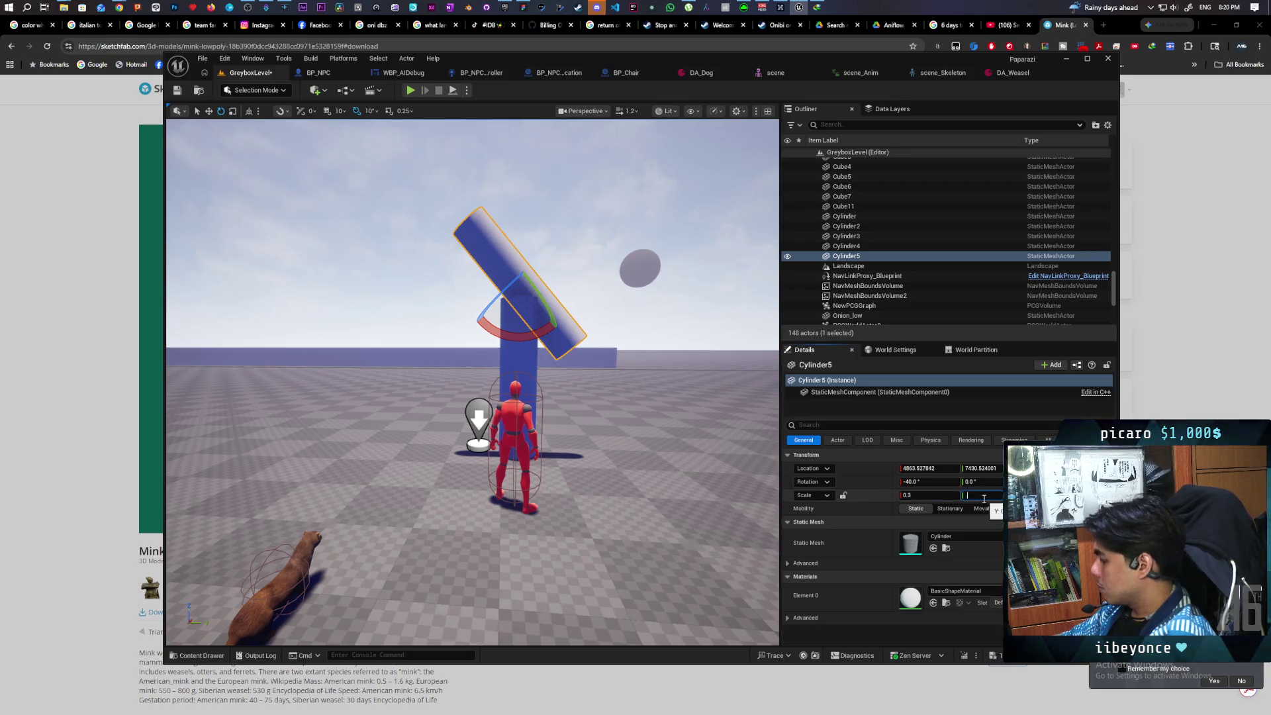
key(Return)
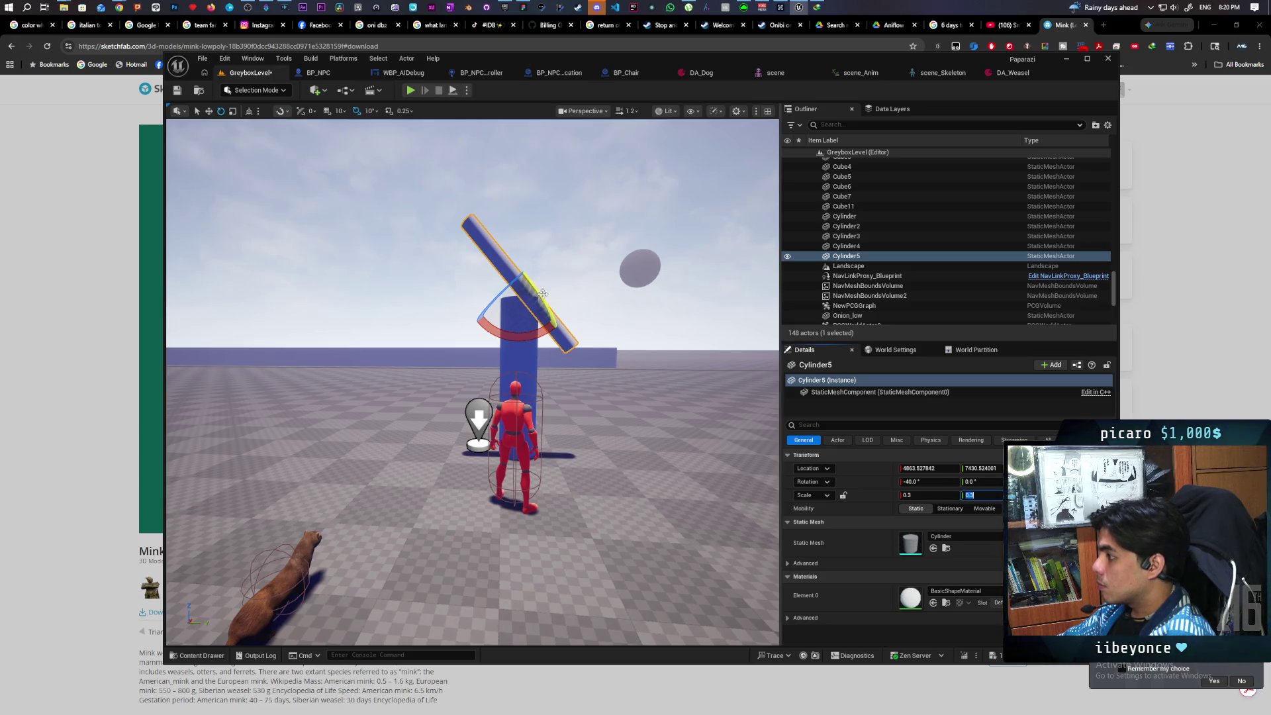
click(504, 267)
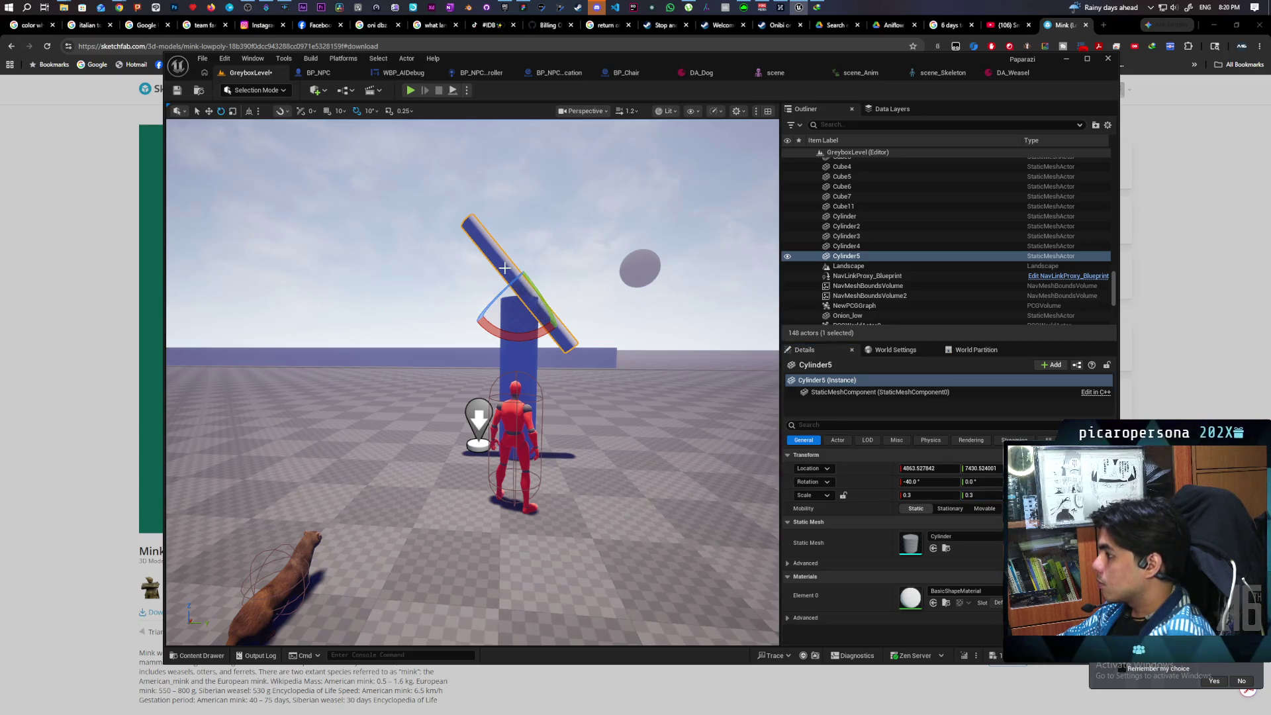
key(q)
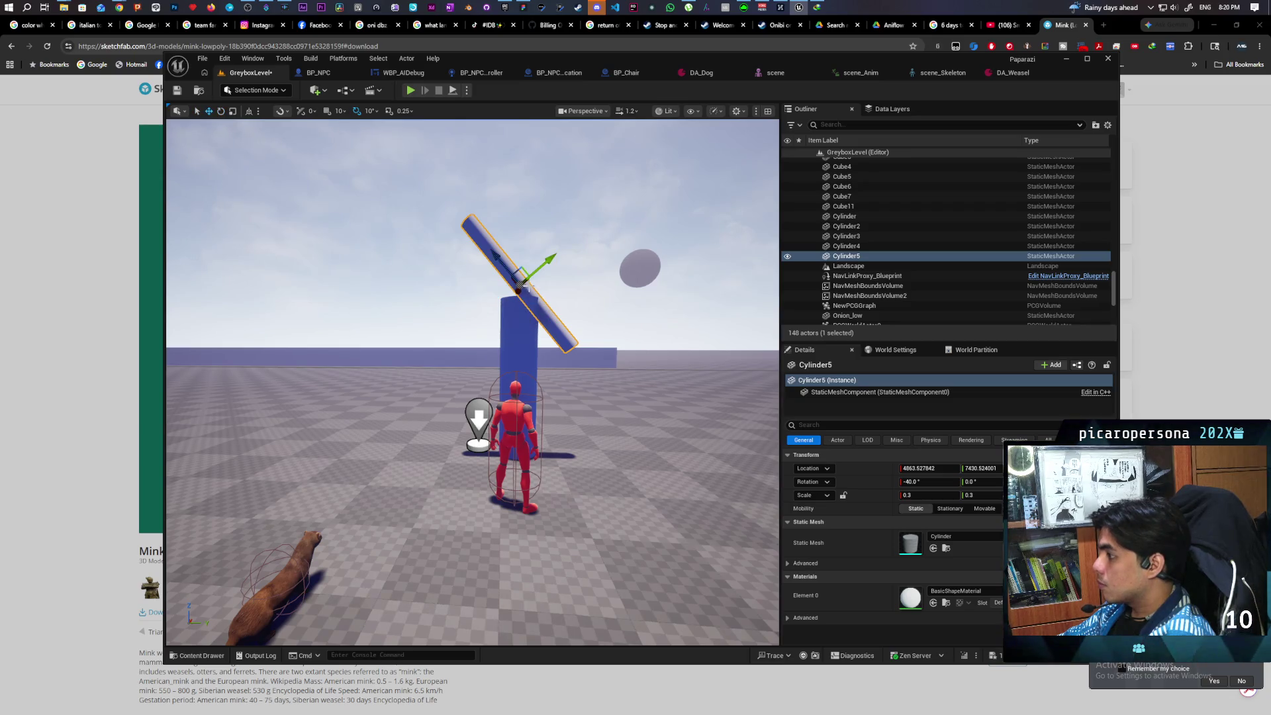
mouse_move(253, 118)
mouse_down()
mouse_move(446, 502)
mouse_move(395, 412)
mouse_move(402, 311)
mouse_move(411, 317)
mouse_move(440, 285)
mouse_move(623, 493)
mouse_up()
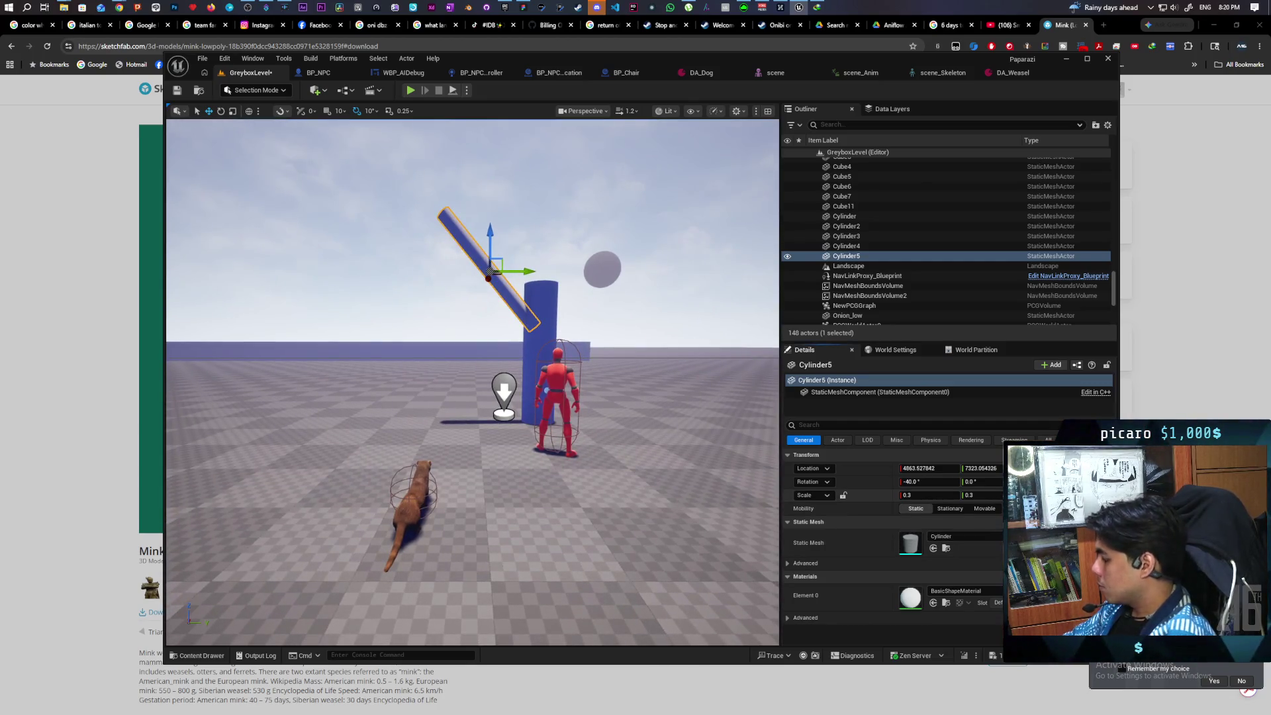
Slide the branch along Y against the trunk and tilt it to about -70°.
key(ctrl+z)
key(ctrl+y)
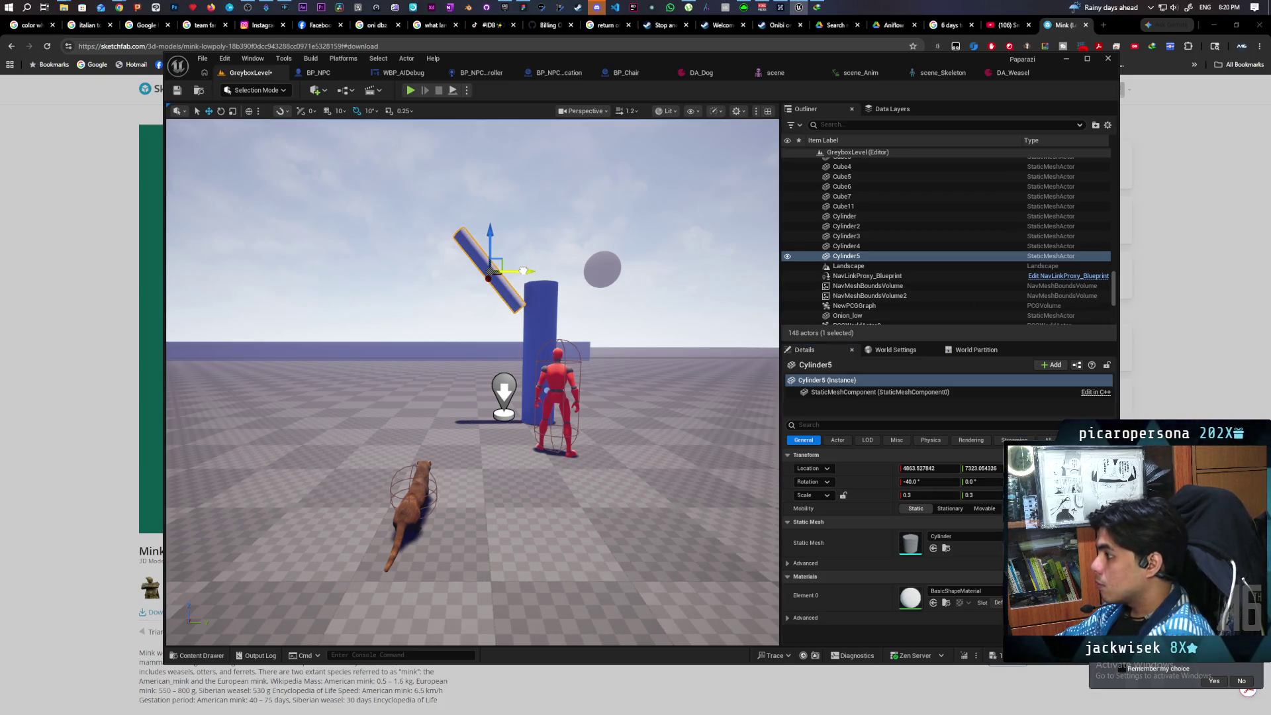
drag(523, 271, 542, 272)
key(e)
mouse_move(461, 286)
mouse_down()
mouse_move(489, 213)
mouse_move(509, 206)
mouse_move(528, 283)
mouse_up()
key(w)
mouse_move(593, 338)
mouse_down()
mouse_move(573, 339)
mouse_move(583, 374)
mouse_up()
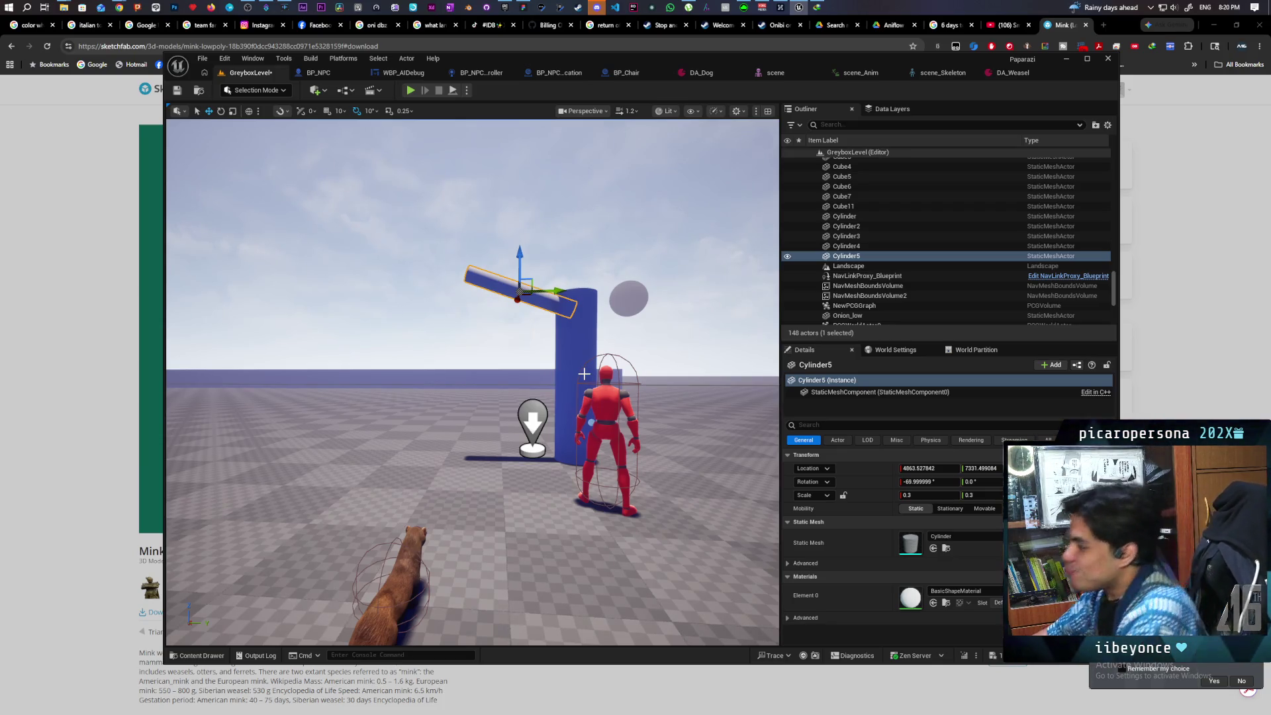
mouse_move(584, 374)
mouse_down()
mouse_move(578, 399)
mouse_move(654, 419)
mouse_move(669, 445)
mouse_move(659, 450)
mouse_move(671, 433)
mouse_up()
ctrl+click(593, 425)
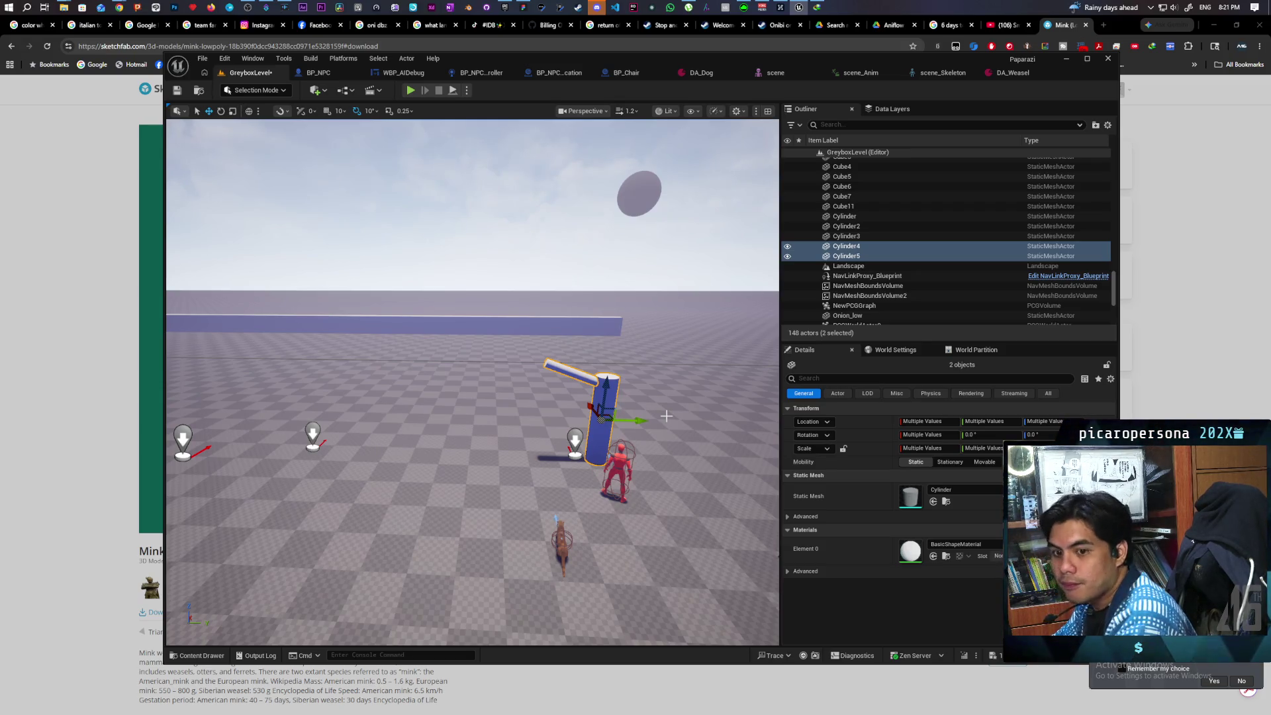
Place a new Sphere from Quick Add on top of the trunk.
mouse_move(622, 431)
mouse_down()
mouse_move(579, 404)
mouse_move(572, 460)
mouse_up()
drag(669, 411, 668, 411)
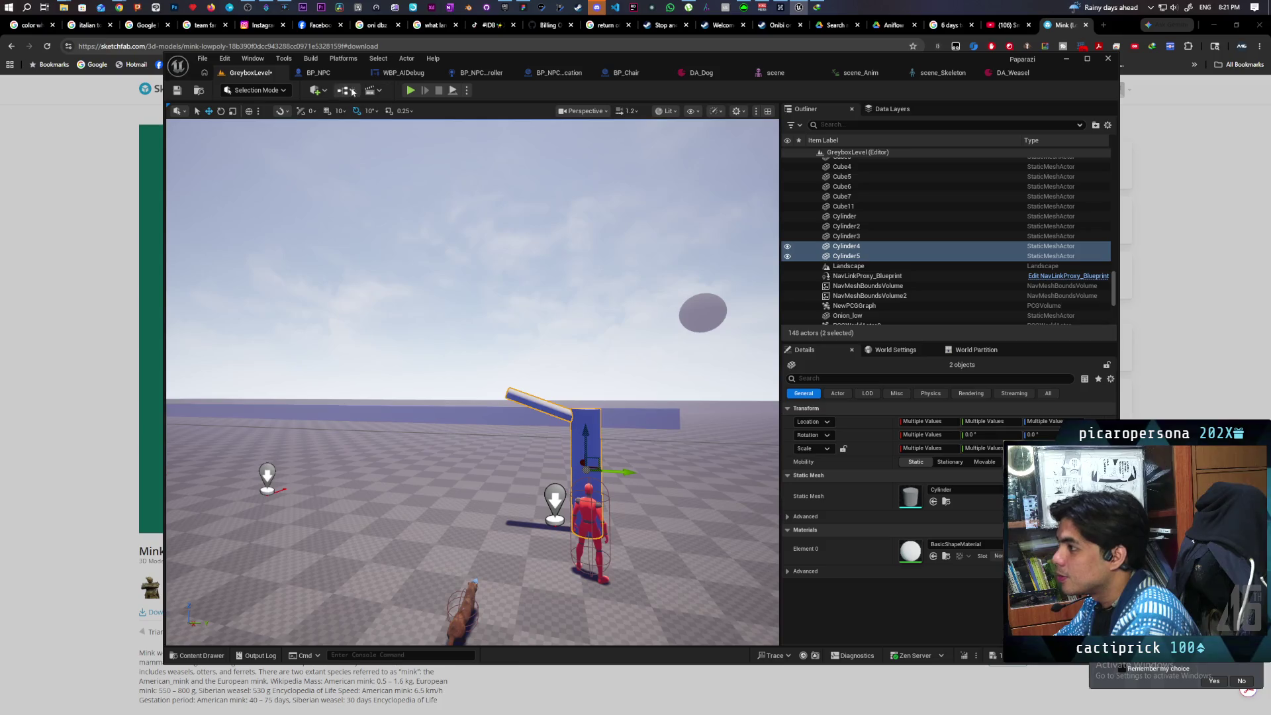
click(316, 90)
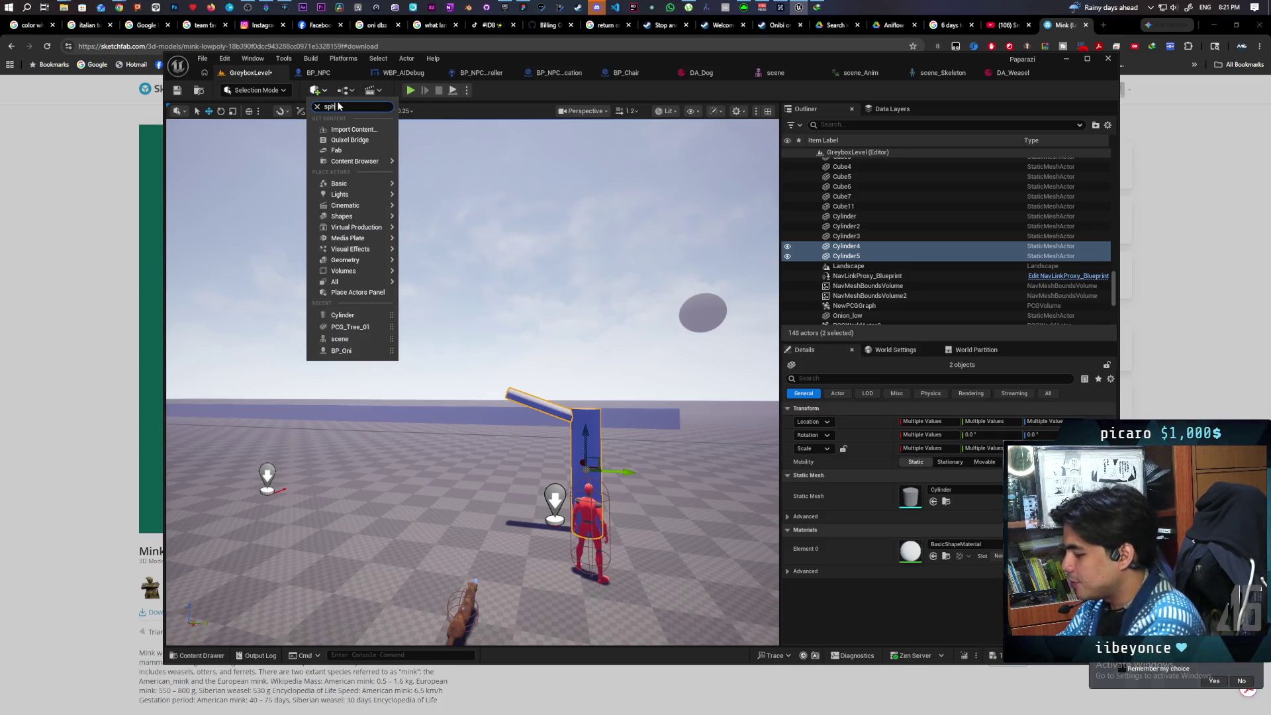
text(phe)
drag(345, 144, 583, 376)
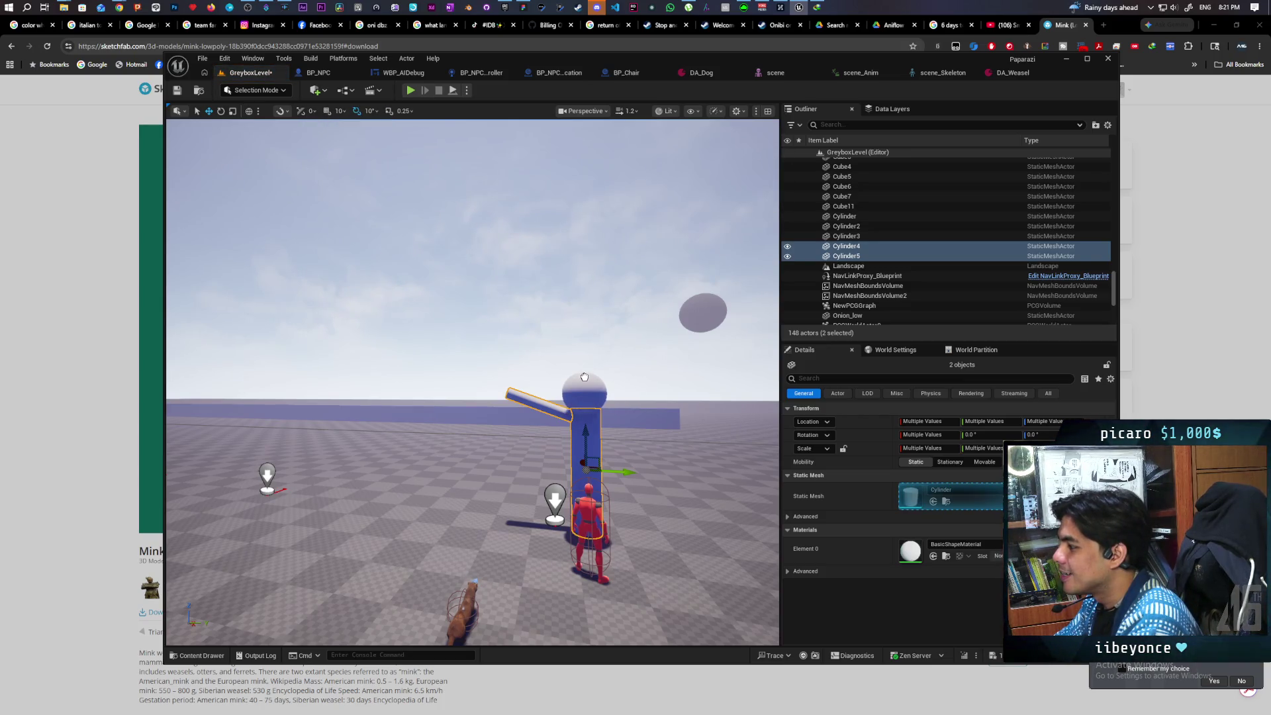
drag(584, 377, 584, 379)
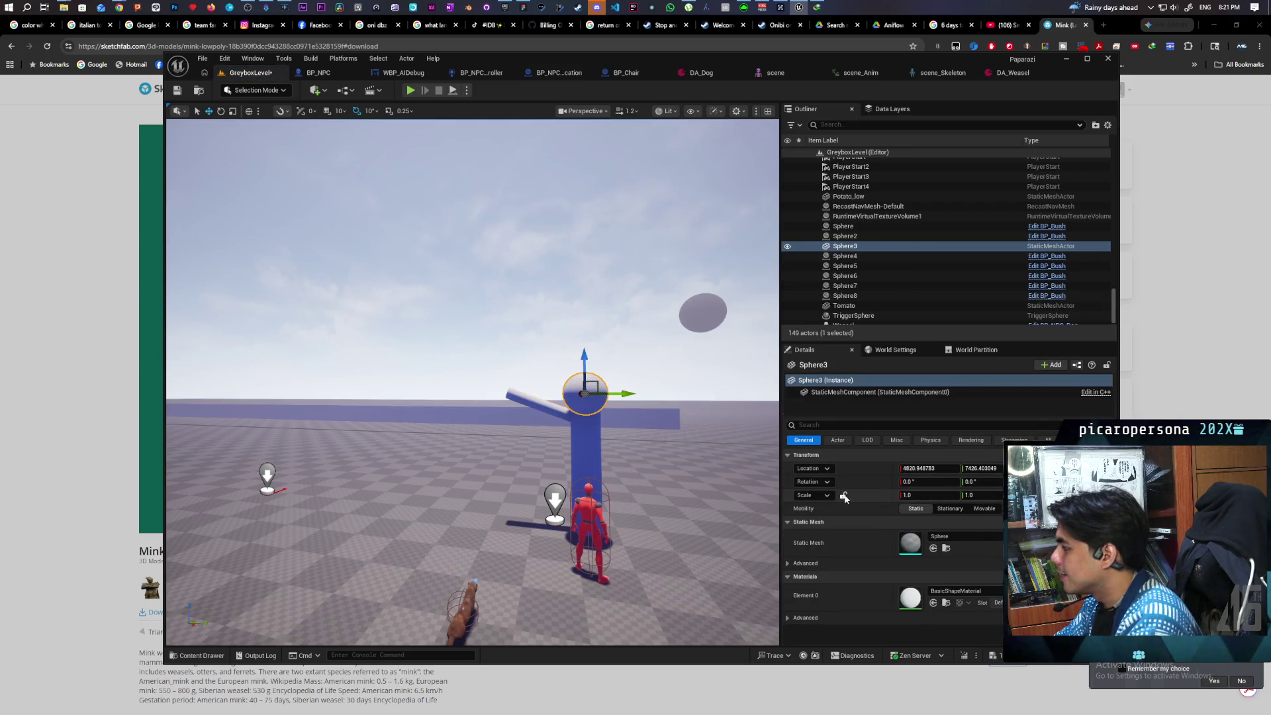
Enlarge the sphere to 2.77 scale and raise it above the trunk.
drag(910, 495, 912, 494)
drag(615, 358, 598, 345)
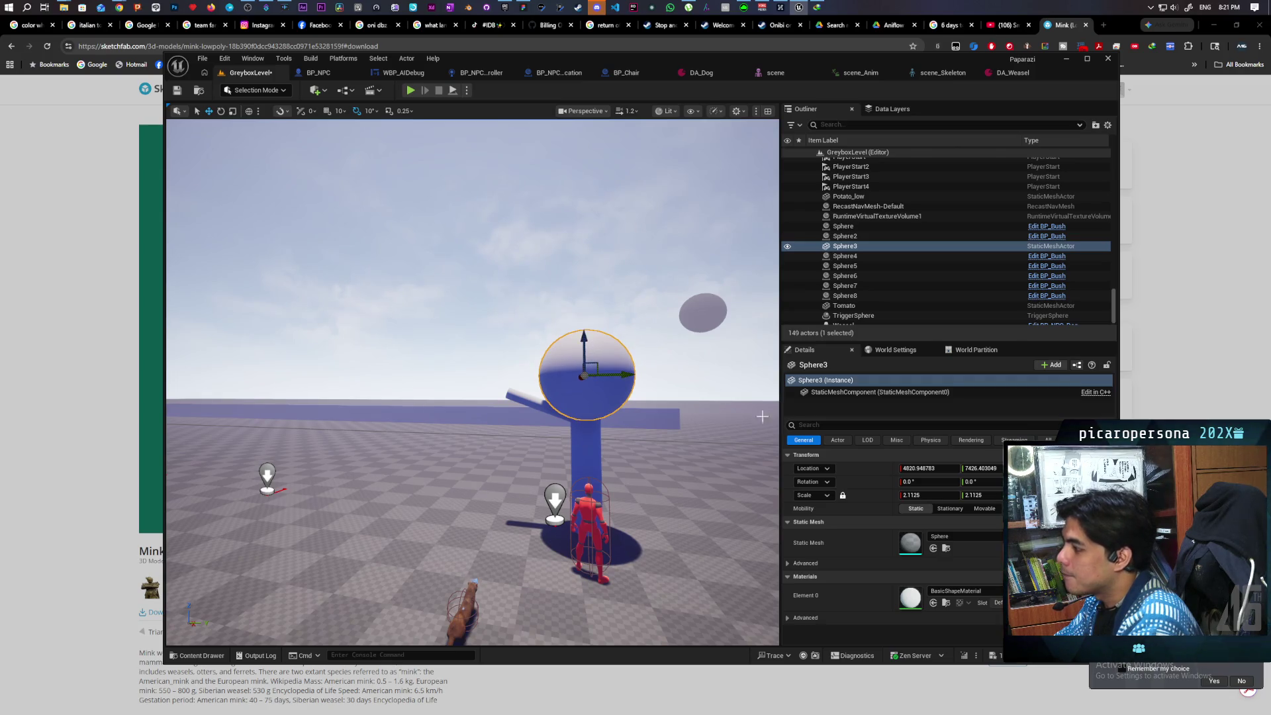
mouse_move(463, 331)
mouse_down()
mouse_move(411, 334)
mouse_move(490, 327)
mouse_move(423, 314)
mouse_up()
mouse_move(570, 411)
mouse_down()
mouse_move(411, 414)
mouse_move(538, 418)
mouse_up()
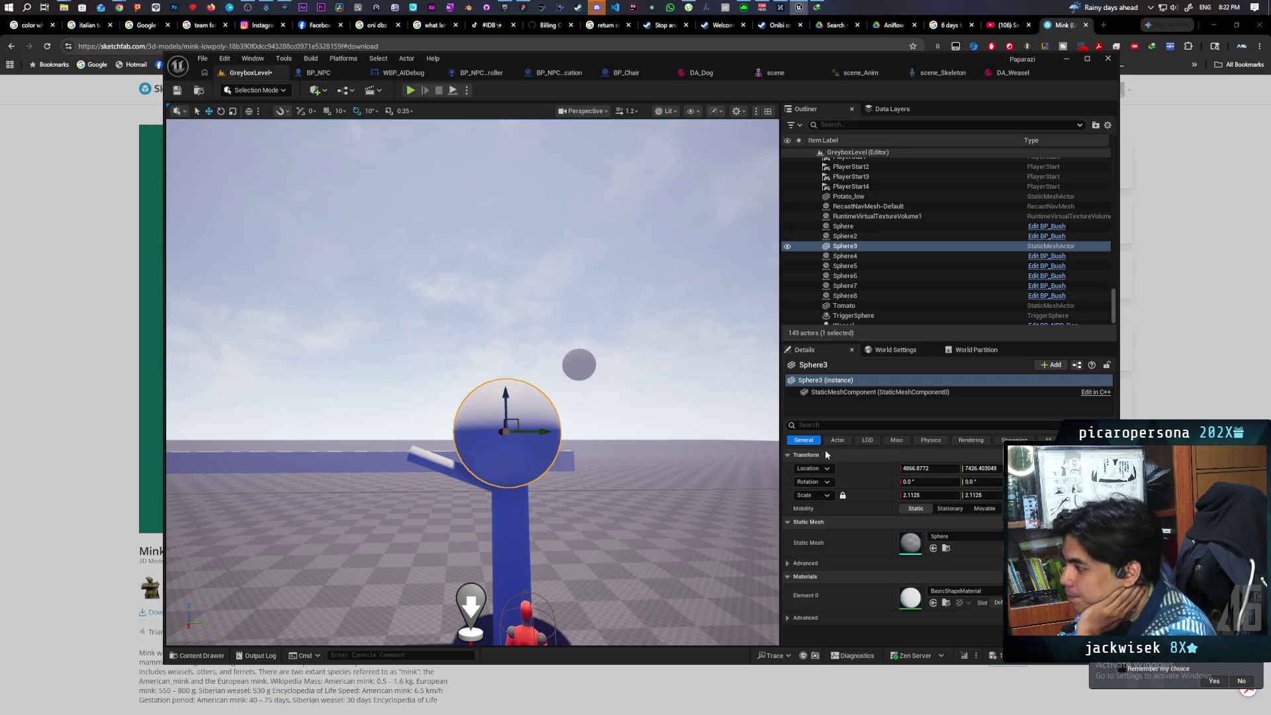
mouse_move(529, 423)
mouse_down()
mouse_move(516, 436)
mouse_move(529, 430)
mouse_up()
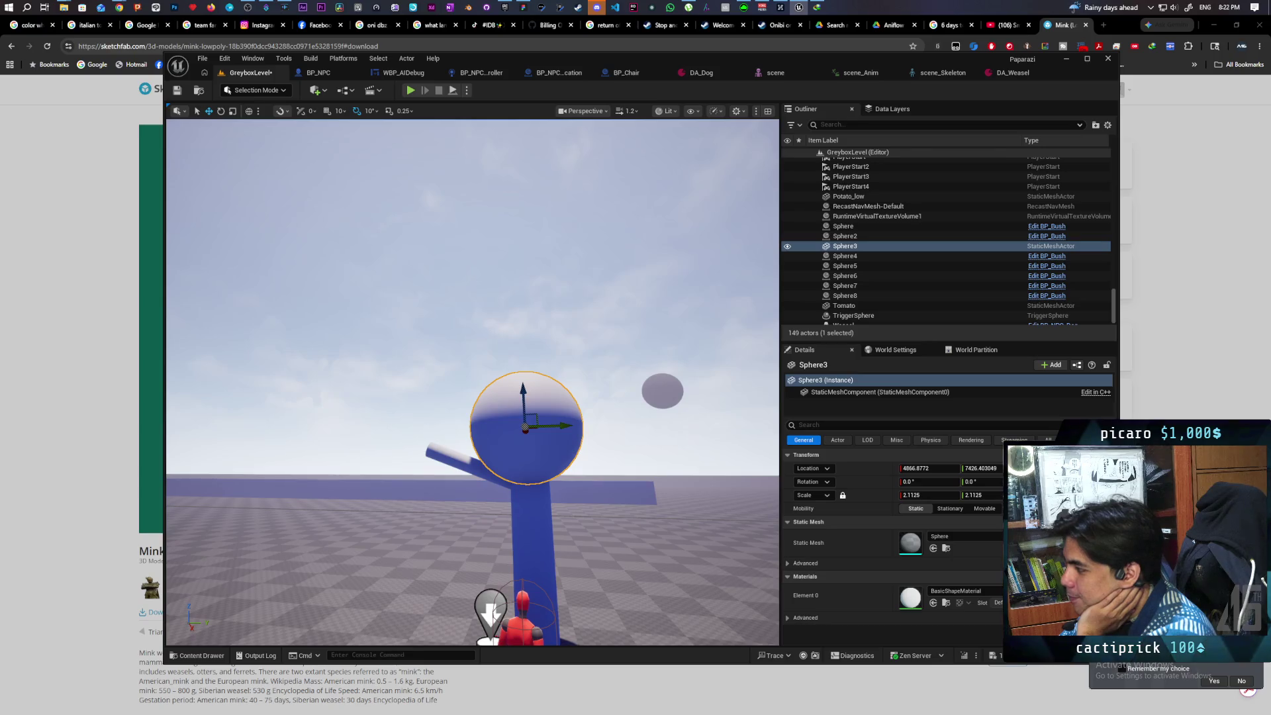
mouse_move(914, 499)
mouse_down()
mouse_move(946, 499)
mouse_move(935, 500)
mouse_up()
text(2.77)
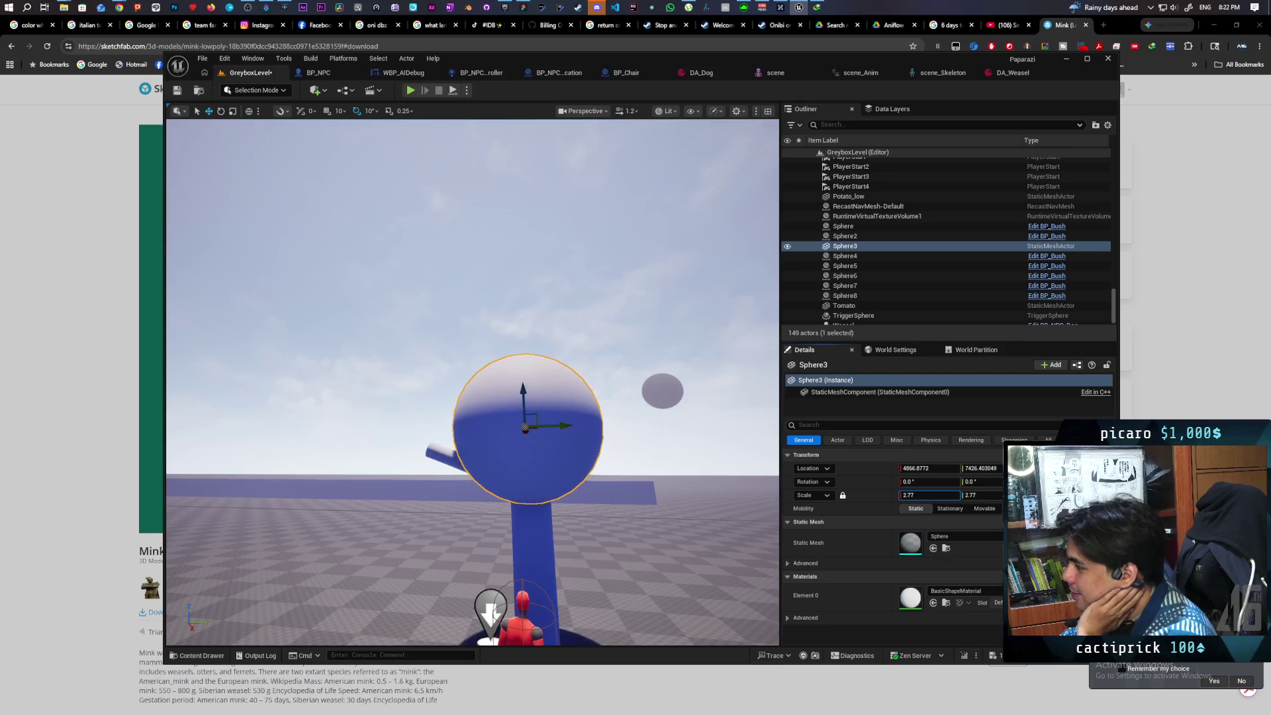
mouse_move(522, 393)
mouse_down()
mouse_move(540, 374)
mouse_move(574, 413)
mouse_move(536, 381)
mouse_up()
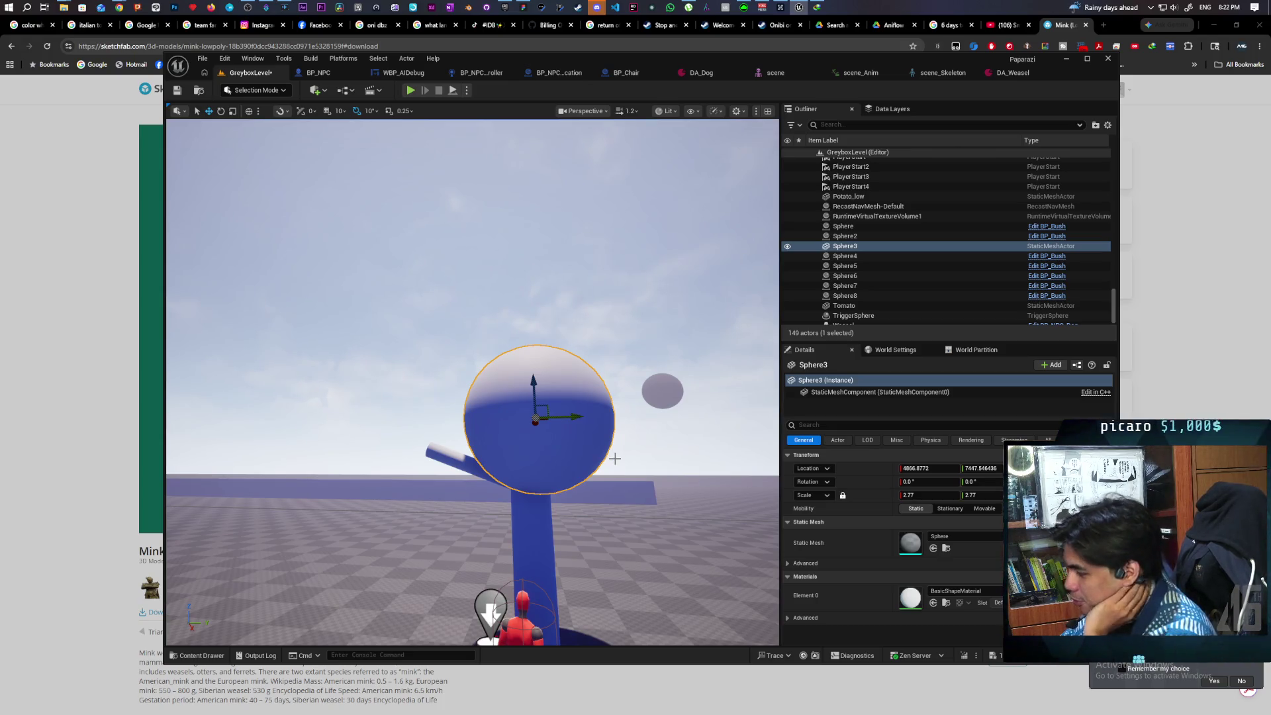
mouse_move(481, 509)
mouse_down()
mouse_move(570, 510)
mouse_move(566, 450)
mouse_move(565, 477)
mouse_up()
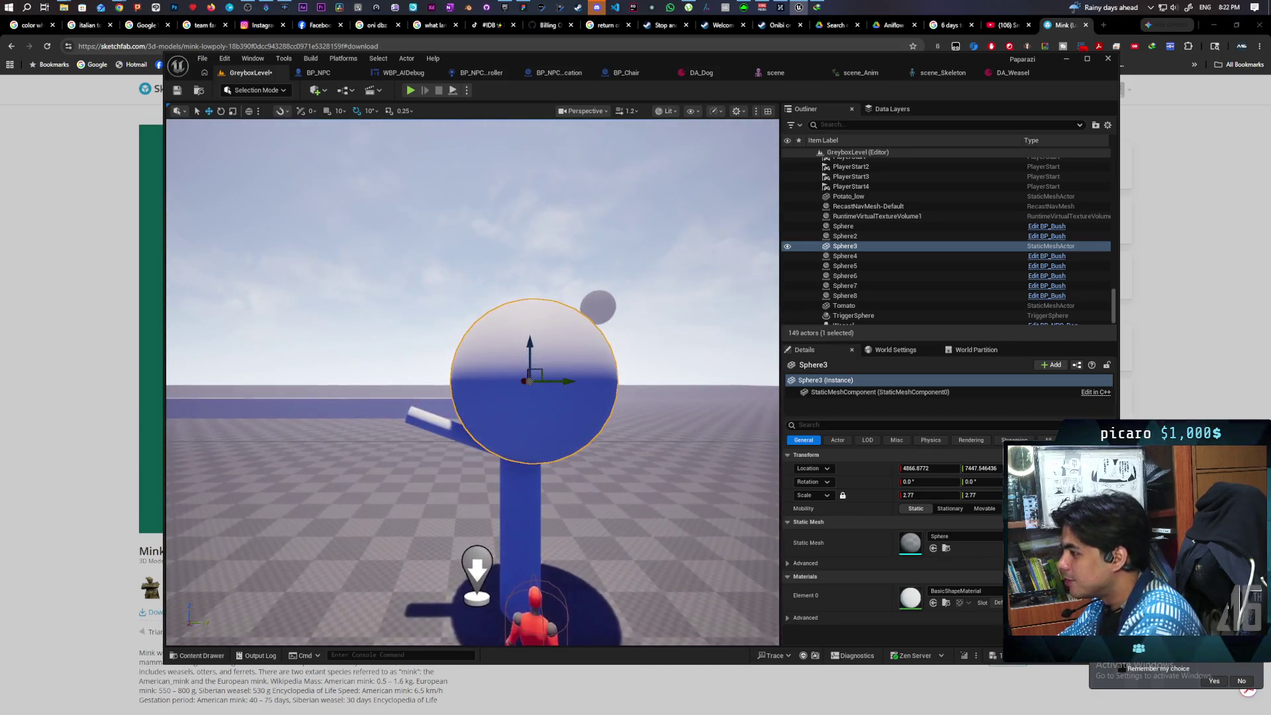
Unlock scale, flatten the sphere's Z, and nudge it into place atop the trunk.
click(843, 496)
drag(1032, 495, 1010, 495)
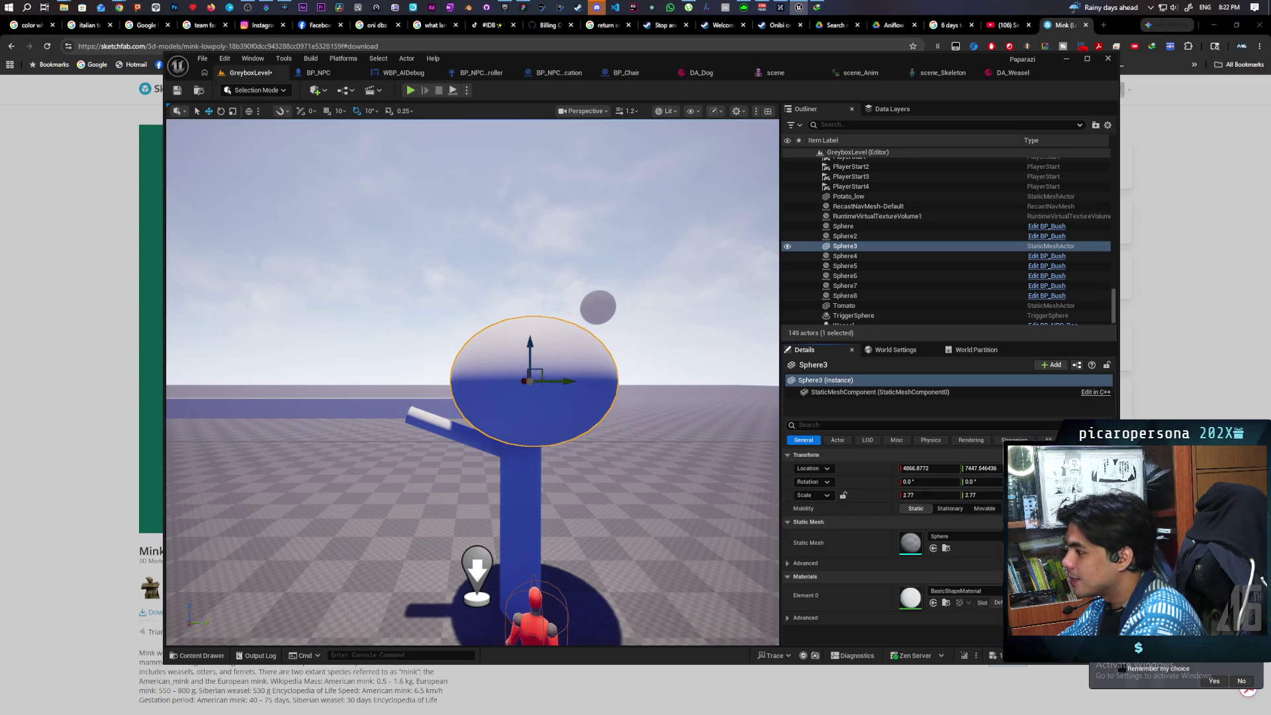
mouse_move(653, 508)
mouse_down()
mouse_move(662, 523)
mouse_move(661, 490)
mouse_up()
mouse_move(572, 442)
mouse_down()
mouse_move(562, 470)
mouse_move(572, 443)
mouse_up()
drag(525, 329, 518, 335)
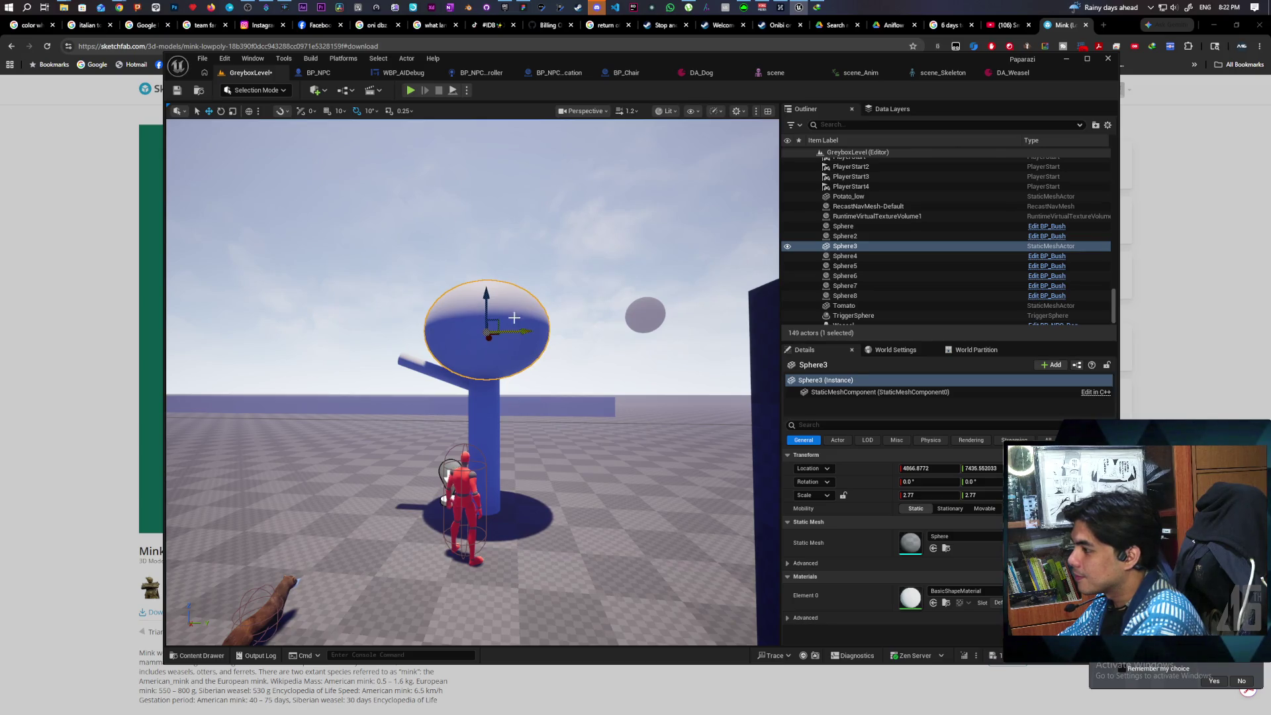
drag(486, 297, 487, 301)
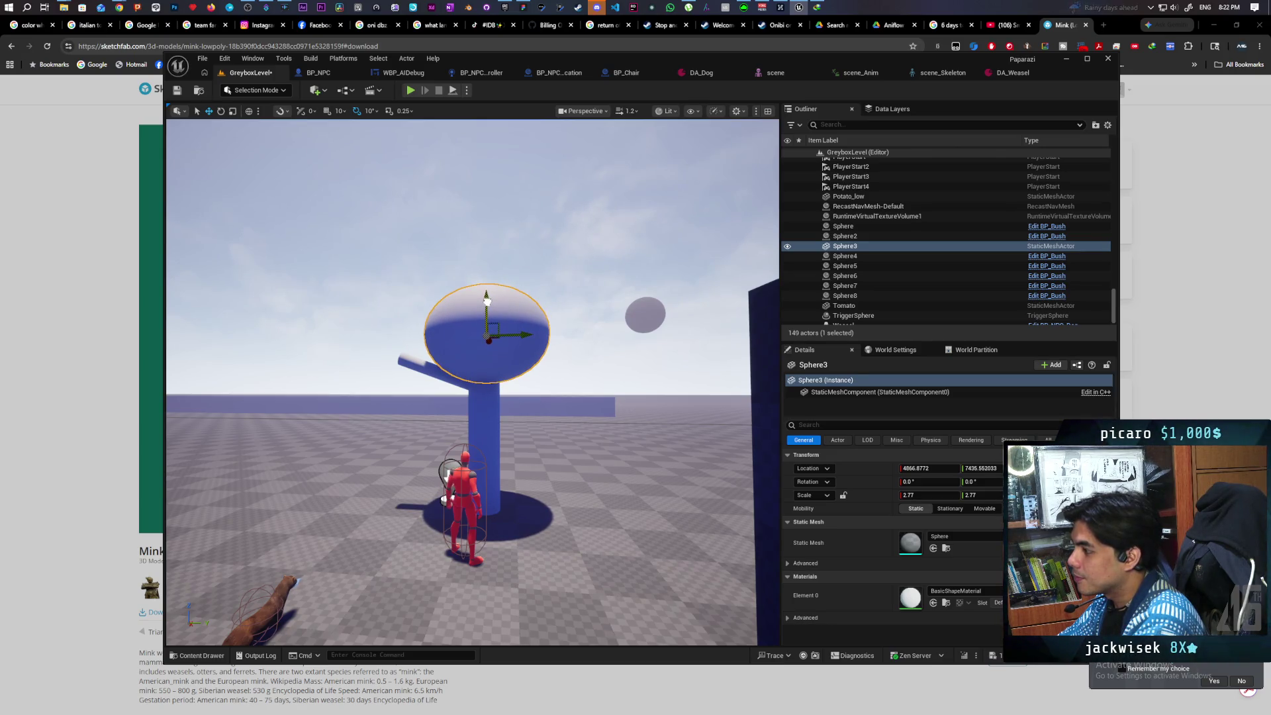
mouse_move(517, 372)
mouse_down()
mouse_move(517, 357)
mouse_move(518, 398)
mouse_move(503, 377)
mouse_move(517, 397)
mouse_up()
mouse_move(573, 482)
mouse_down()
mouse_move(572, 463)
mouse_move(573, 503)
mouse_move(572, 482)
mouse_up()
click(569, 483)
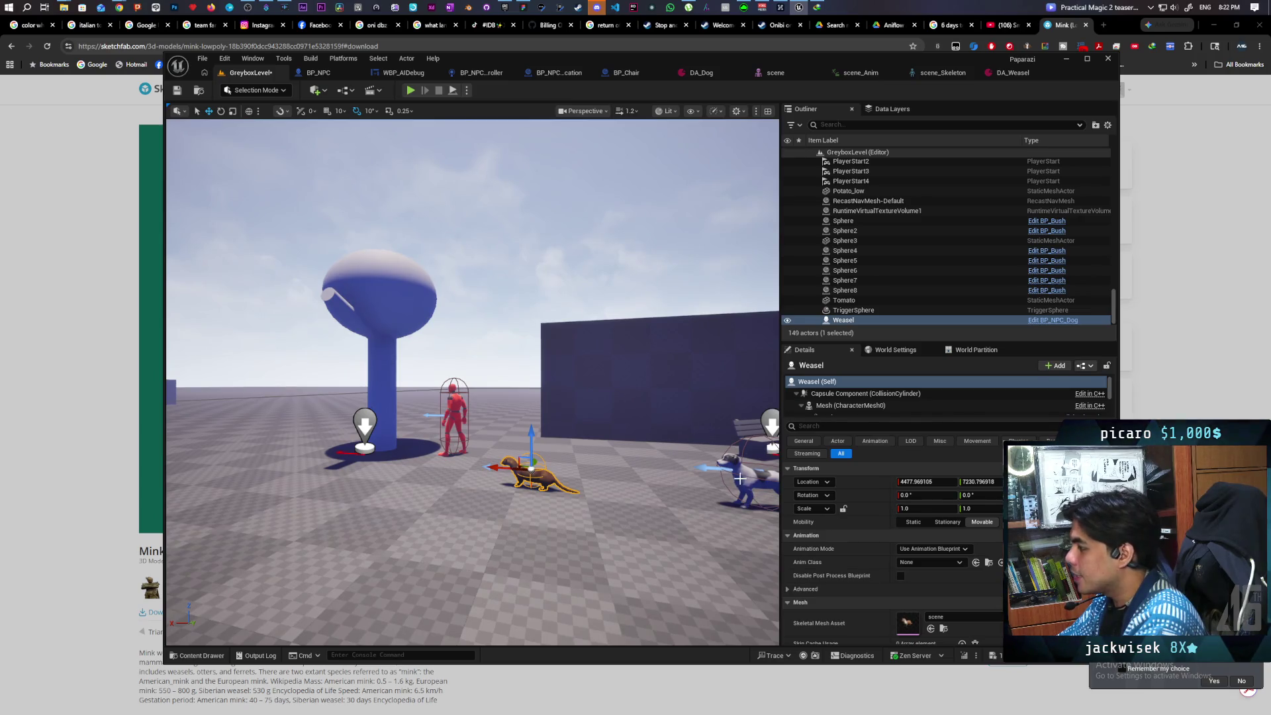
click(819, 406)
click(843, 496)
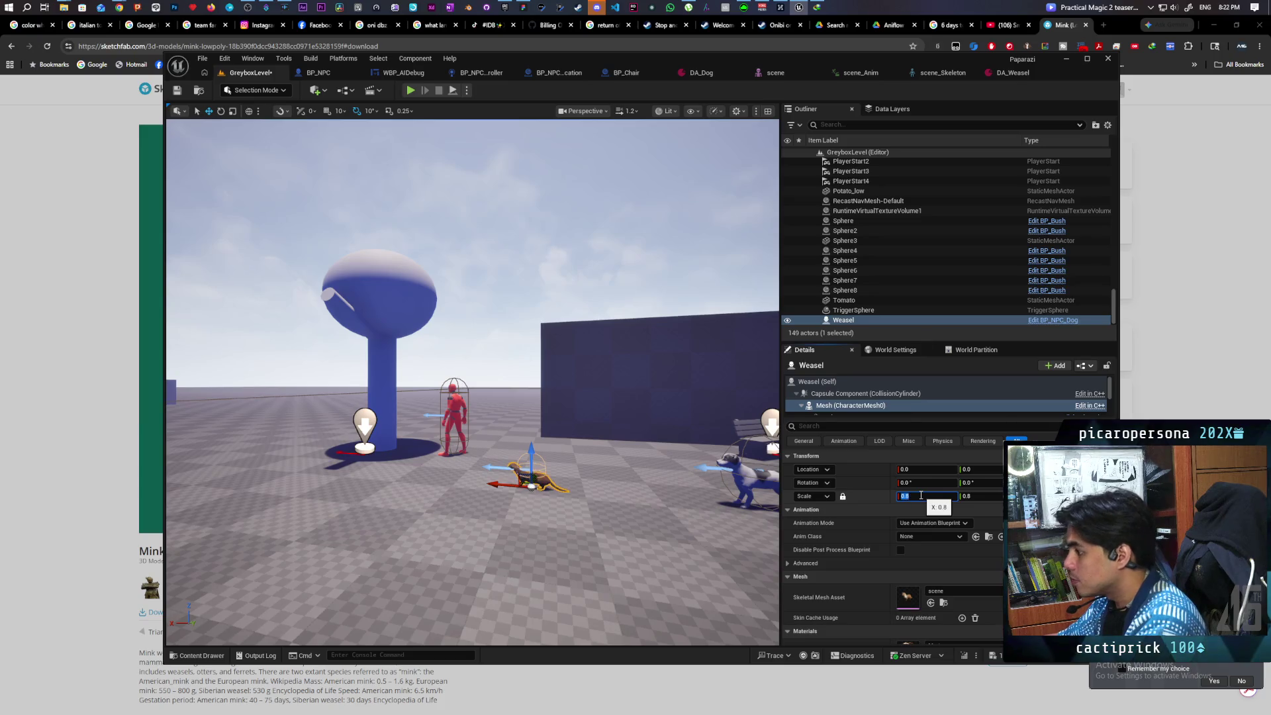
drag(631, 435, 661, 370)
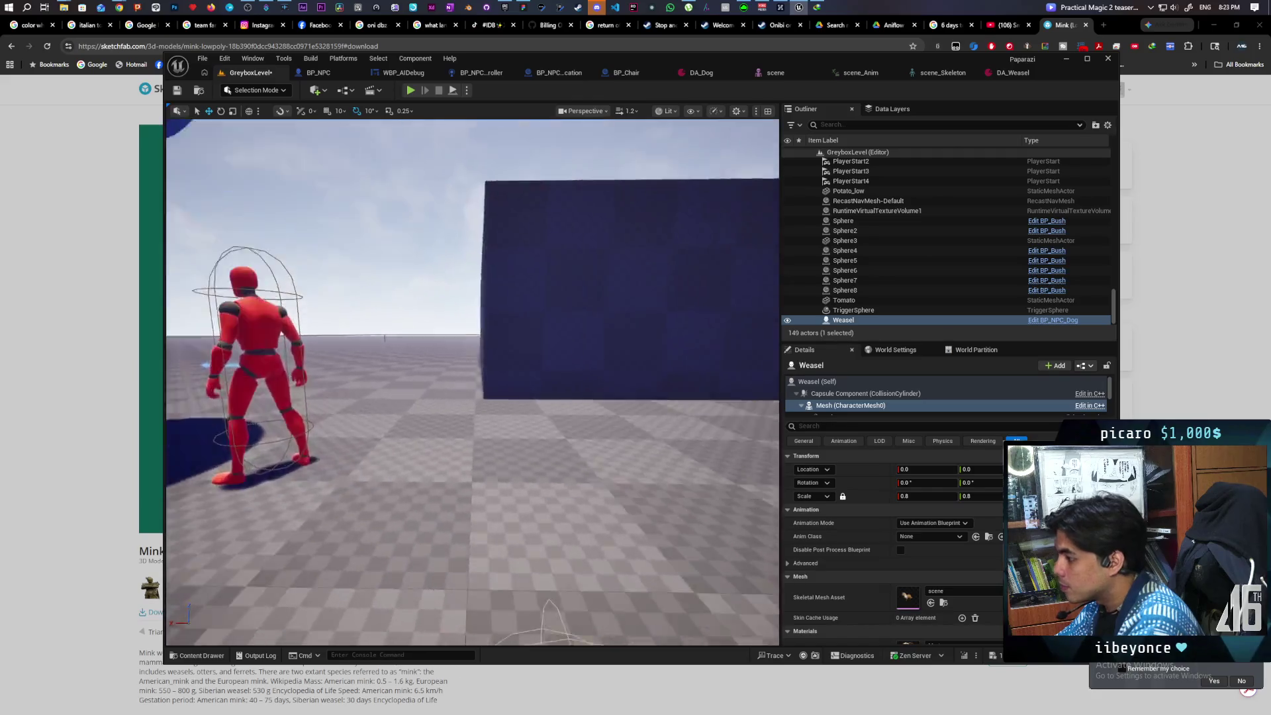
key(f)
scroll(472, 382, up, 3)
mouse_move(492, 424)
mouse_down()
mouse_move(455, 400)
mouse_move(607, 352)
mouse_up()
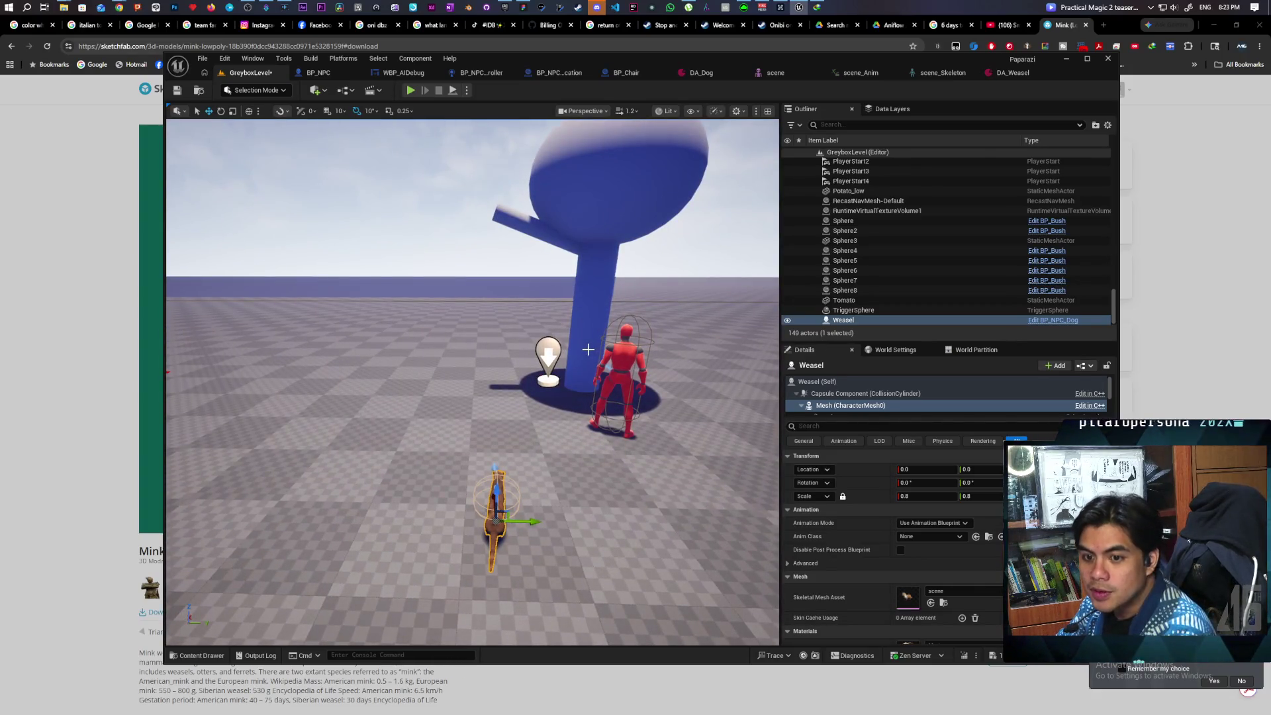
mouse_move(521, 357)
mouse_down()
mouse_move(480, 367)
mouse_move(478, 341)
mouse_move(478, 393)
mouse_up()
click(478, 397)
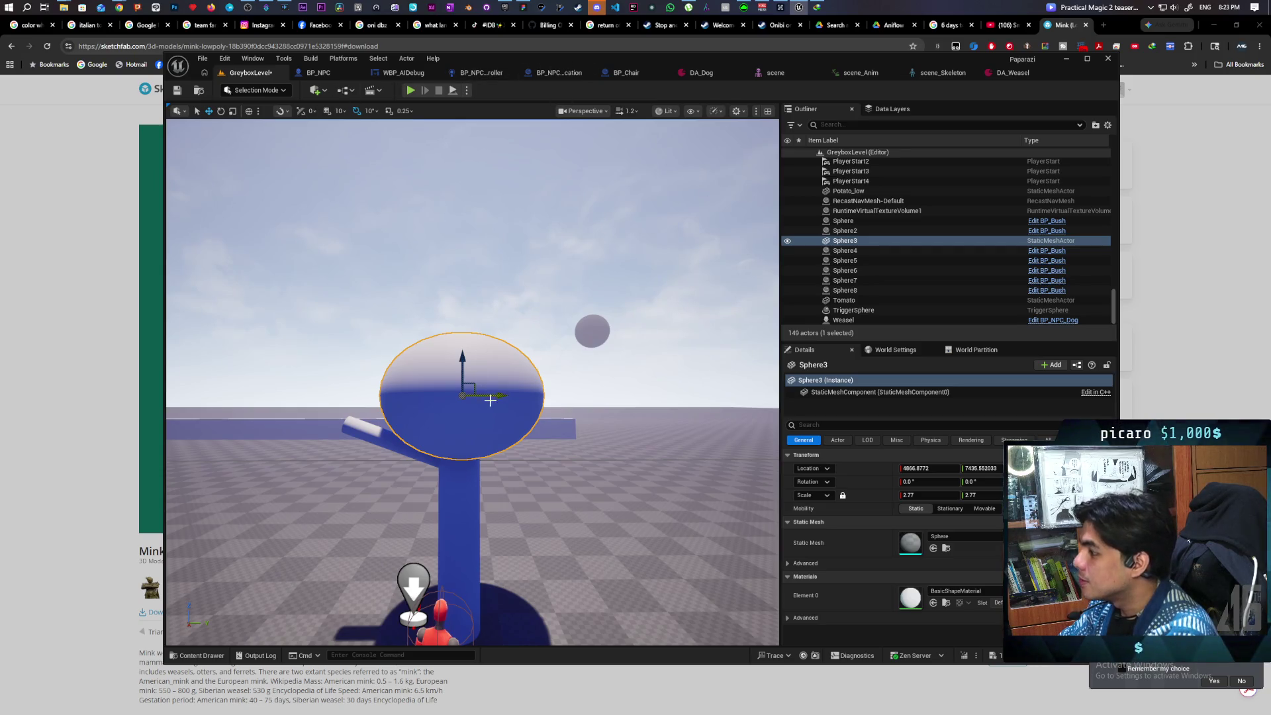
Duplicate the canopy sphere downward, shrink copies to about 1.86, and raise Sphere9.
mouse_move(461, 361)
alt+mouse_down()
mouse_move(456, 396)
mouse_move(543, 448)
alt+mouse_up()
drag(505, 395, 508, 409)
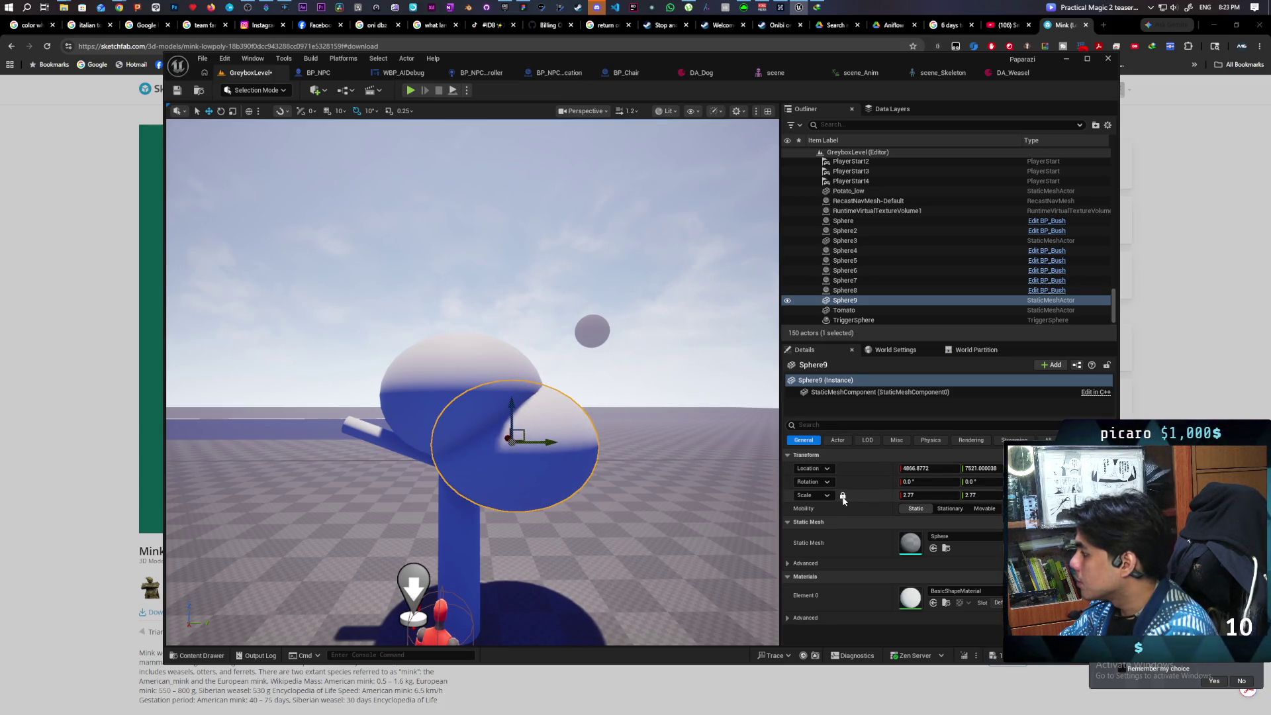
drag(908, 495, 879, 495)
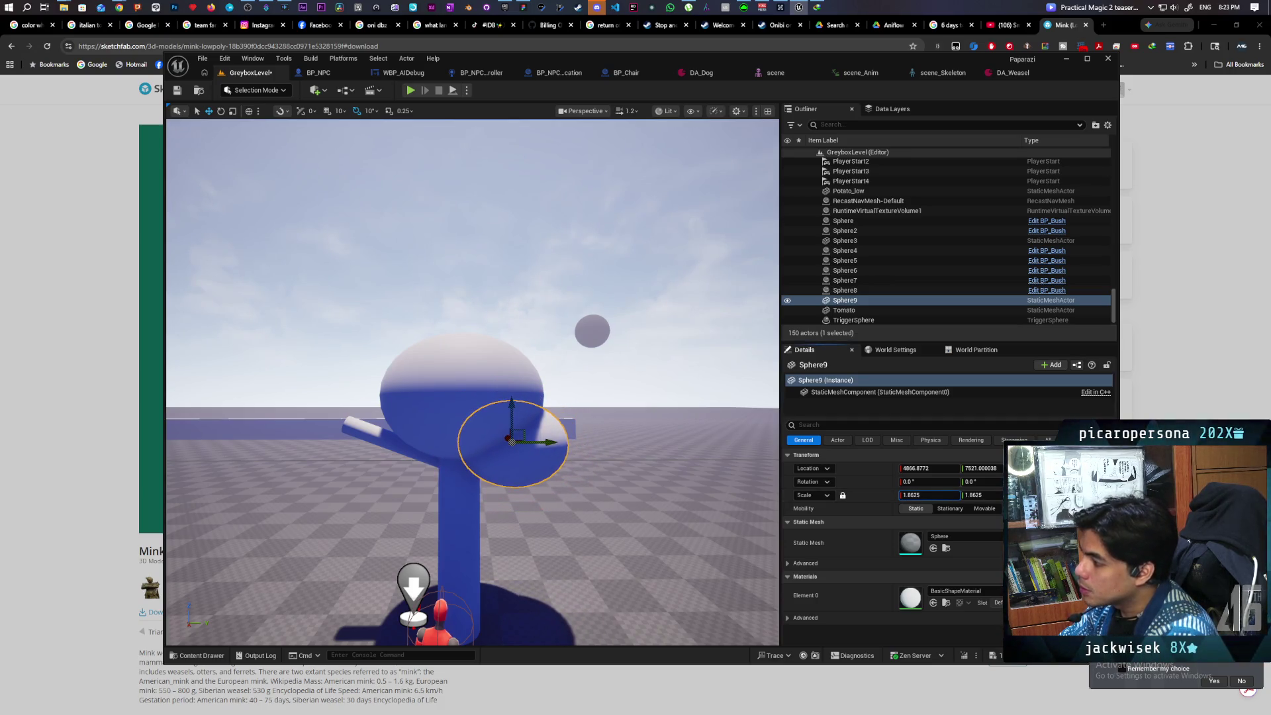
mouse_move(549, 442)
alt+mouse_down()
mouse_move(466, 462)
mouse_move(464, 481)
mouse_move(481, 487)
alt+mouse_up()
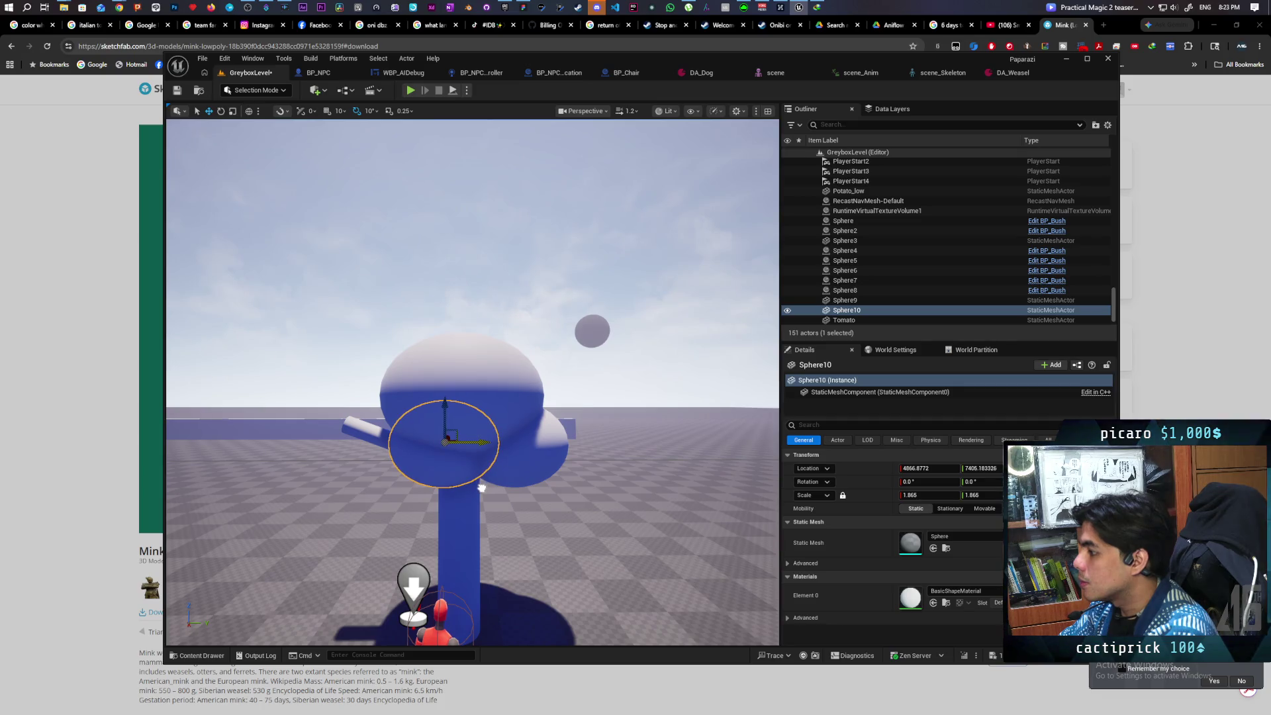
click(555, 445)
mouse_move(514, 413)
mouse_down()
mouse_move(532, 402)
mouse_move(559, 424)
mouse_up()
Shift Sphere11 and duplicate it twice more, filling the canopy up to Sphere13.
mouse_move(534, 465)
mouse_down()
mouse_move(304, 466)
mouse_move(272, 447)
mouse_move(278, 470)
mouse_up()
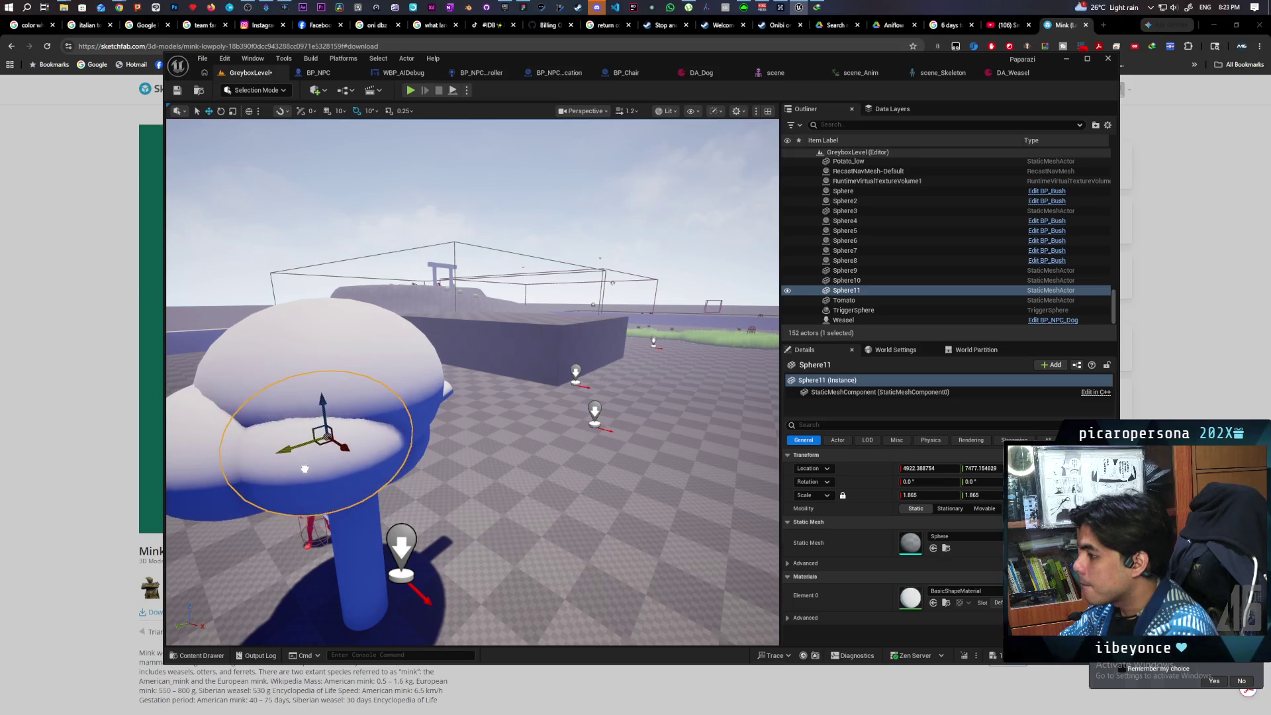
drag(310, 475, 371, 499)
drag(474, 406, 399, 406)
mouse_move(503, 463)
mouse_down()
mouse_move(529, 436)
mouse_move(463, 410)
mouse_move(417, 344)
mouse_move(444, 331)
mouse_up()
click(447, 446)
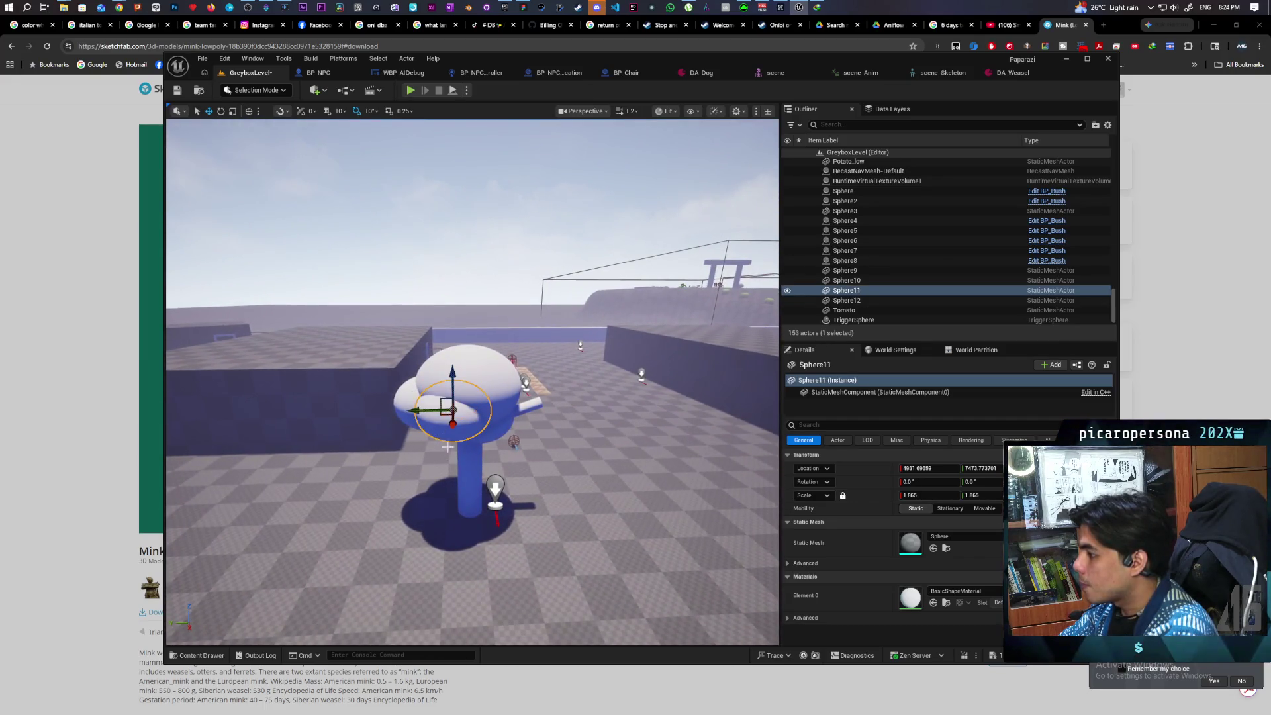
drag(433, 412, 483, 414)
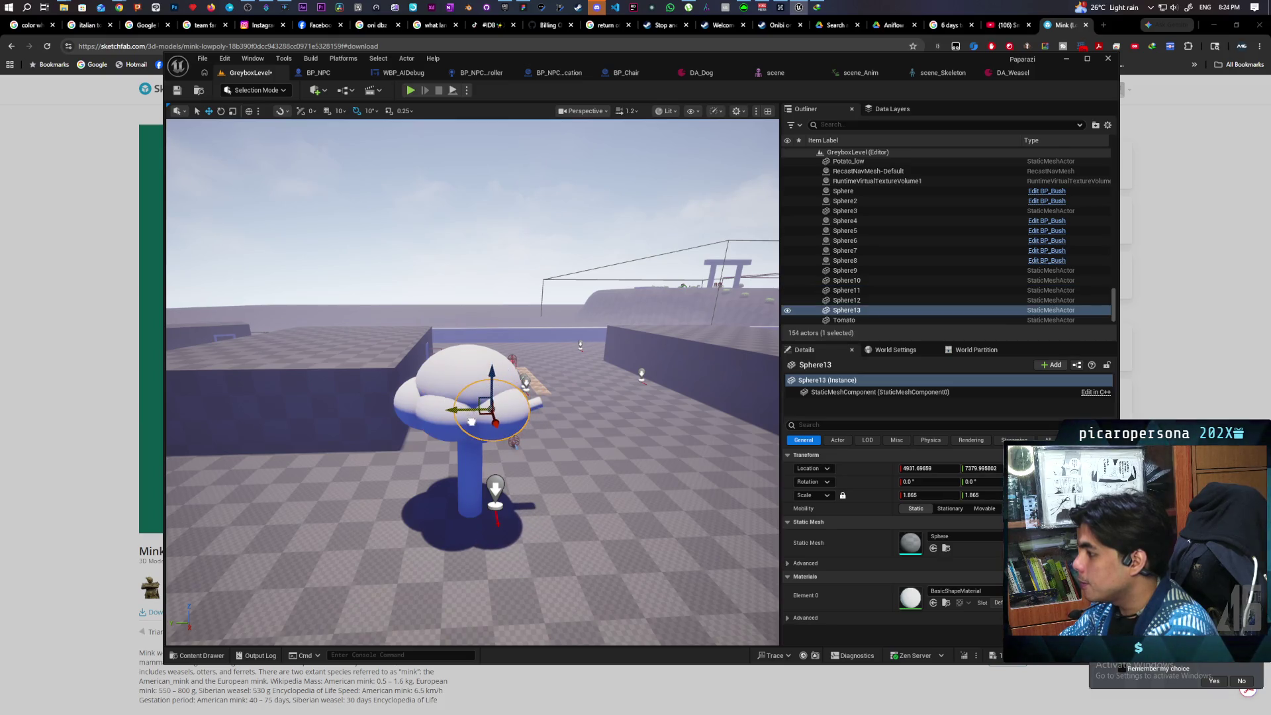
mouse_move(524, 465)
mouse_down()
mouse_move(473, 458)
mouse_move(536, 467)
mouse_up()
click(442, 408)
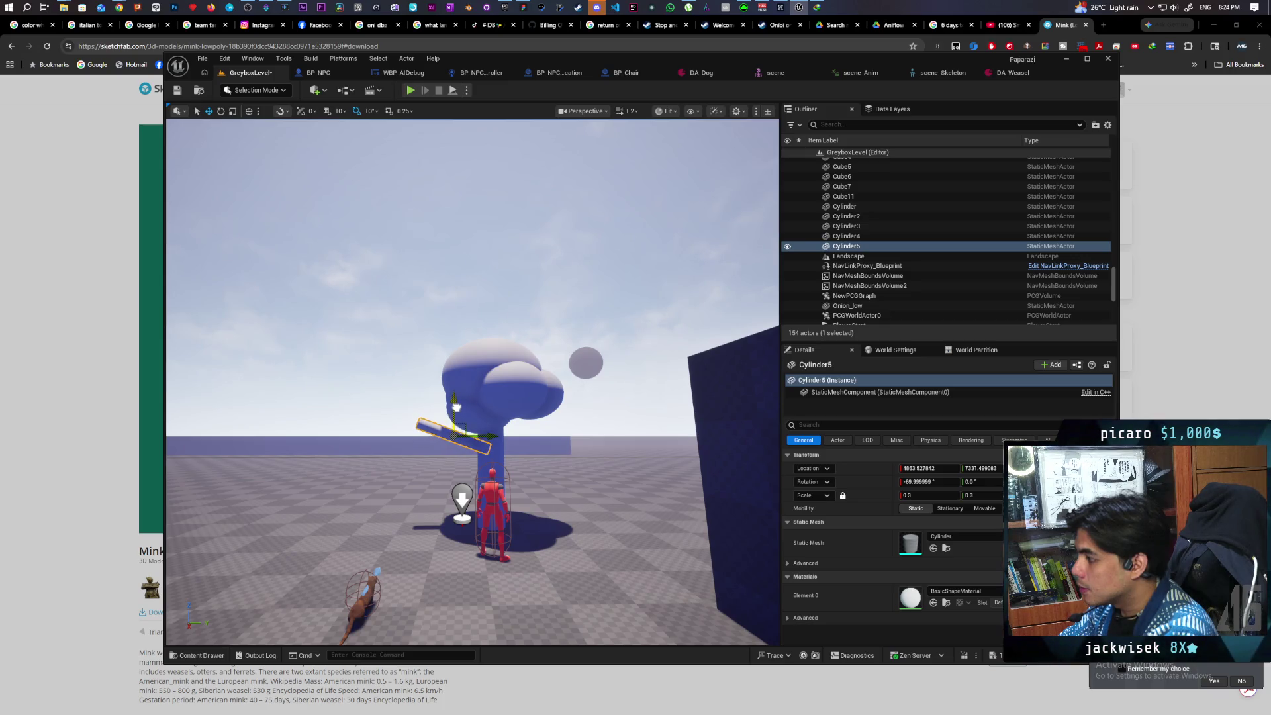
Duplicate a small canopy sphere leftward as Sphere14 and check the crown from around.
click(529, 394)
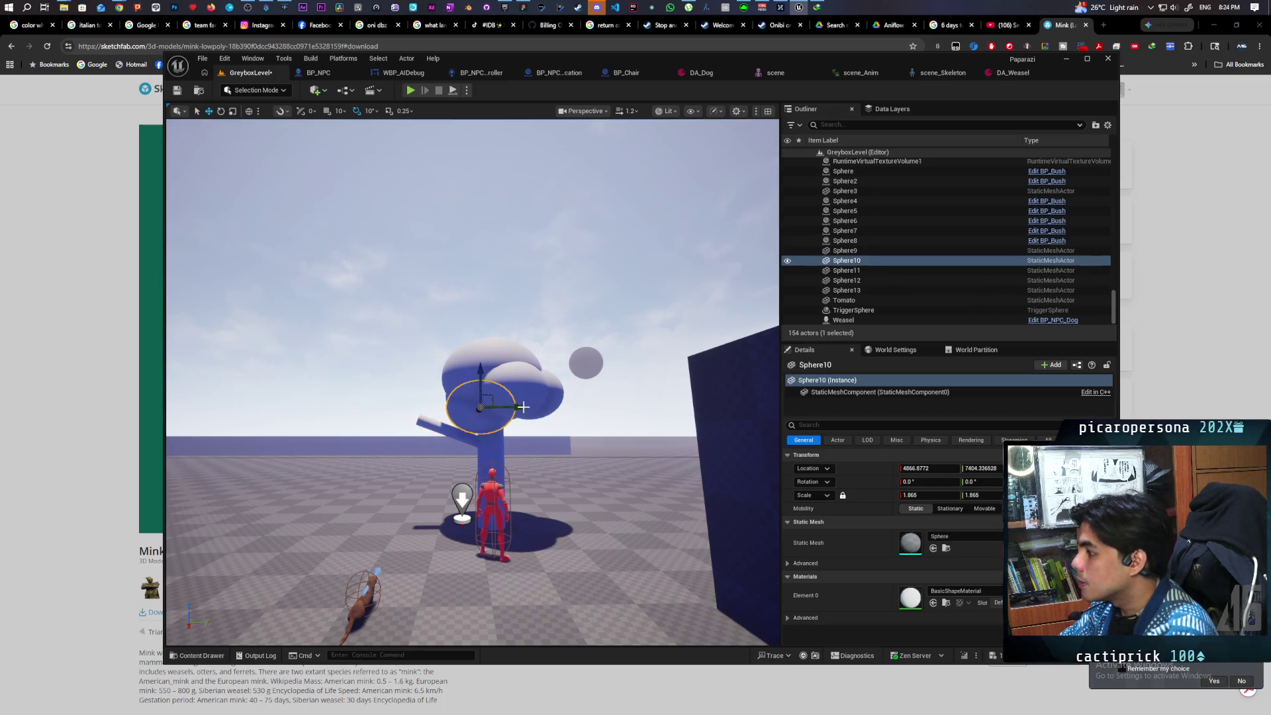
drag(564, 393, 482, 402)
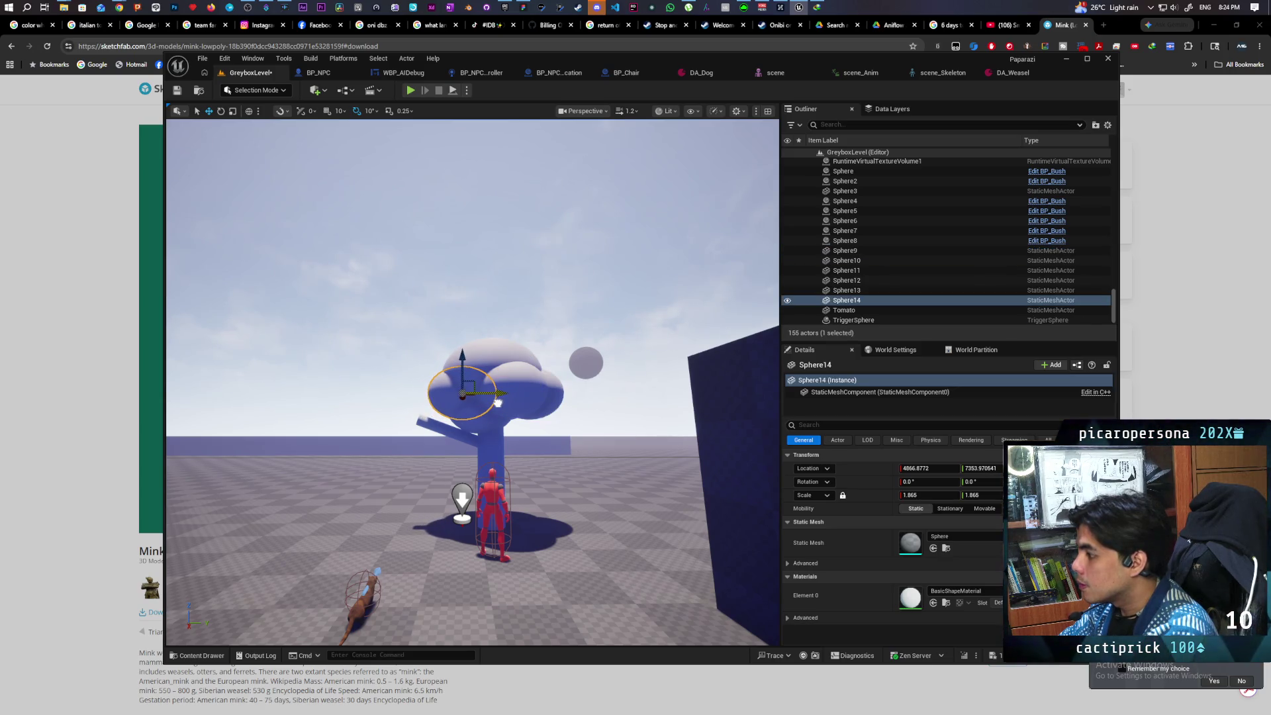
mouse_move(518, 431)
mouse_down()
mouse_move(519, 377)
mouse_move(513, 450)
mouse_move(493, 457)
mouse_move(518, 448)
mouse_up()
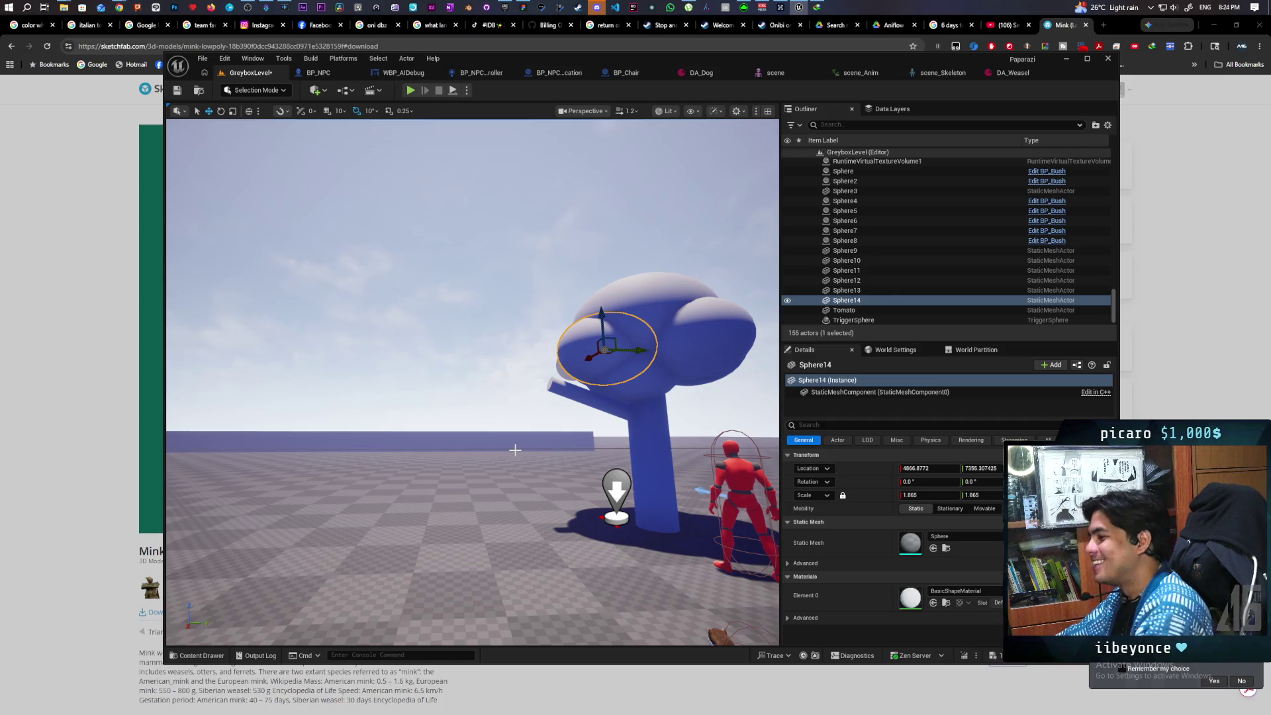
mouse_move(540, 339)
mouse_down()
mouse_move(563, 338)
mouse_move(563, 312)
mouse_move(563, 338)
mouse_move(582, 344)
mouse_up()
mouse_move(434, 384)
mouse_down()
mouse_move(440, 436)
mouse_move(434, 384)
mouse_up()
click(424, 345)
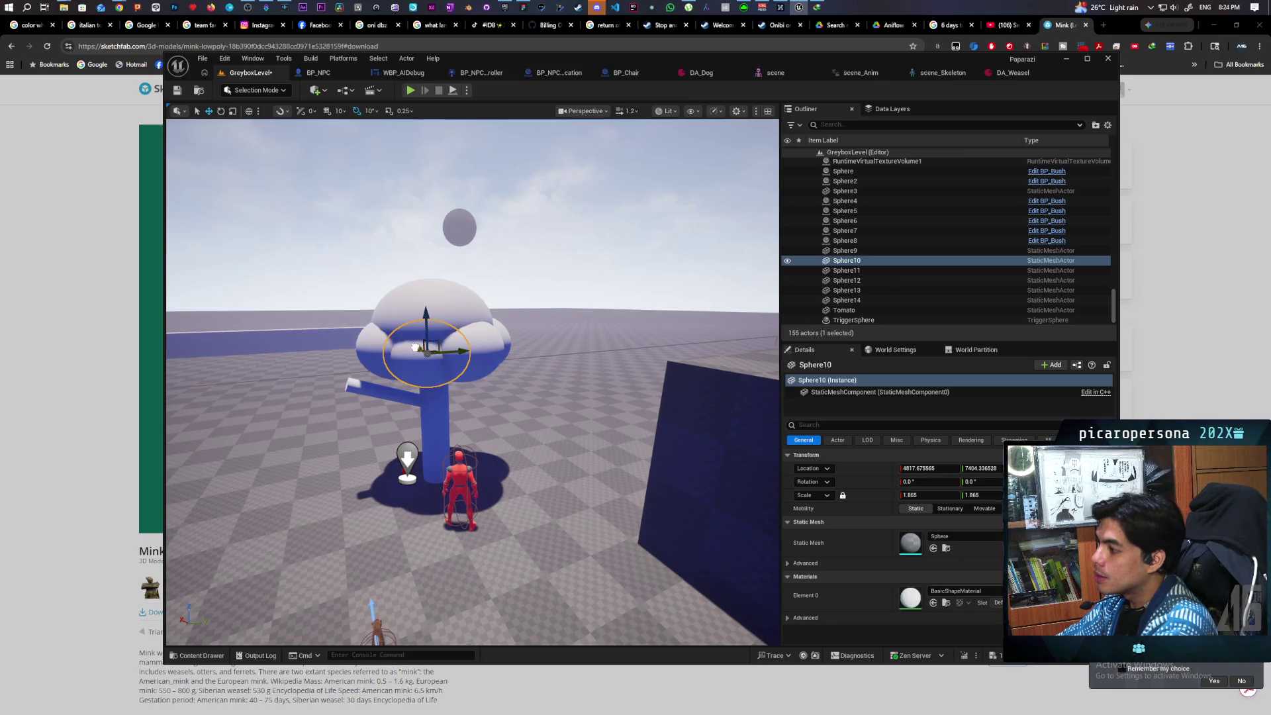
drag(483, 426, 402, 399)
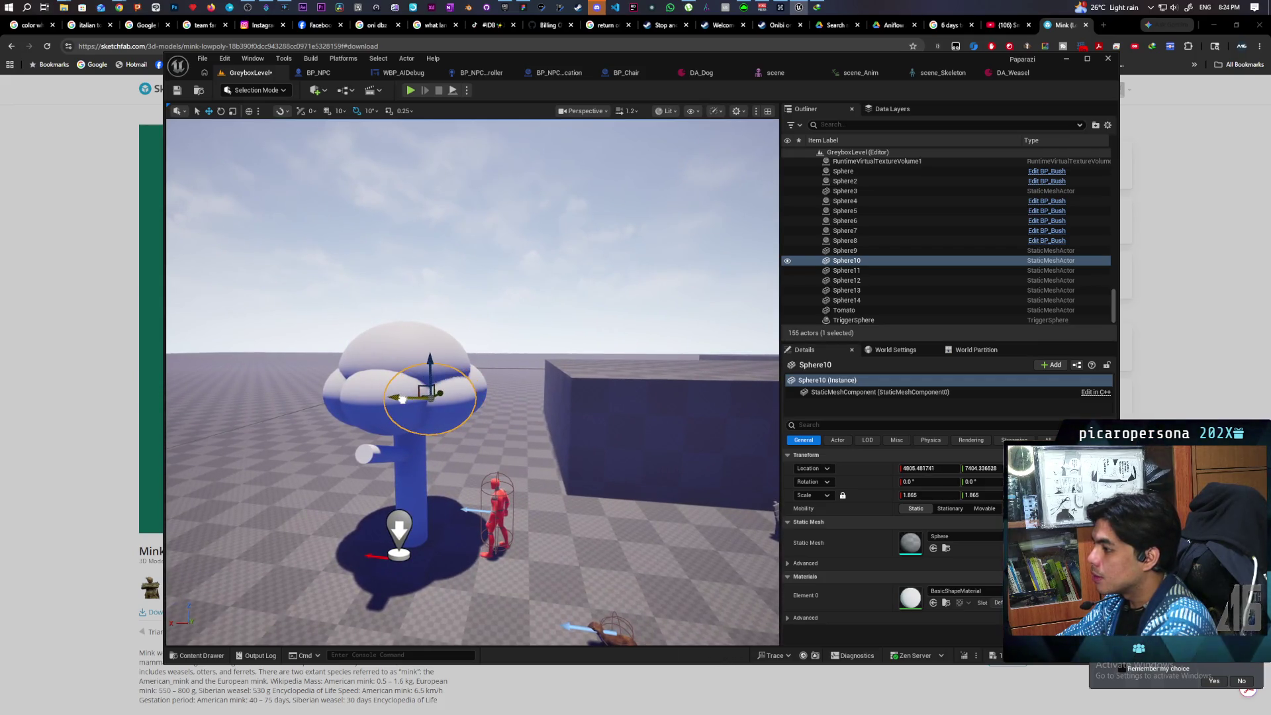
mouse_move(493, 458)
mouse_down()
mouse_move(335, 455)
mouse_move(314, 444)
mouse_move(309, 404)
mouse_up()
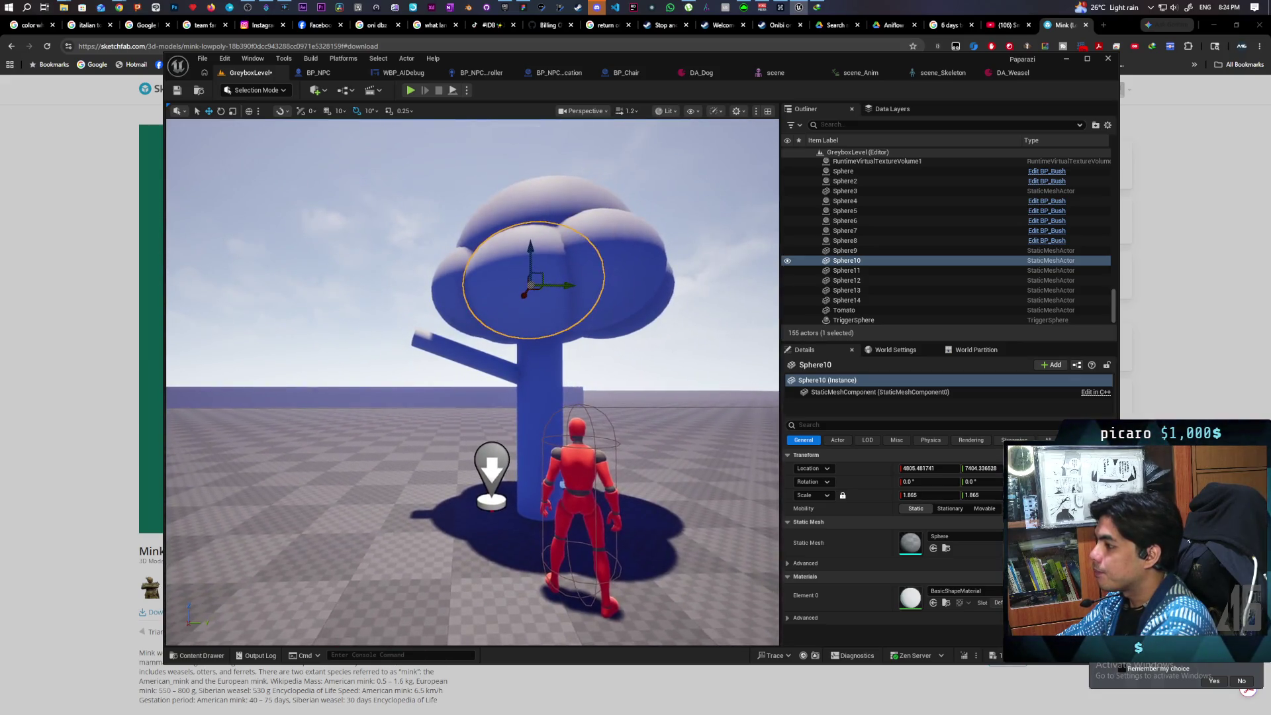
Duplicate the Cylinder5 branch and move the copy, Cylinder6, to the right.
click(513, 374)
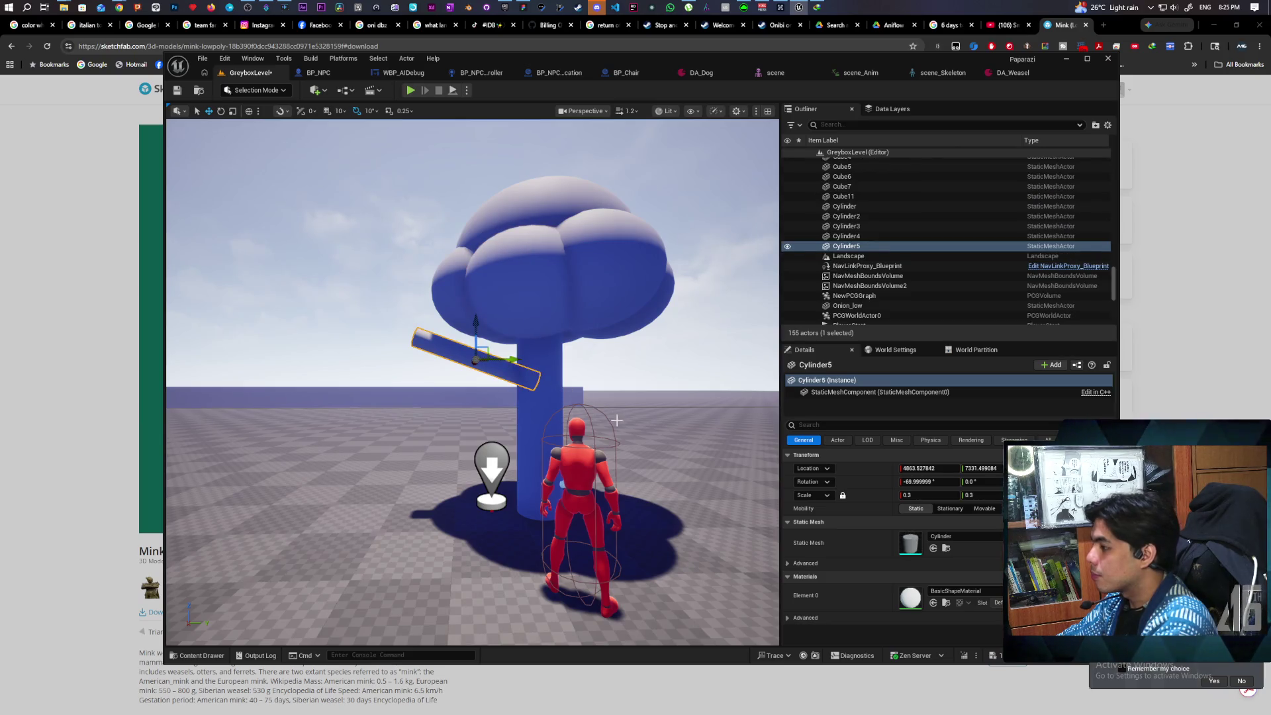
click(369, 241)
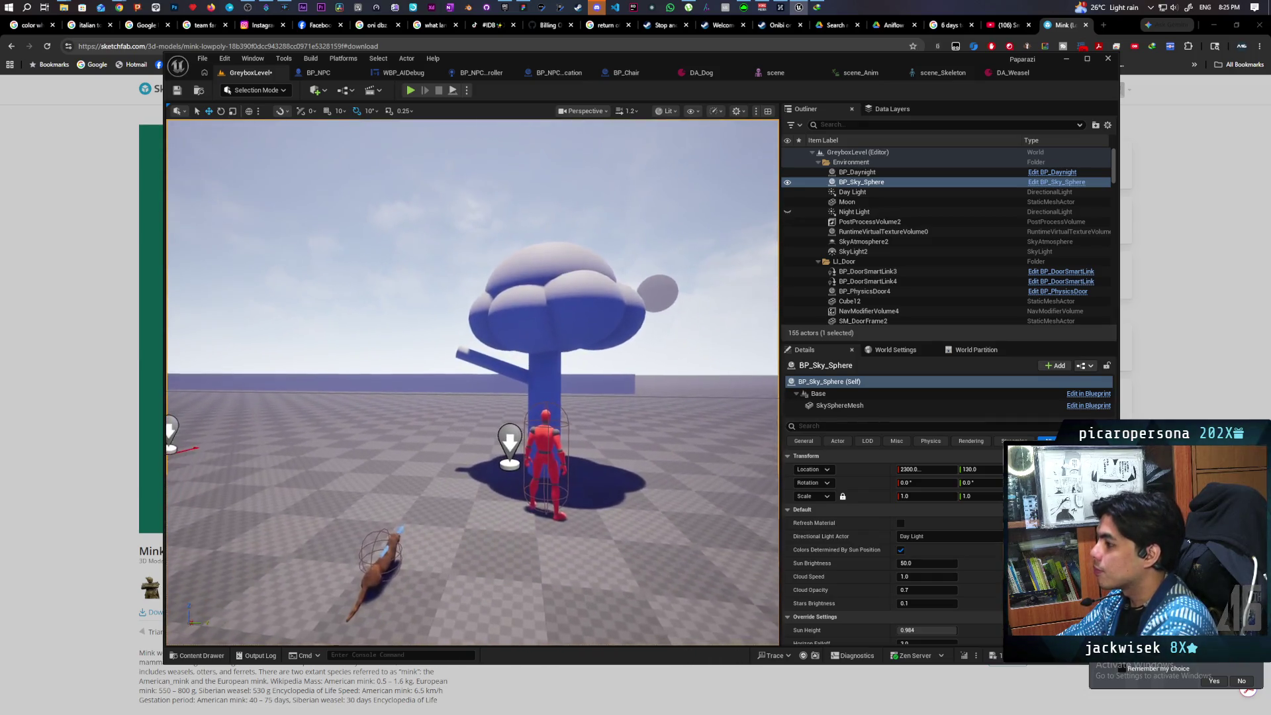
click(529, 372)
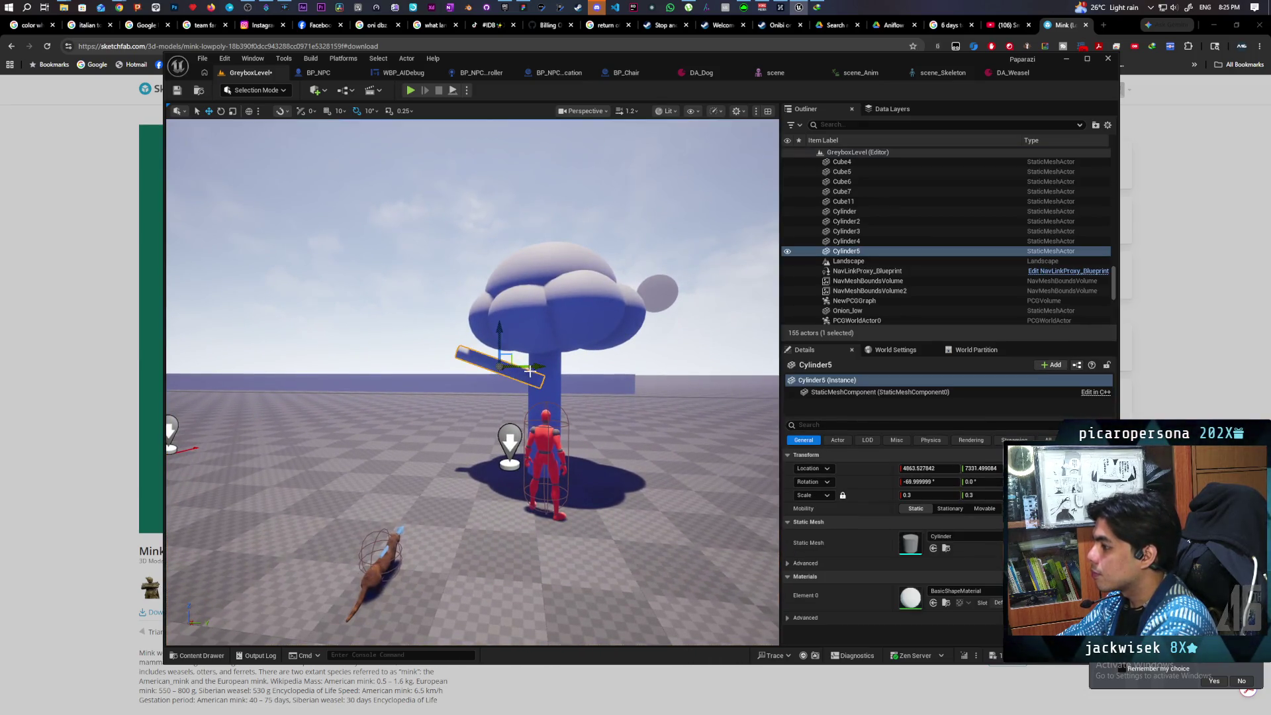
alt+drag(535, 366, 623, 382)
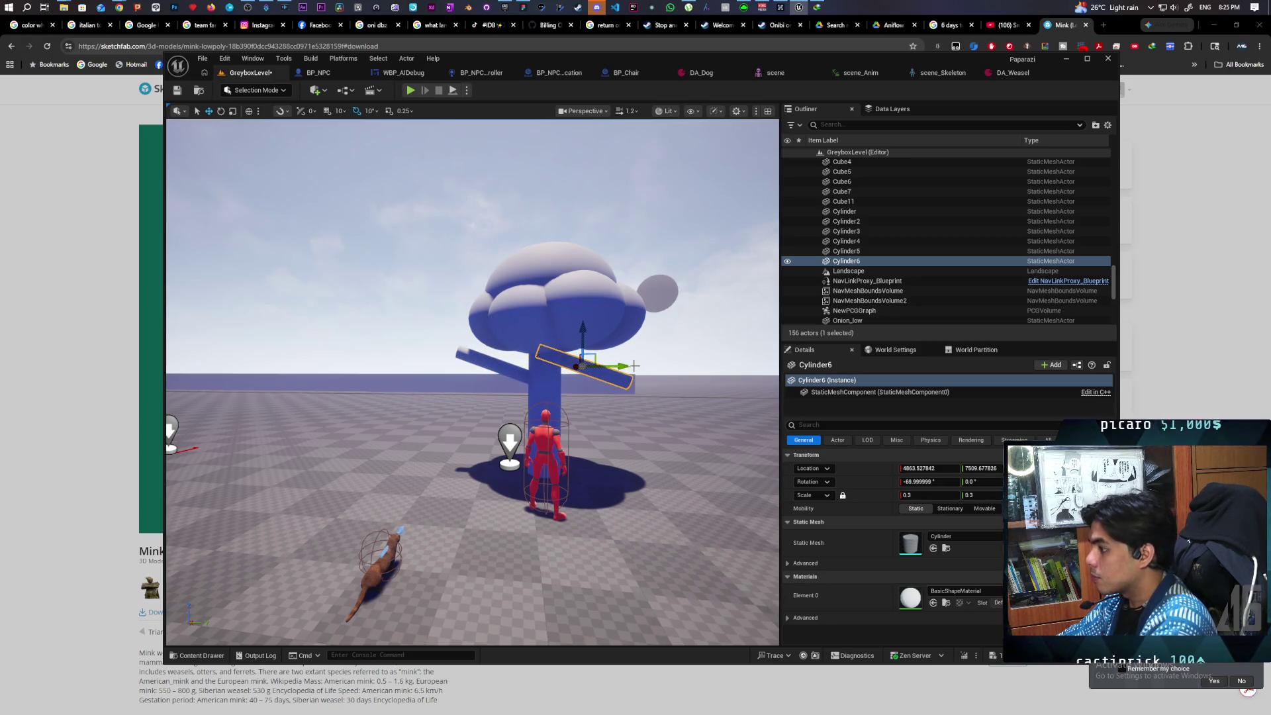
Rotate Cylinder6 to about -130°, scale it to 0.185, and raise it up the trunk.
key(e)
drag(606, 376, 583, 328)
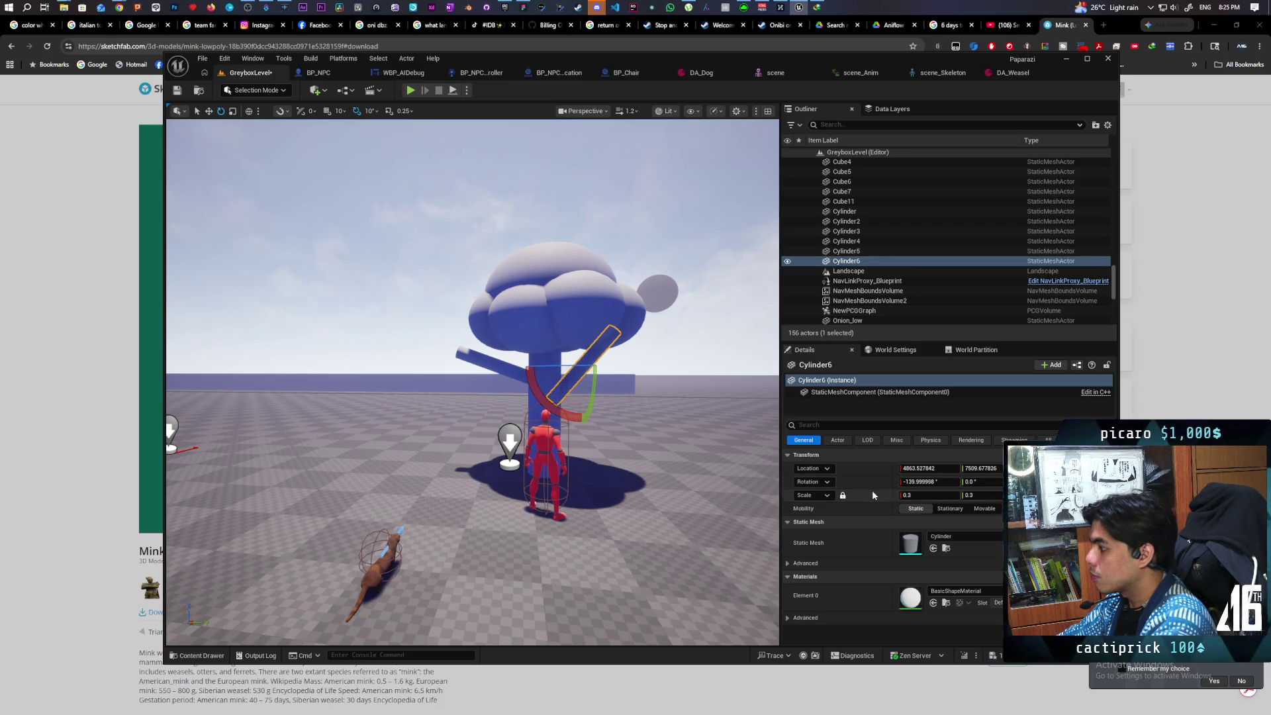
drag(926, 495, 905, 496)
drag(589, 393, 589, 380)
key(w)
mouse_move(580, 330)
mouse_down()
mouse_move(571, 320)
mouse_move(610, 353)
mouse_up()
drag(617, 355, 615, 354)
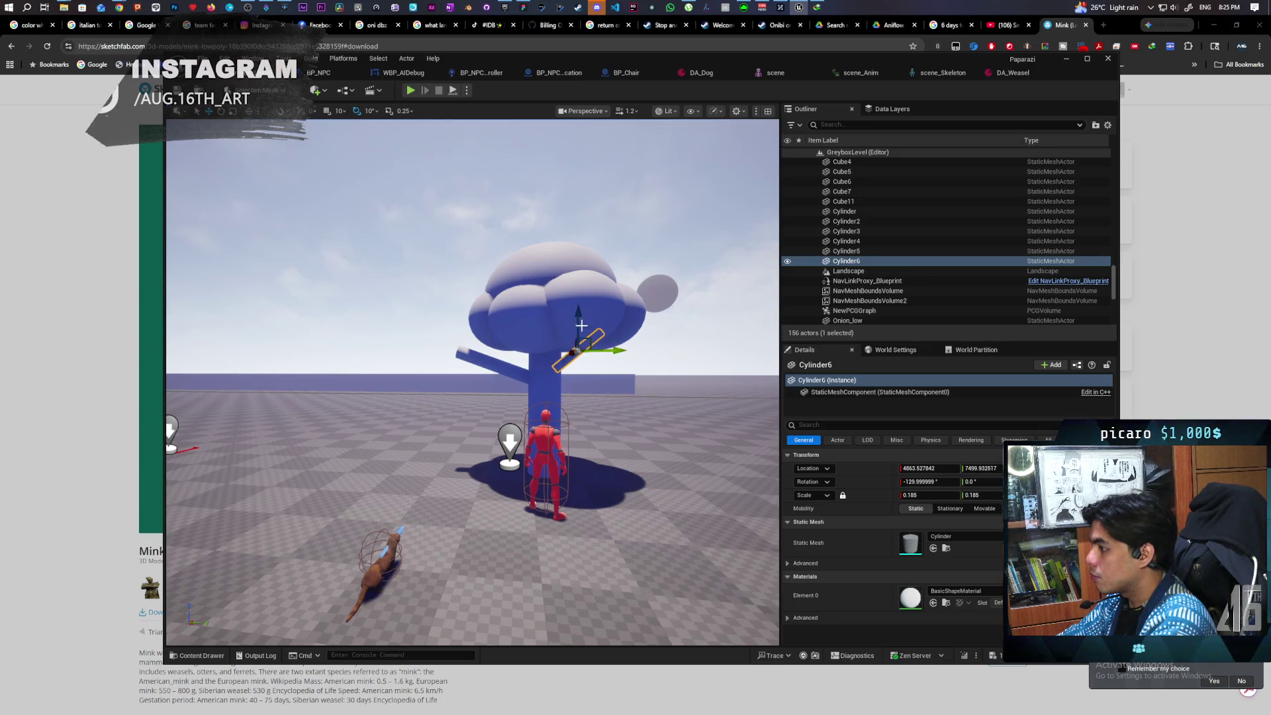